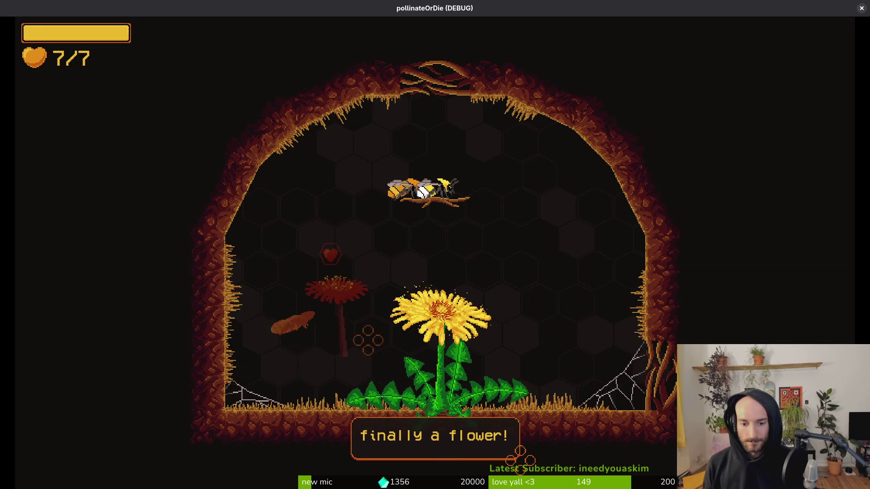
Step: Finish the flower's dialogue, defeat the orange enemy and collect the +10% slash damage upgrade
click(421, 193)
key(s)
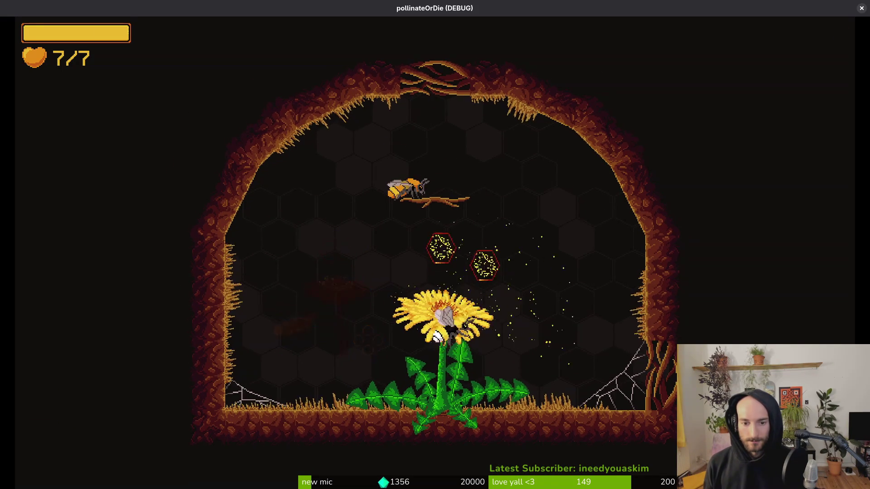
key(w)
key(d)
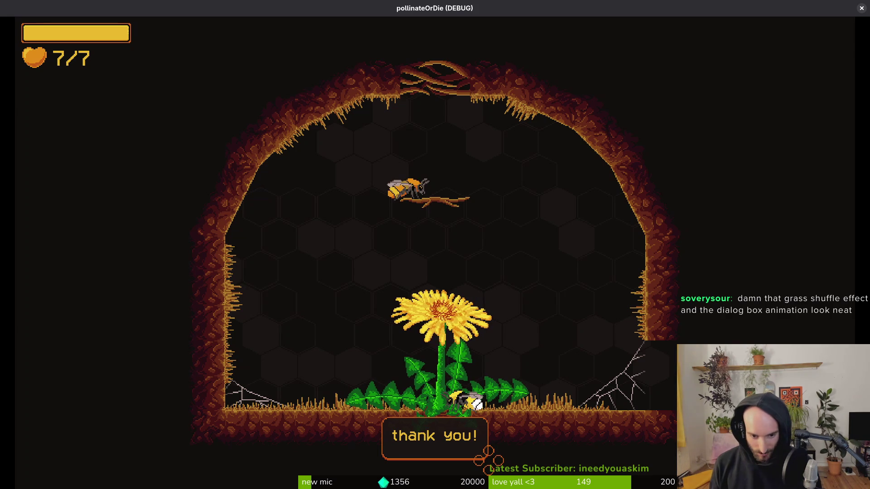
key(a)
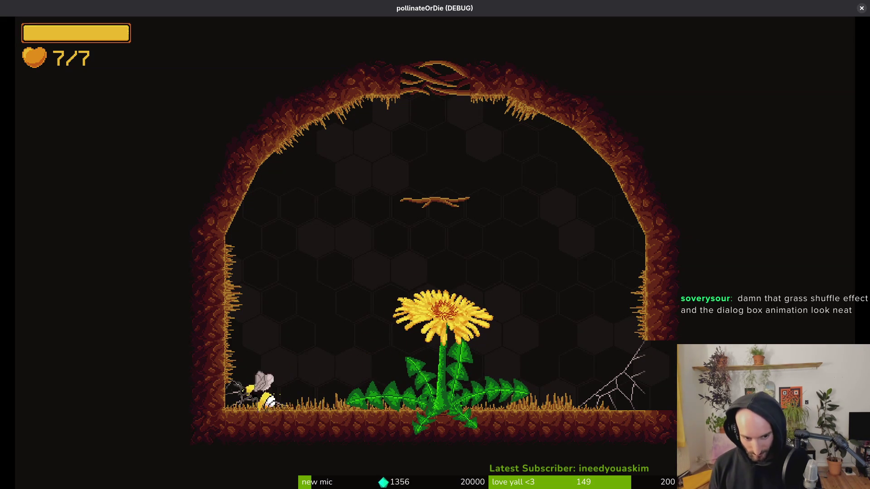
key(d)
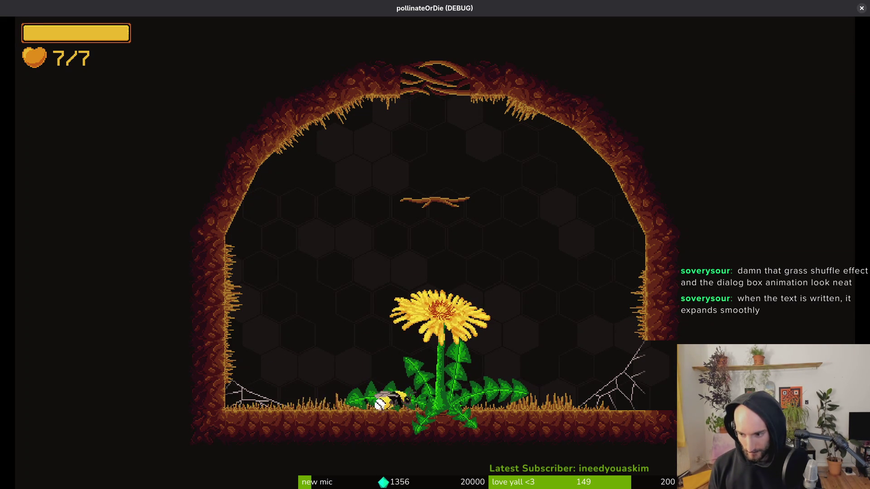
Step: Dash into the next room and slash down the snail and flying enemies
key(d)
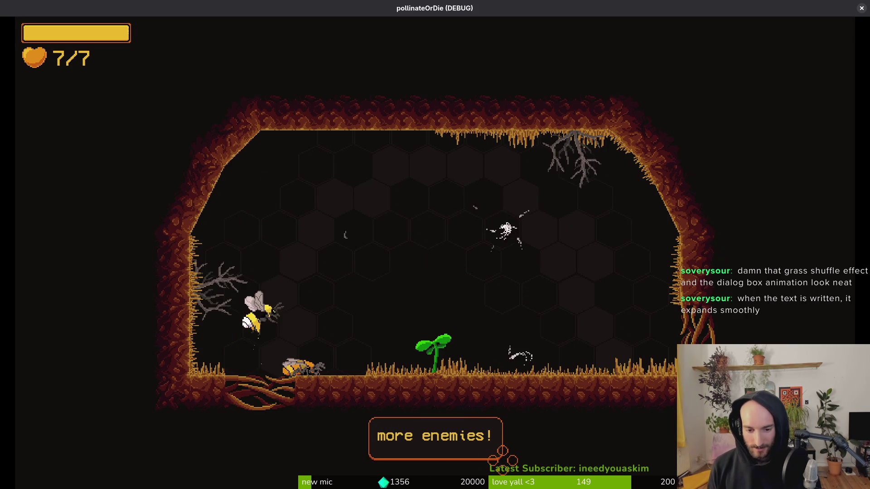
key(d)
key(j)
key(w)
key(j)
key(d)
key(j)
key(w)
key(j)
key(a)
key(j)
key(d)
key(j)
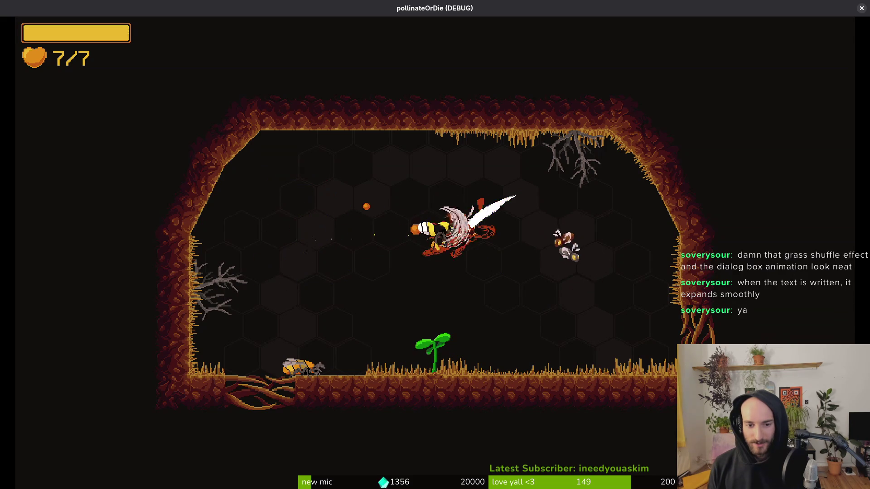
key(d)
key(j)
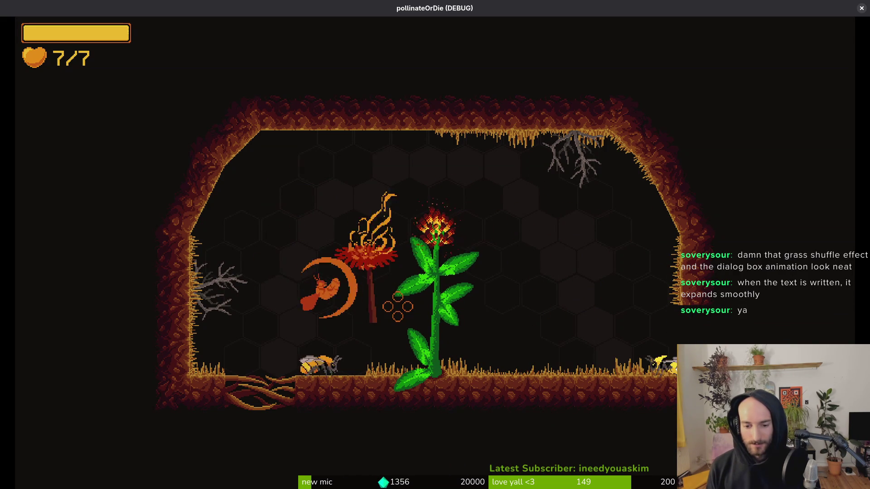
Step: Collect the dash damage upgrade, exit right past the pollen dialogue, then close the game window
key(a)
key(j)
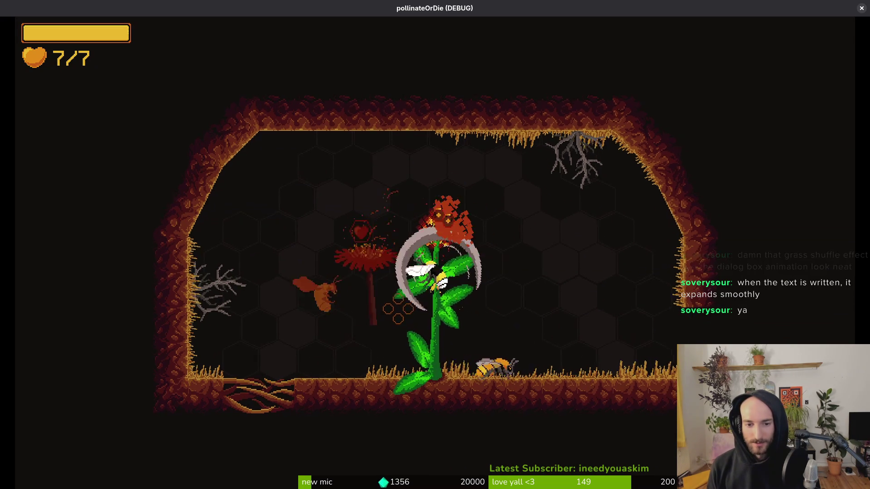
key(w)
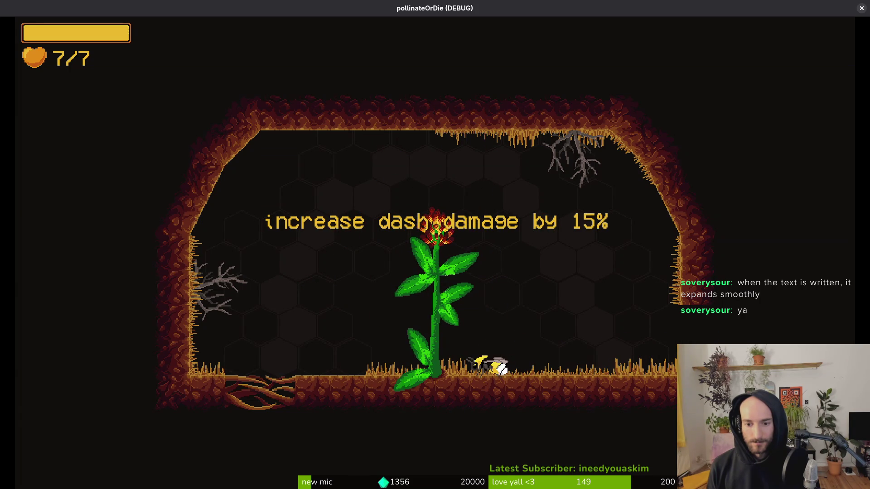
key(d)
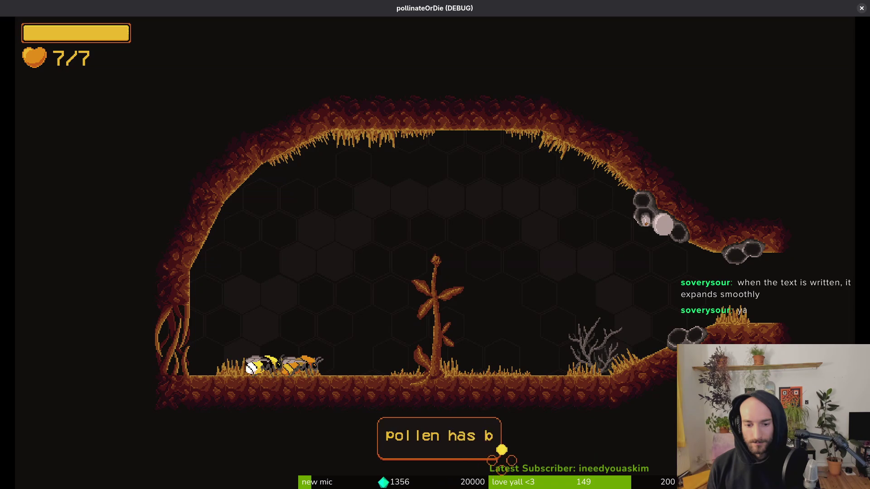
key(d)
key(d)
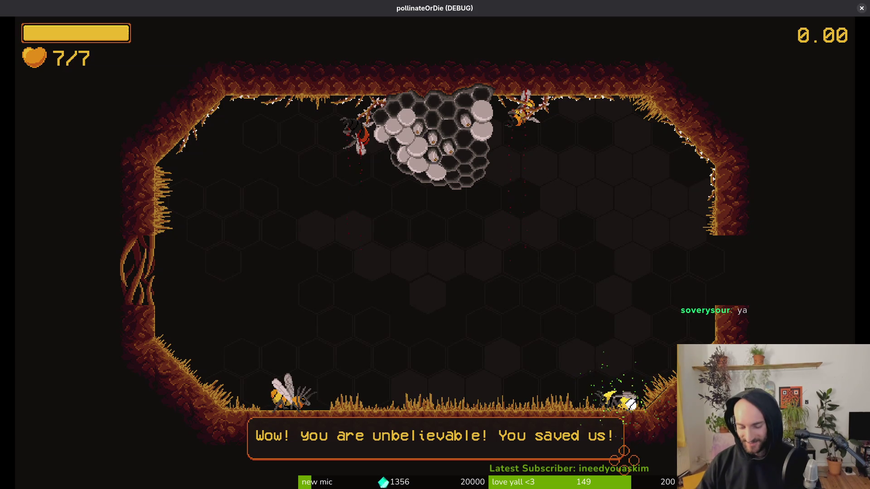
key(F8)
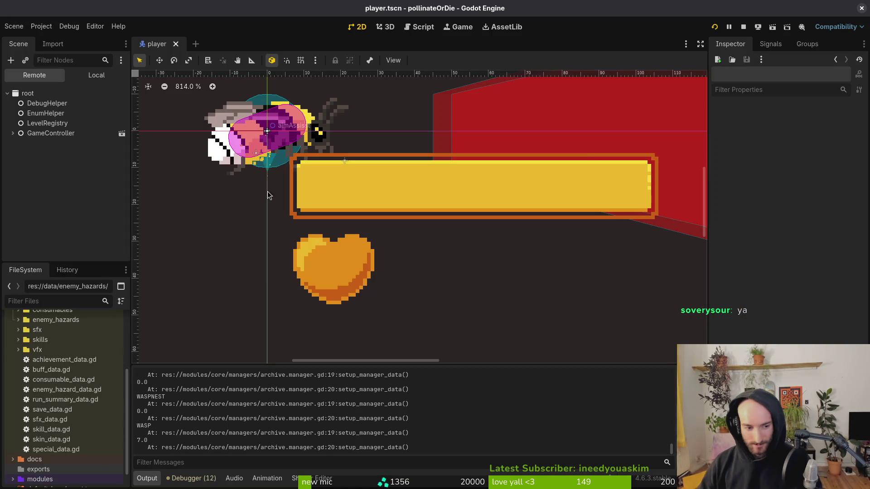
Step: Expand enemy_hazards and inspect hornet_data.tres, showing Base Health 92.0
scroll(21, 416, up, 5)
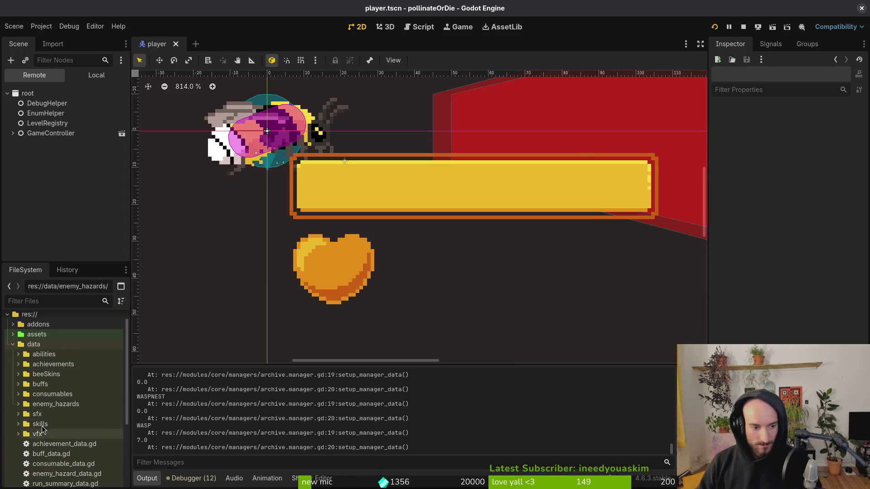
click(18, 404)
scroll(67, 425, down, 5)
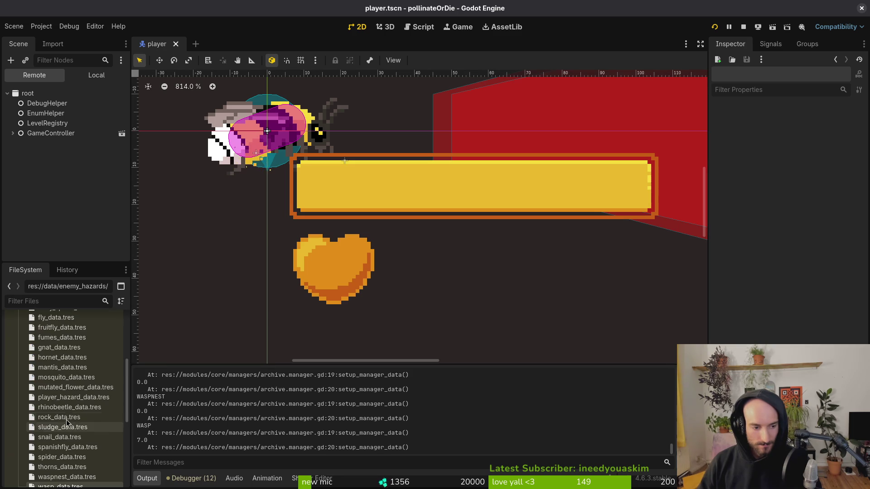
click(67, 360)
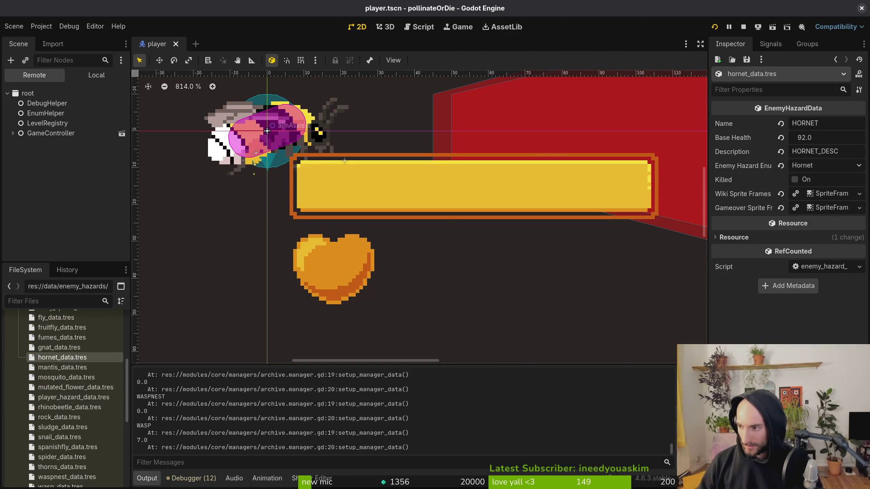
Step: In the terminal, quit tig, start vim and open boss.gd through the file search
key(alt+Tab)
text(qvim)
key(Return)
key(space)
key(f)
key(f)
text(boss)
key(Return)
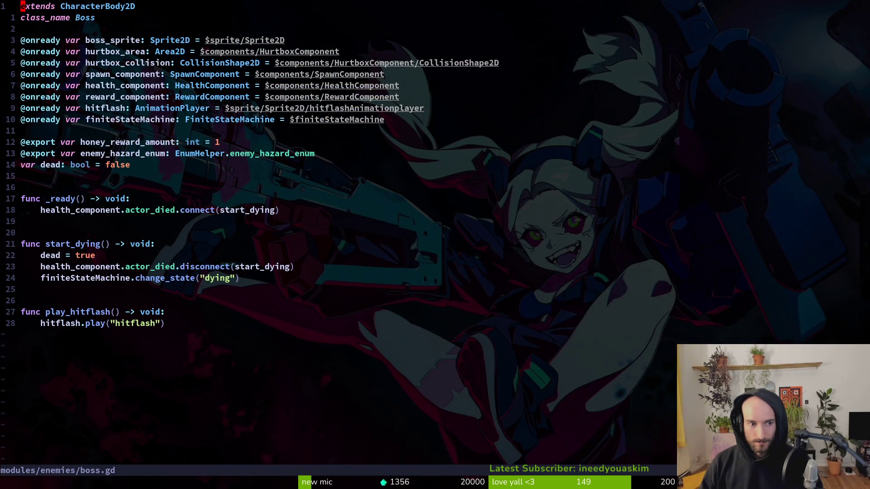
Step: Open health_component.gd through the Telescope file search
key(space)
key(f)
key(f)
text(health)
key(Return)
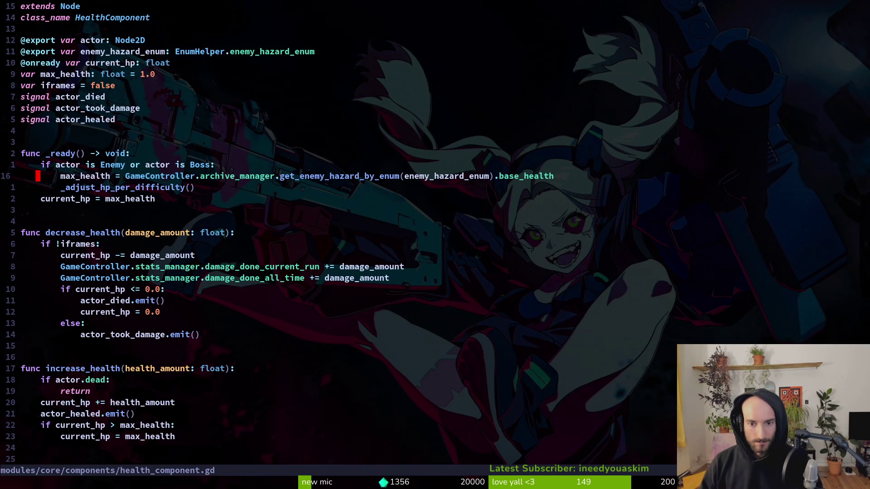
Step: Add print_debug(max_health) below the max_health line, save, and run the game from Godot
text(op)
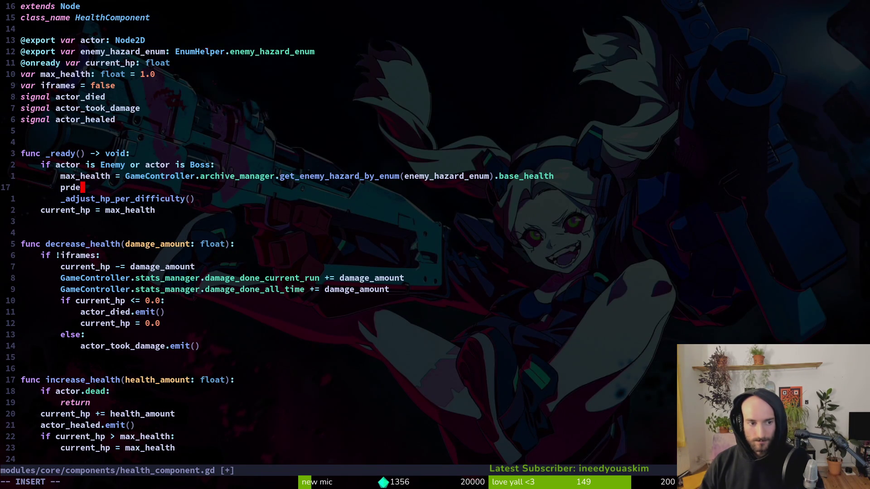
key(Escape)
key(j)
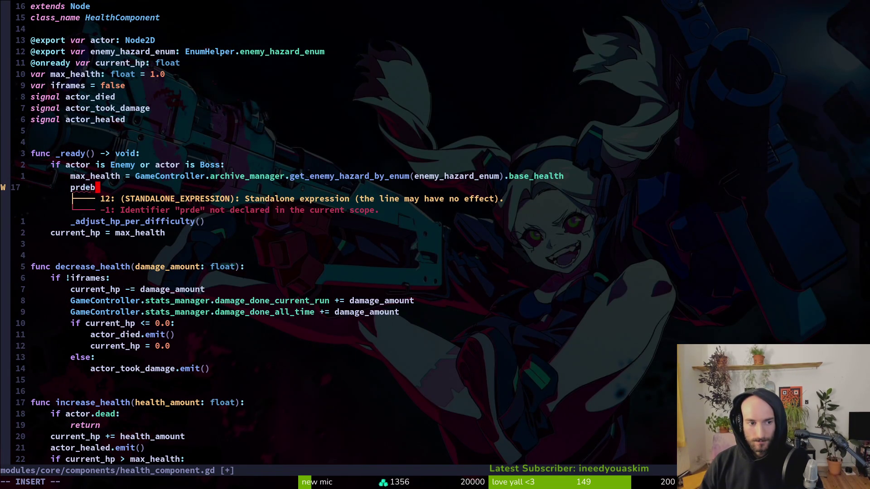
key(Return)
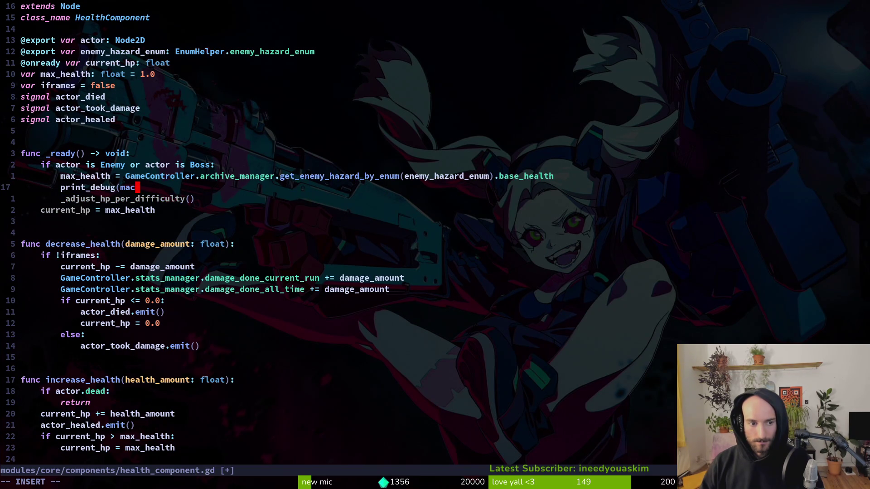
key(Return)
text())
key(Escape)
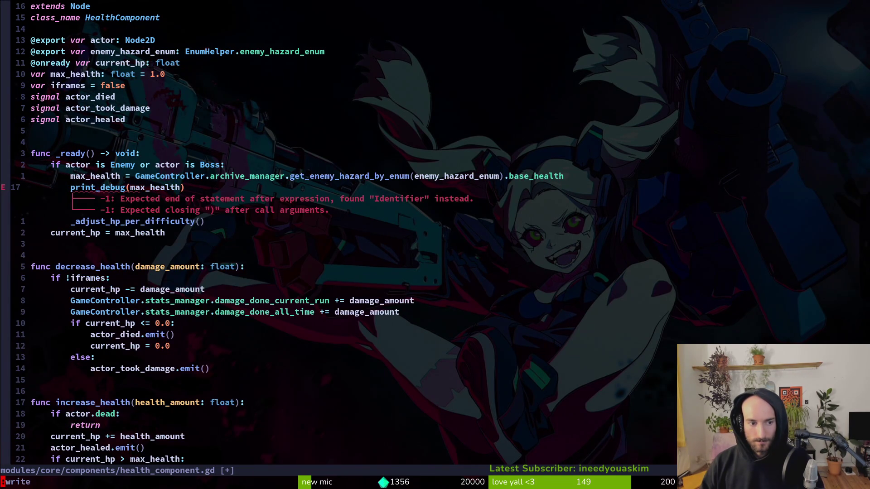
key(Return)
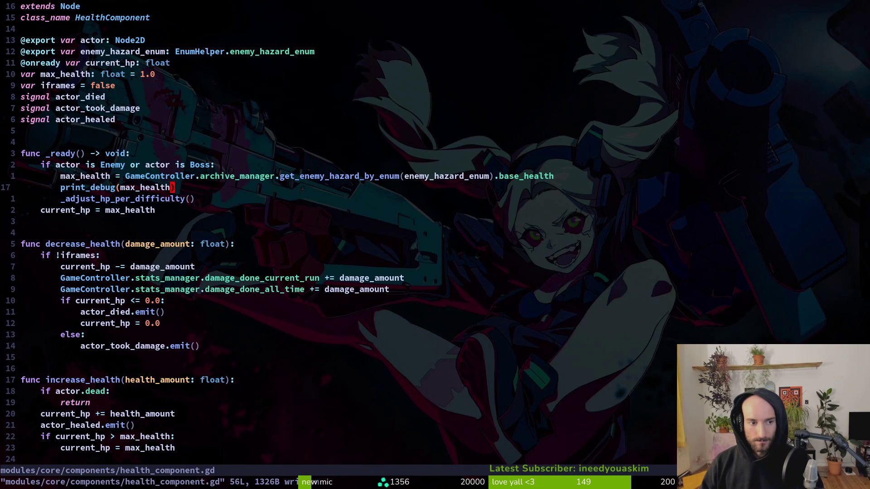
key(alt+Tab)
key(F5)
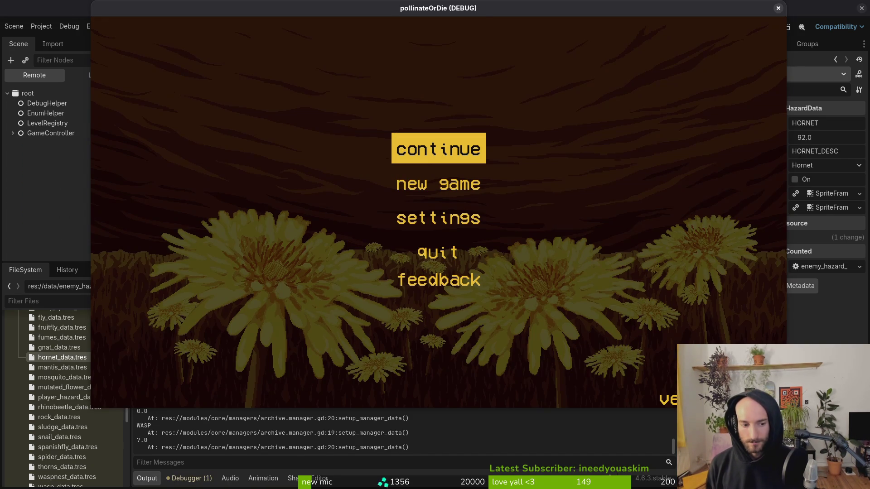
Step: Continue the saved game, then load the Hornet boss level from the F1 level-select grid
key(Return)
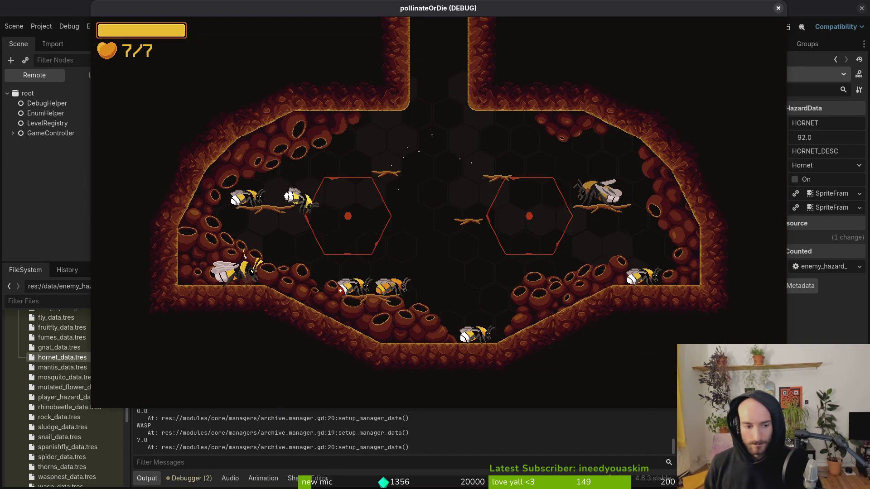
click(247, 454)
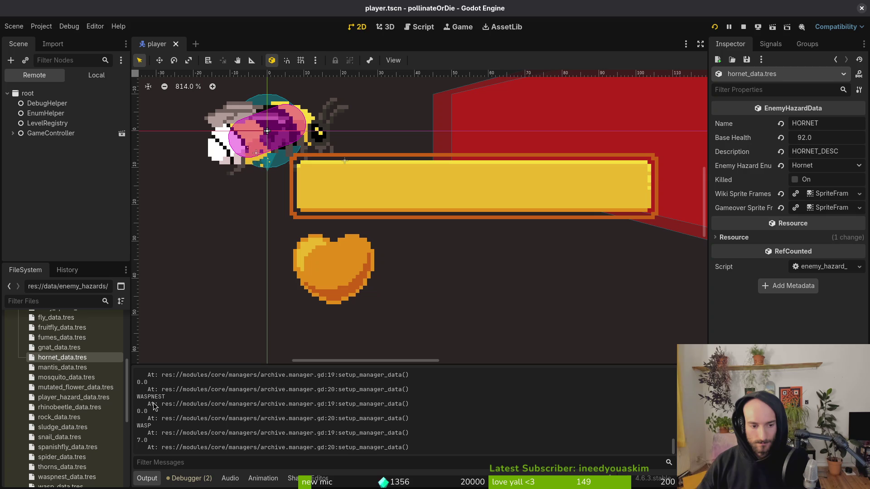
key(alt+Tab)
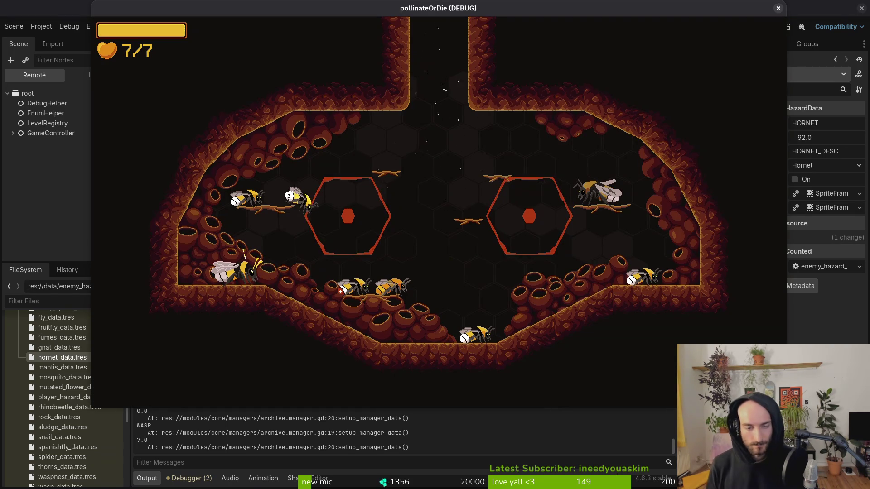
key(F1)
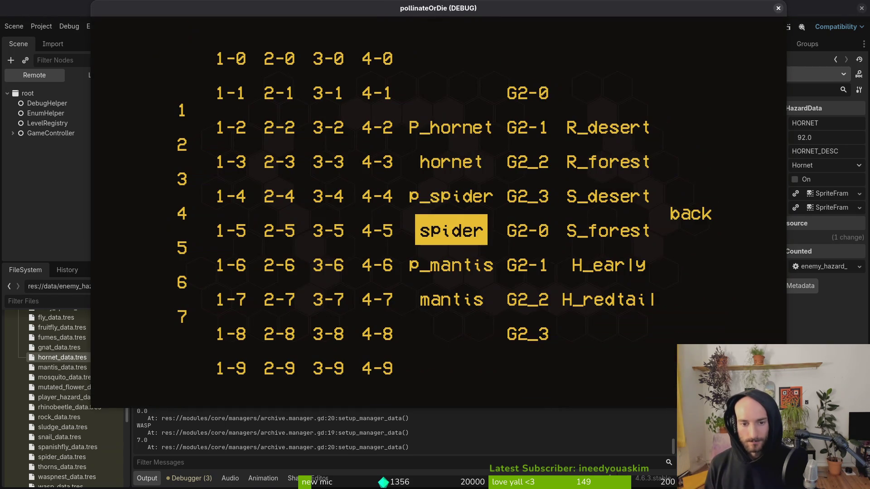
key(Up)
key(Up)
key(Return)
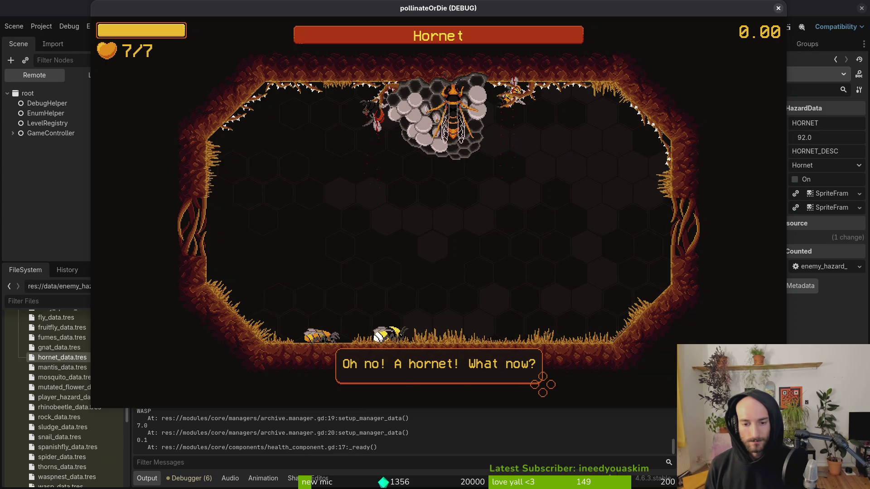
key(Return)
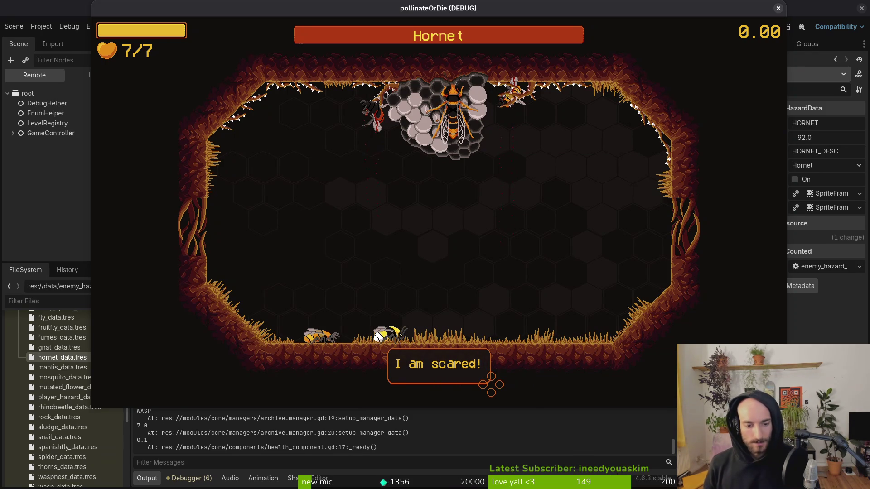
Step: Compare the paused Hornet fight with the editor's max_health output, ending back in Godot
click(236, 436)
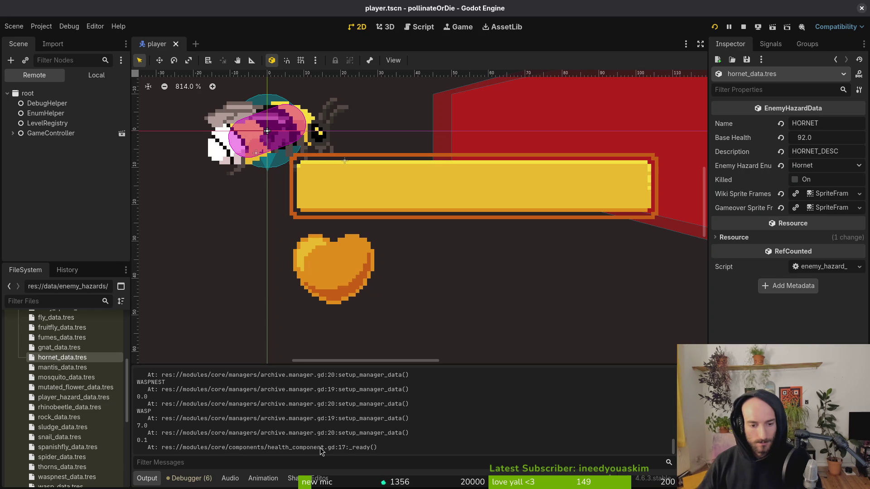
key(alt+Tab)
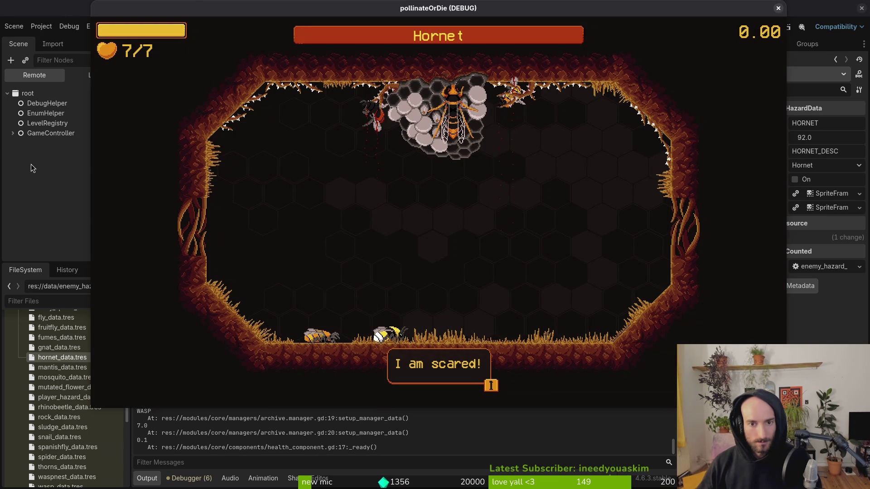
key(alt+Tab)
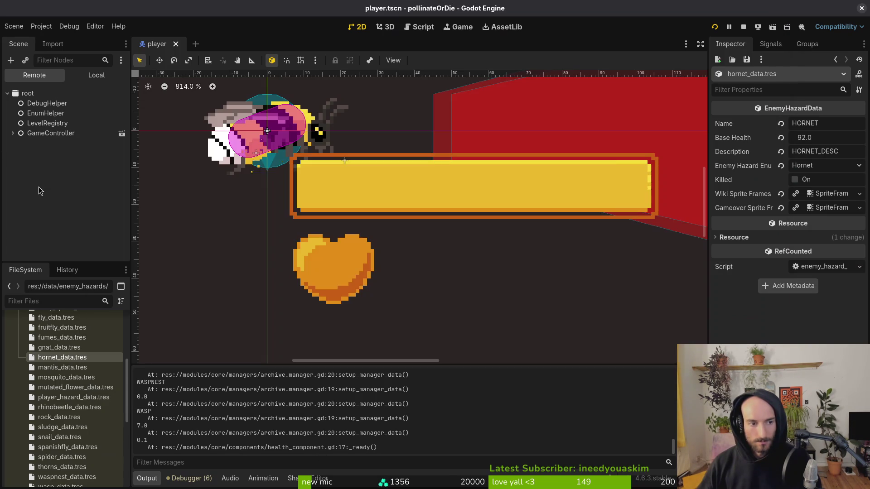
Step: Quick Open the thorns.tscn scene
key(alt+shift+o)
text(horts)
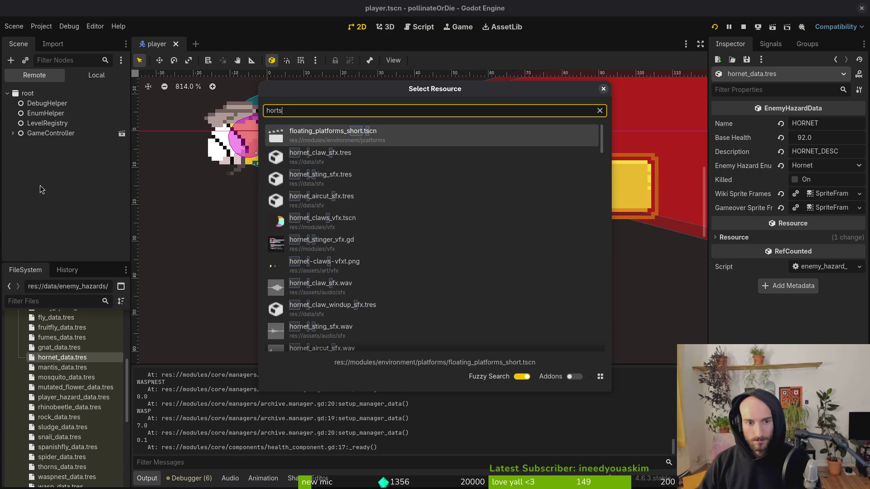
key(BackSpace)
key(BackSpace)
text(ns)
key(Return)
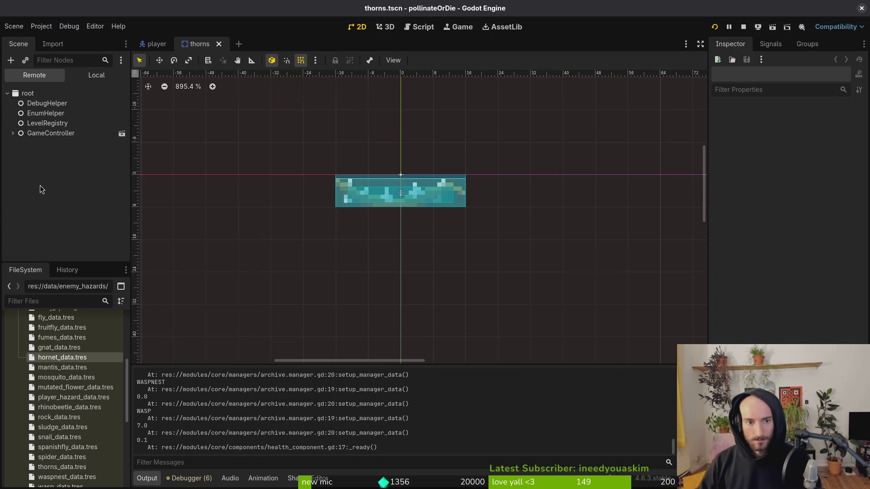
Step: Open hornet.tscn and check the root's Honey Reward 150 and Hornet enemy type
key(alt+shift+o)
text(hornetts)
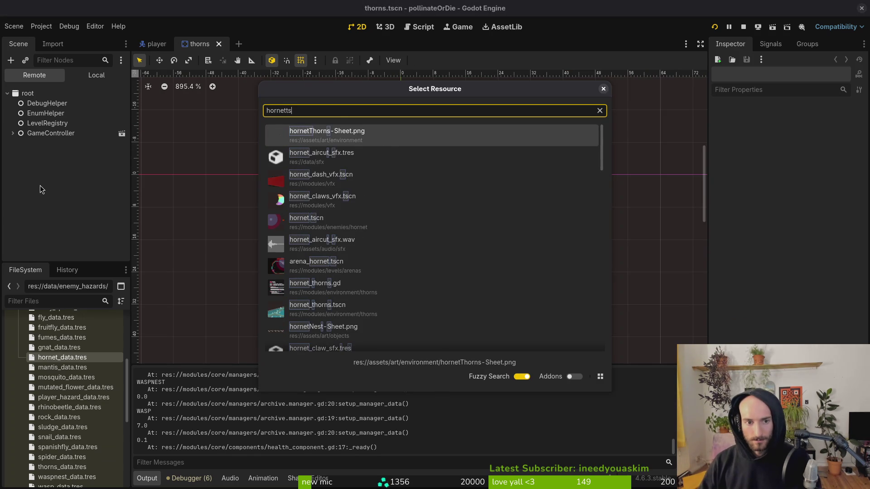
key(Down)
key(Down)
key(Down)
key(Down)
key(Return)
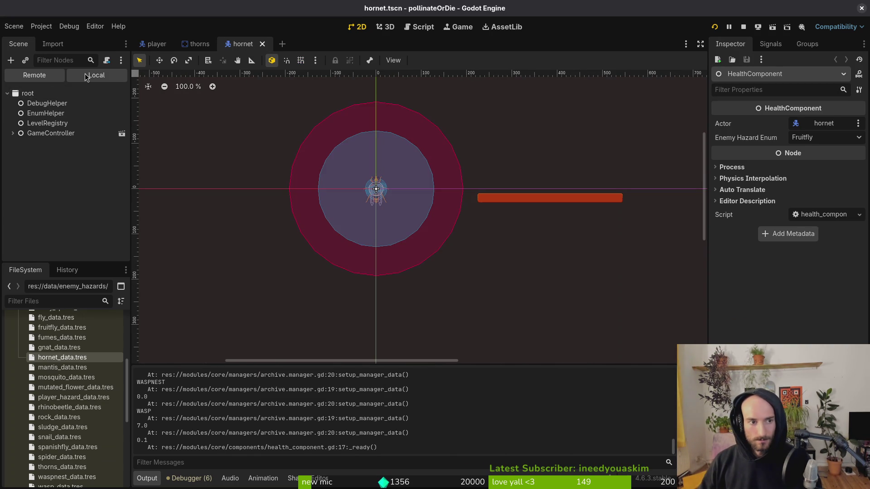
scroll(59, 90, up, 2)
click(58, 97)
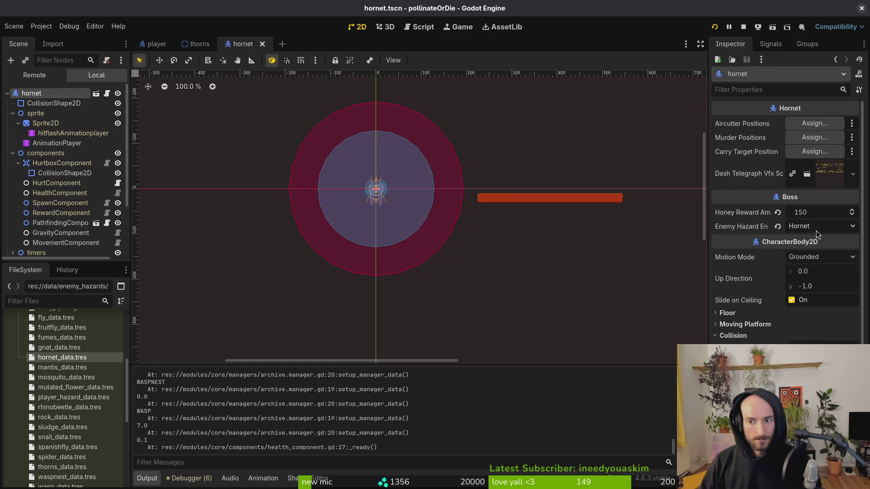
mouse_move(745, 230)
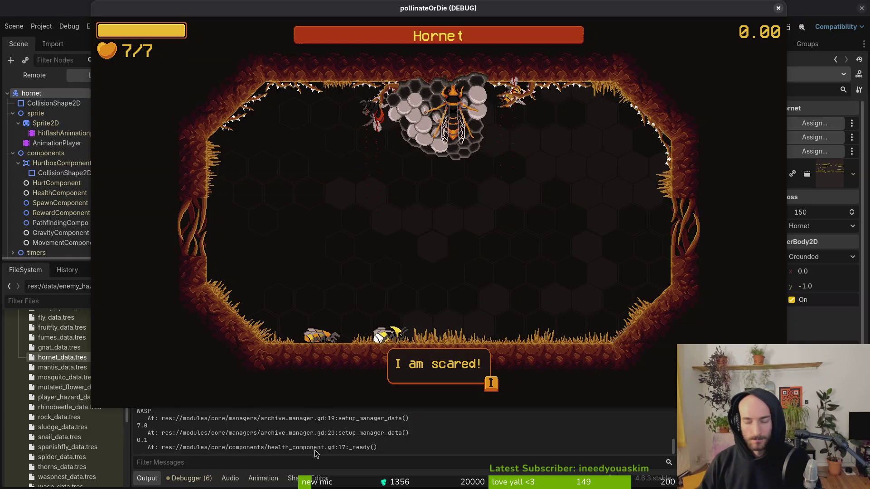
key(super+1)
text(0.1)
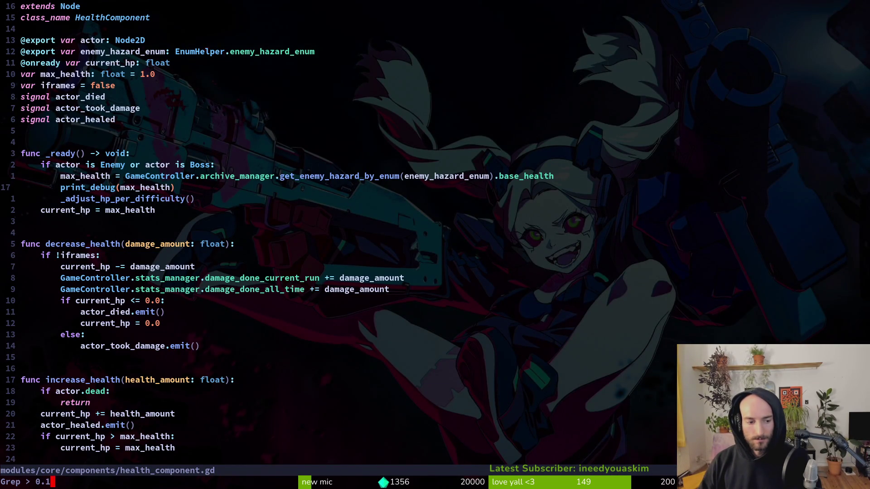
Step: Grep the project for 0.1, browse the changelog and slash2 buff matches, then relaunch the game
key(Return)
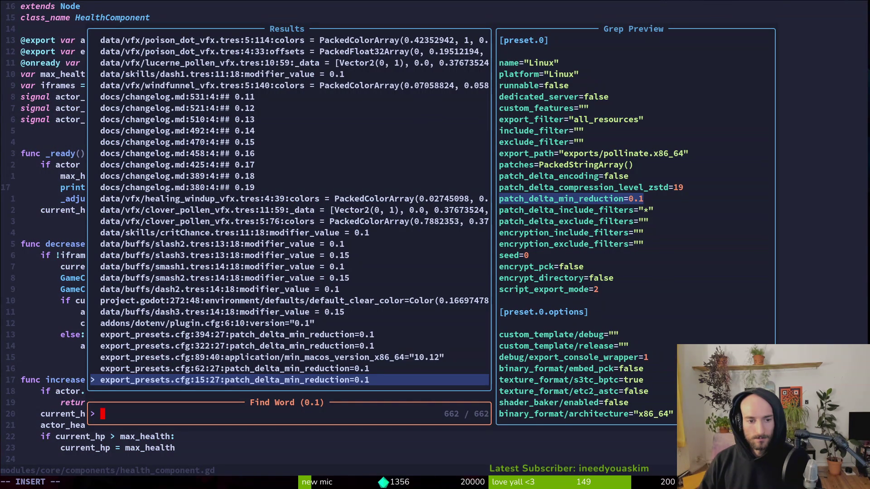
key(Up)
key(Up)
key(Up)
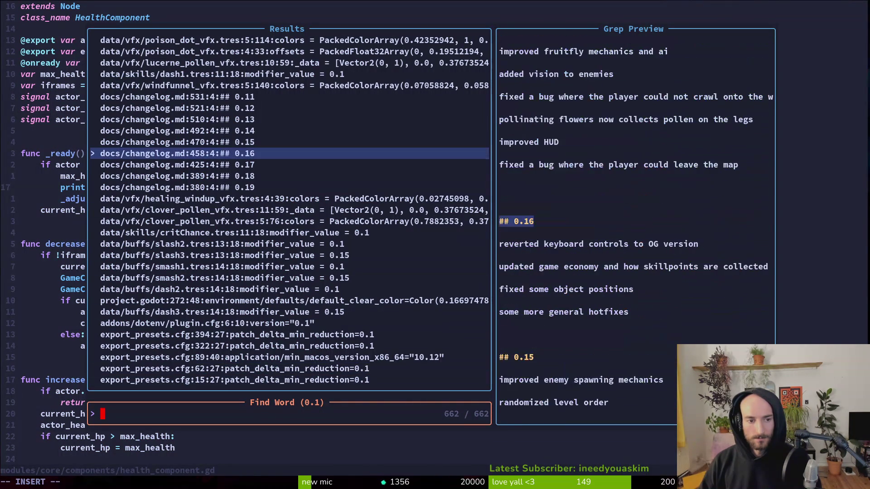
key(Down)
key(Down)
key(Down)
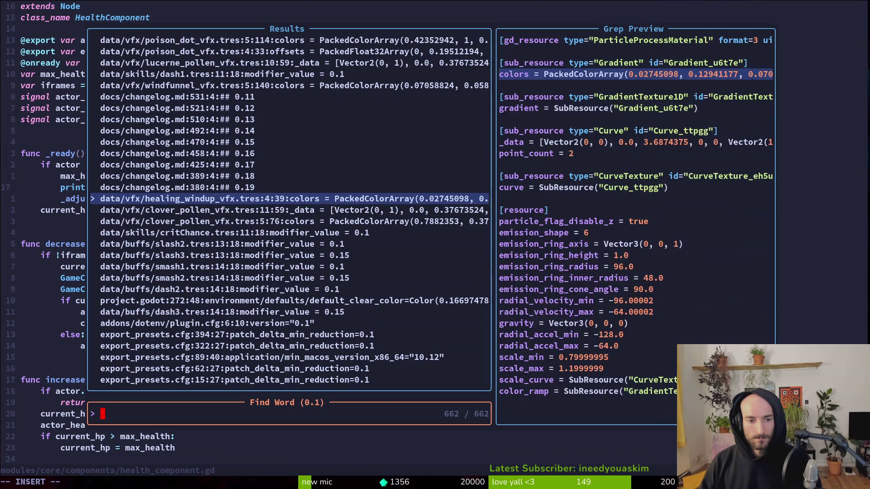
key(Down)
key(Up)
key(Up)
key(Up)
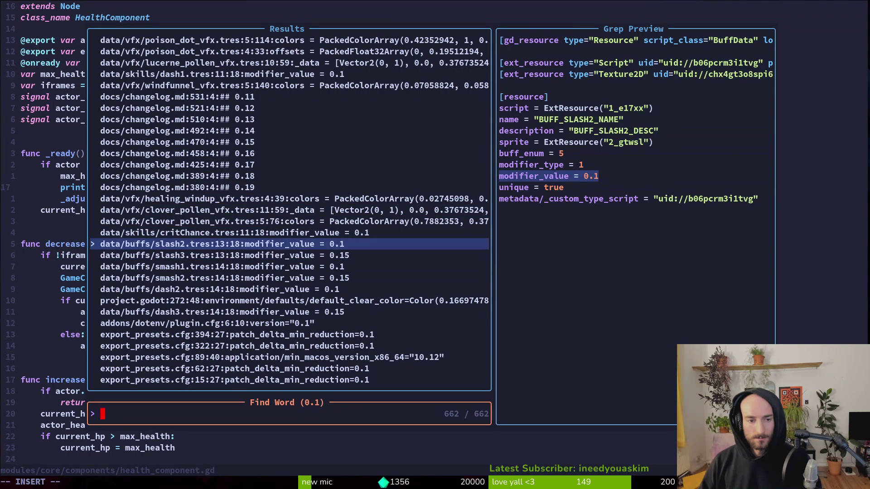
key(Up)
key(Up)
key(Up)
key(Escape)
key(F5)
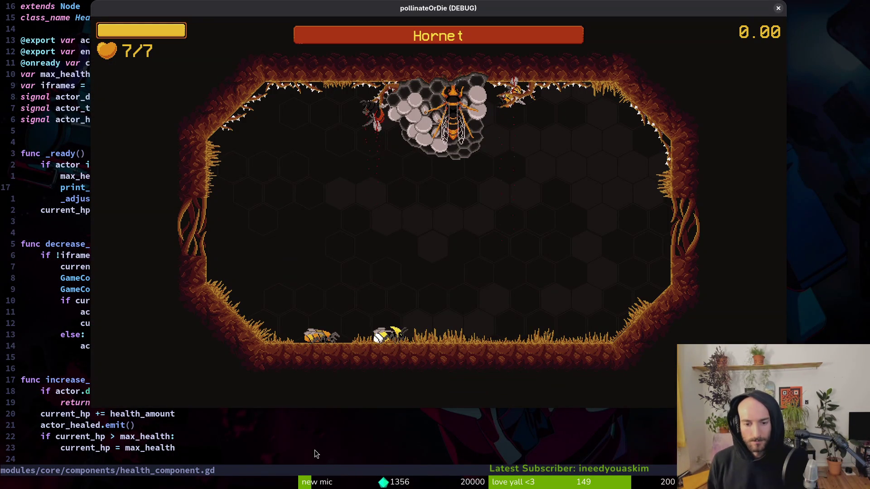
Step: Stop the test game and Quick Open arena_hornet.tscn
key(w)
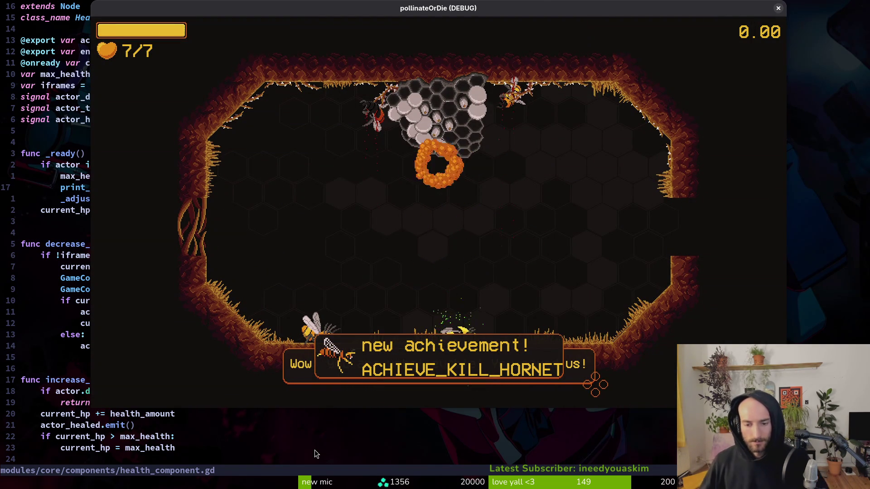
key(Escape)
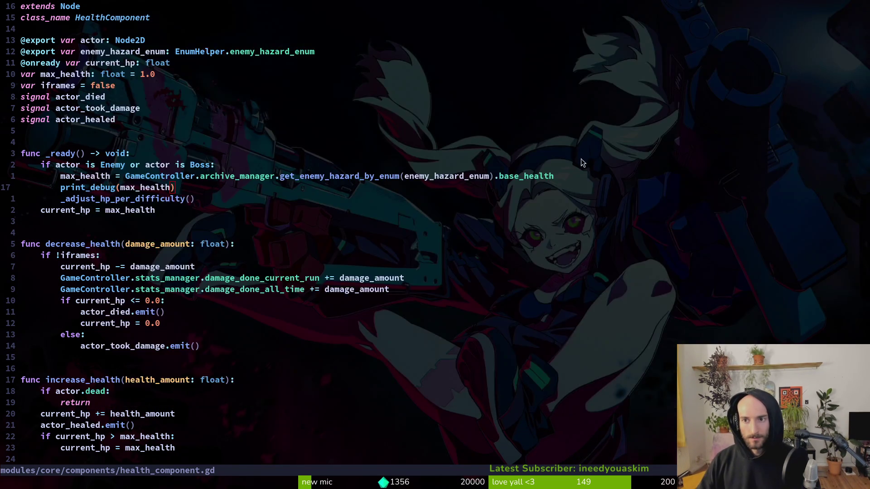
key(alt+shift+o)
text(arehornetts)
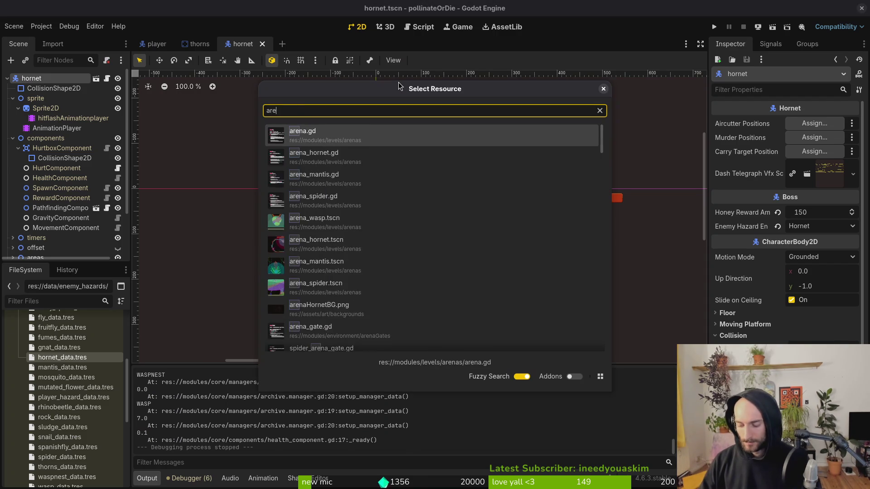
key(Down)
key(Return)
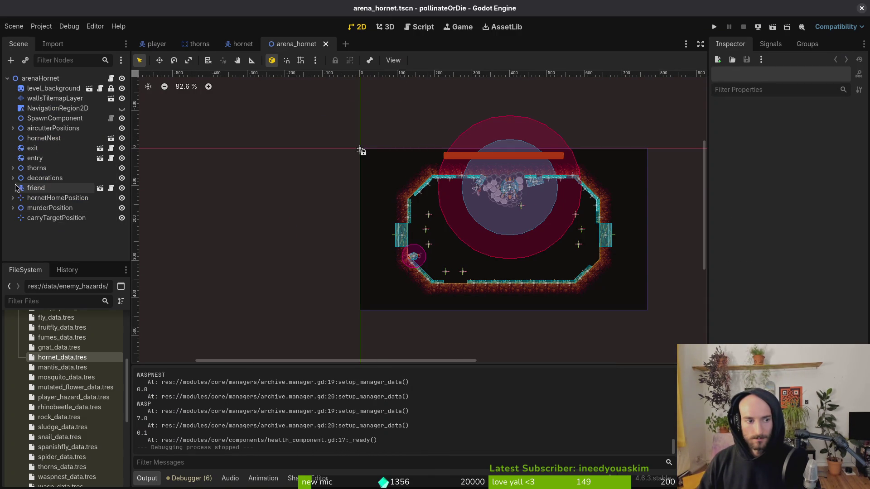
Step: Expand hornetHomePosition to inspect the hornet node, then go back to Neovim's file finder
click(13, 198)
click(52, 208)
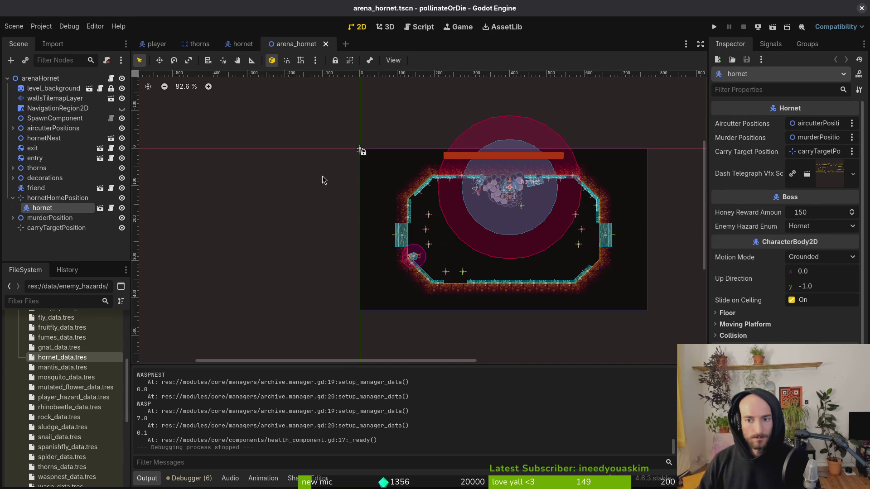
key(alt+Tab)
key(space)
Step: Glance at boss.gd, then return to health_component.gd and save it with :w
key(f)
key(f)
text(boss)
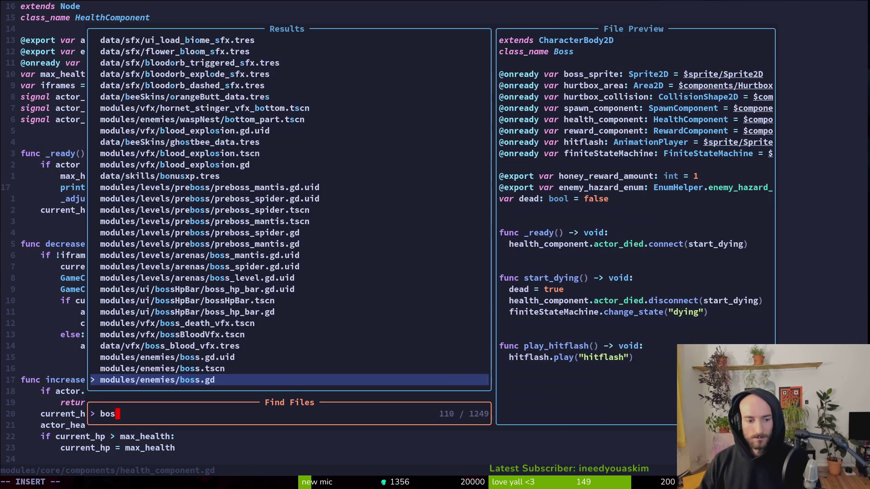
key(Return)
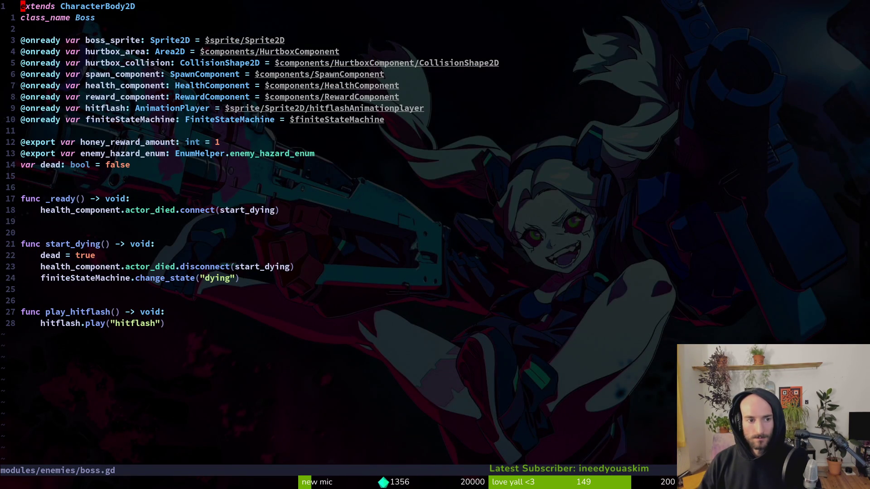
key(ctrl+o)
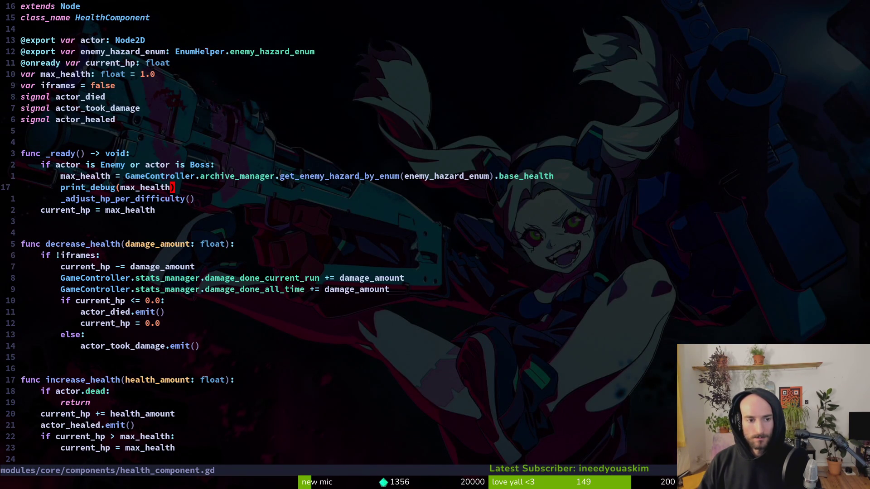
text(:w)
key(Return)
Step: Open archive.manager.gd through the Telescope file finder
key(alt+Tab)
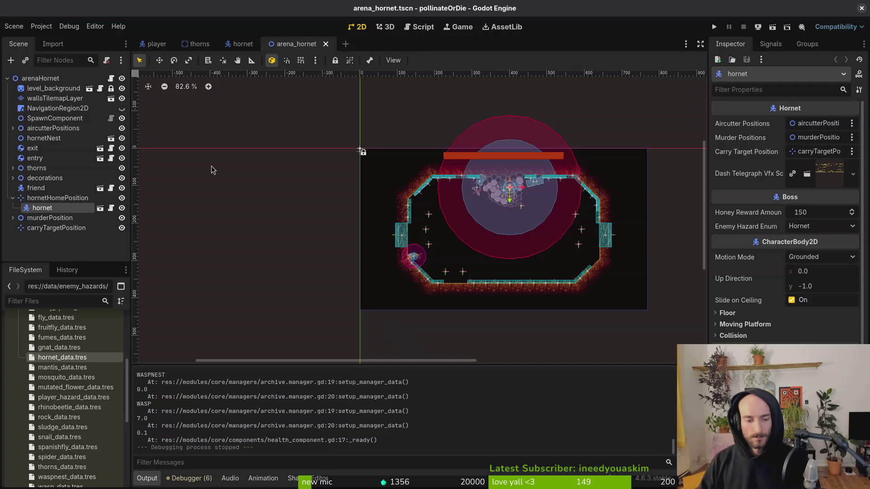
key(alt+Tab)
key(space)
key(f)
key(f)
text(arhmana)
key(Return)
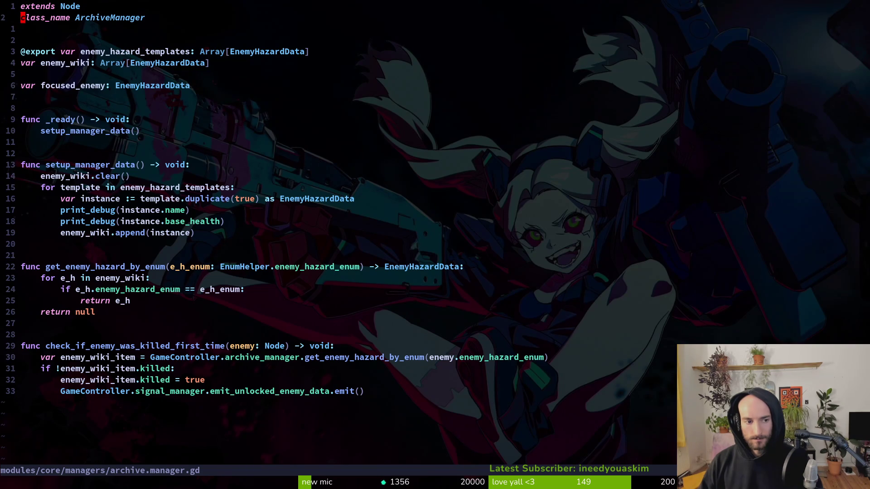
Step: Delete the two print_debug lines in archive.manager.gd, save, and relaunch the game
click(93, 209)
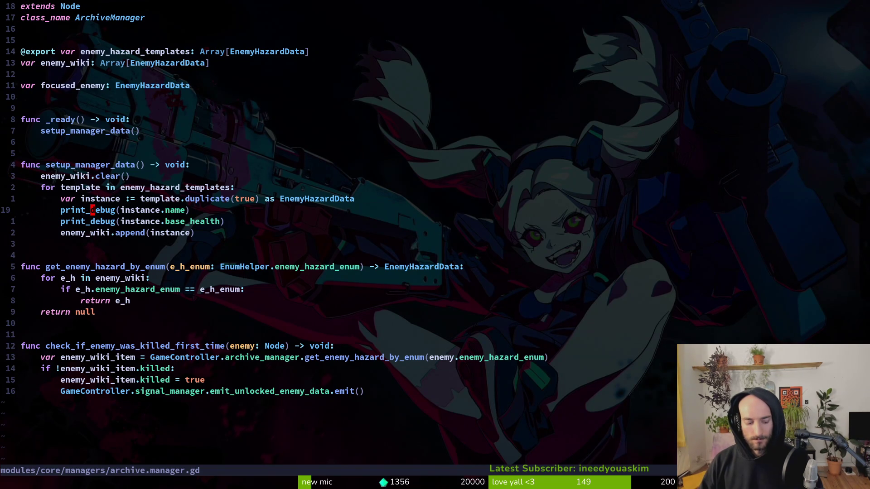
key(d)
key(j)
key(Return)
key(alt+Tab)
key(F5)
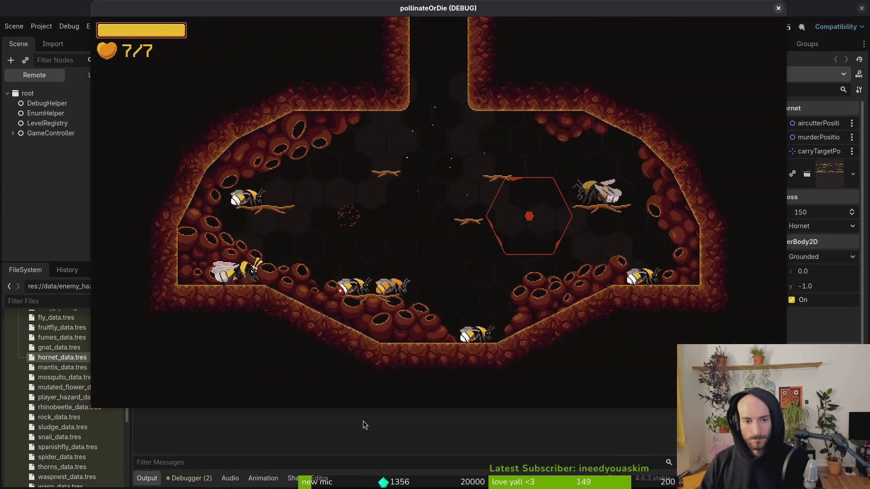
Step: Load the Hornet boss level, then stop the running game
key(Up)
key(Up)
key(Return)
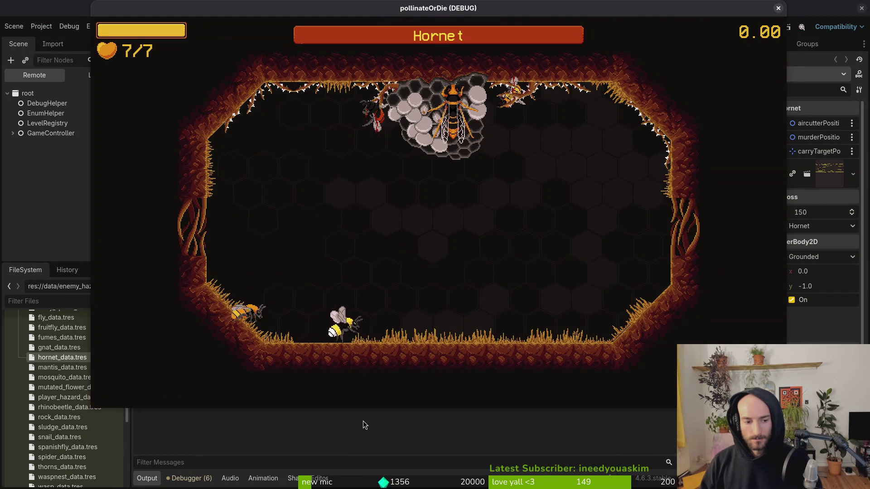
key(alt+Tab)
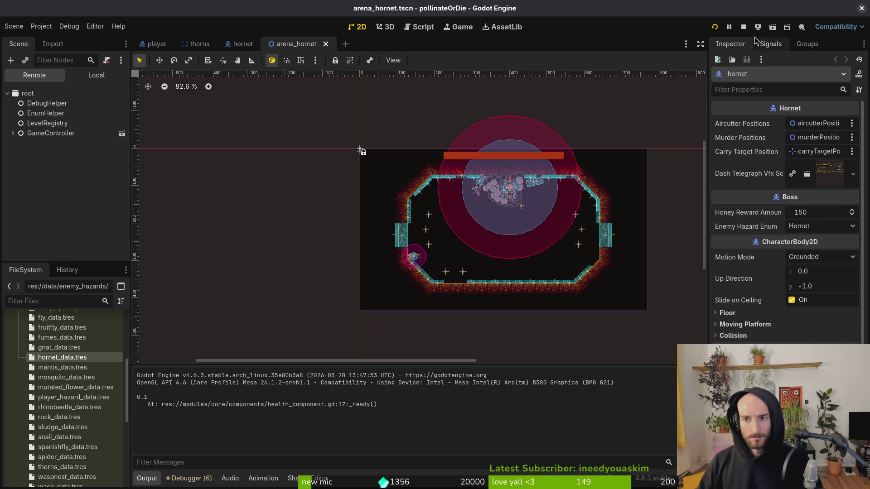
click(744, 29)
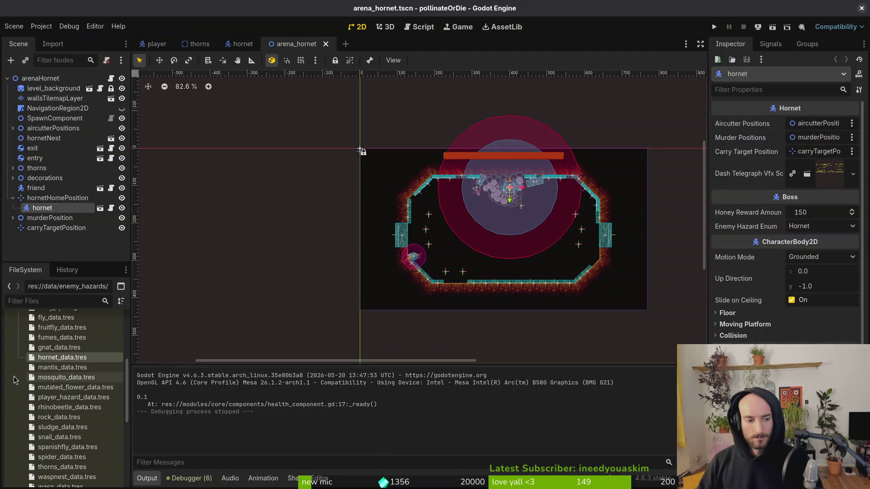
Step: Compare hornet, gnat and fruitfly data resources, ending on gnat's Base Health 3.0
click(74, 358)
click(72, 347)
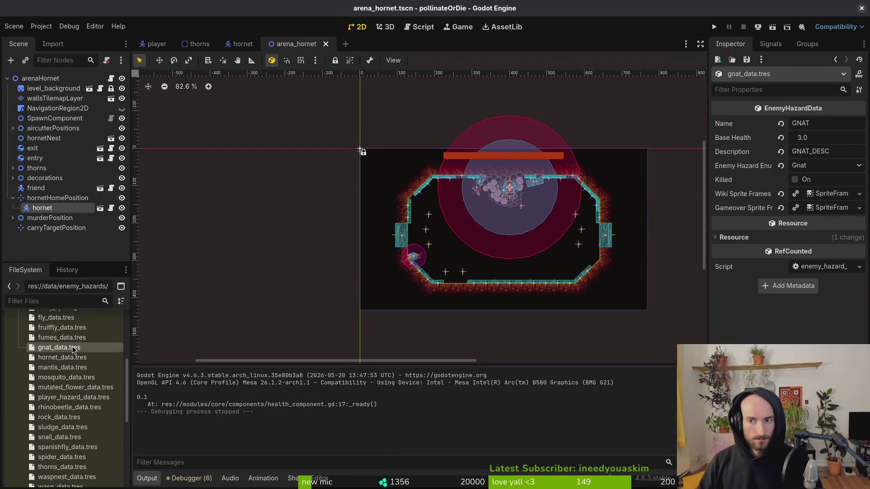
scroll(72, 389, up, 4)
click(63, 411)
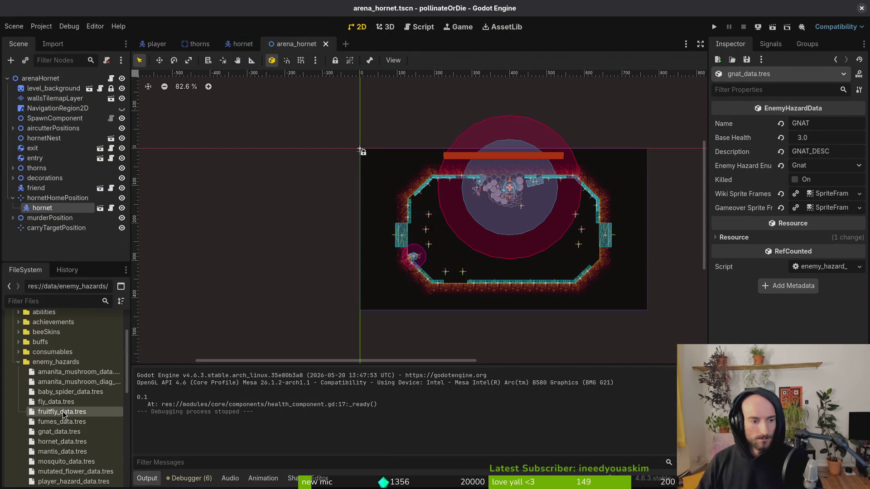
click(59, 432)
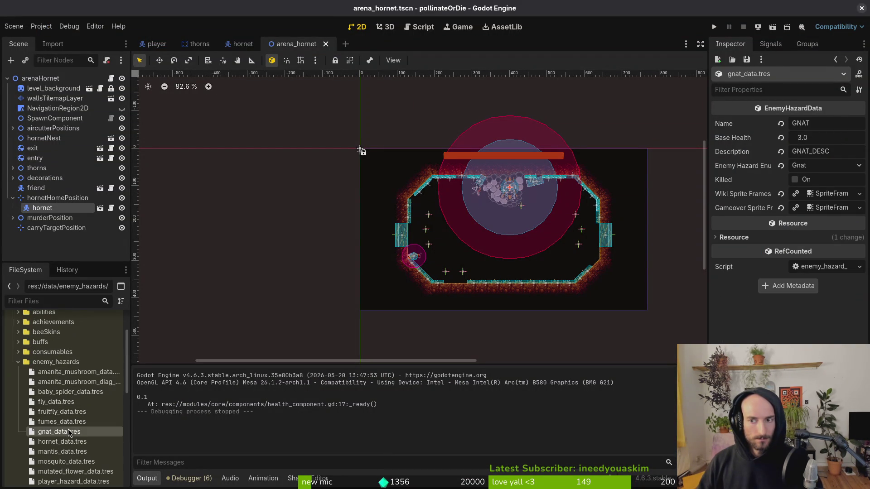
Step: Inspect the hornet node, collapse hornetHomePosition, and run the project to the title screen
click(52, 198)
click(43, 208)
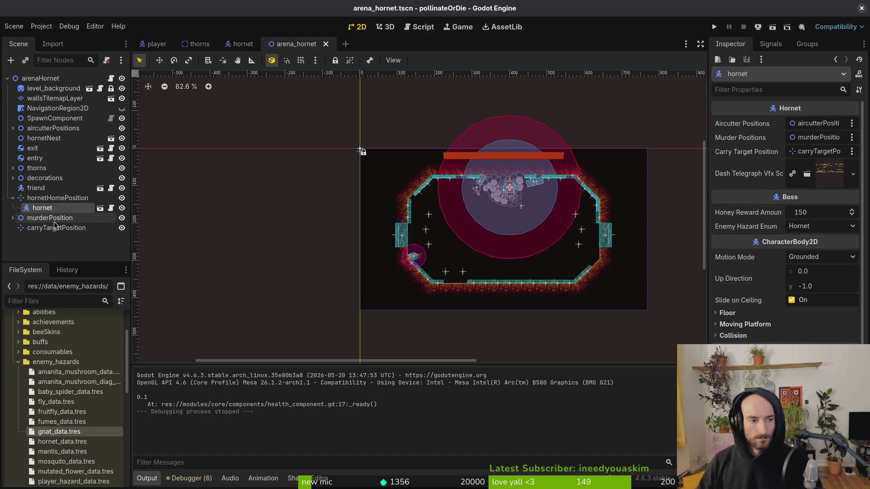
click(12, 199)
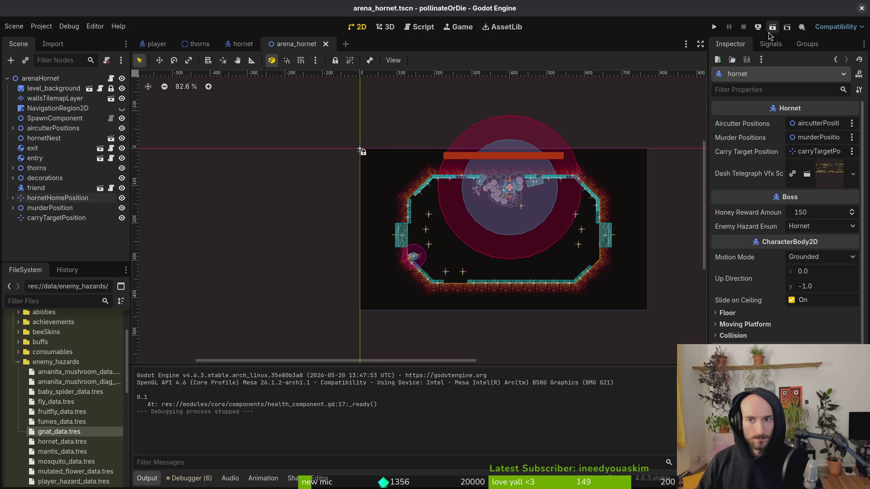
click(718, 27)
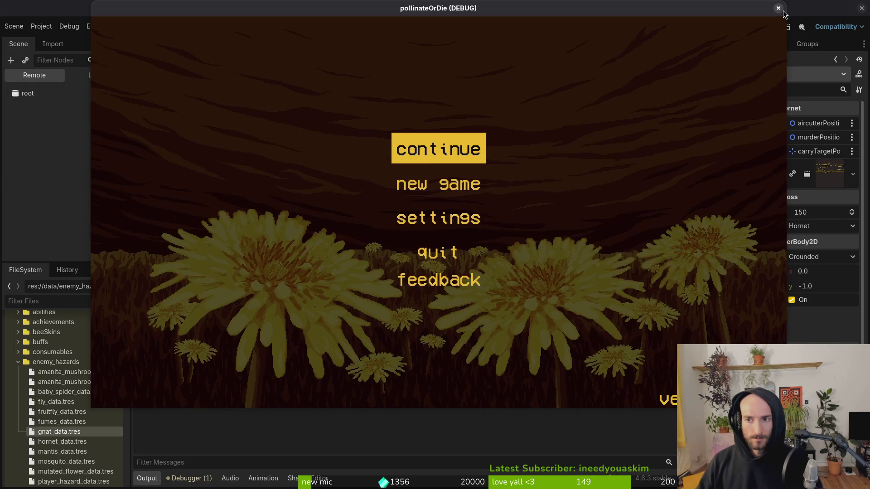
Step: In health_component.gd, move the max_health debug print under an 'if actor is Hornet:' check
click(783, 7)
key(alt+Tab)
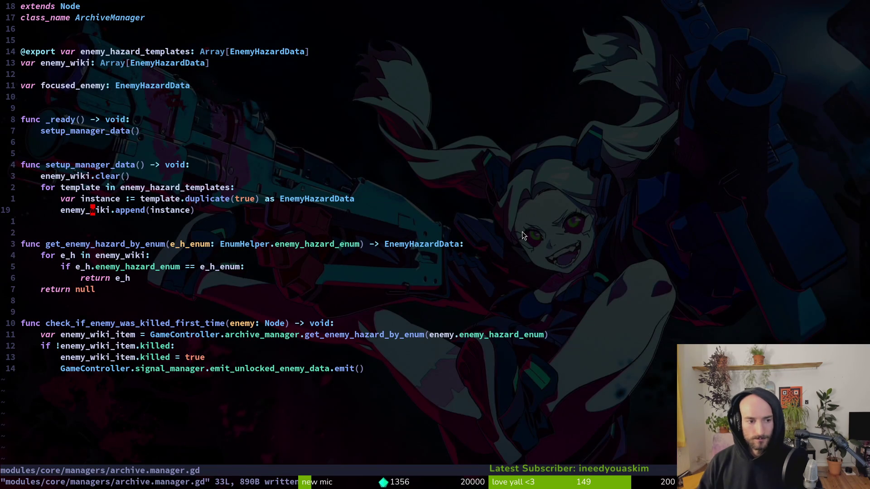
key(ctrl+6)
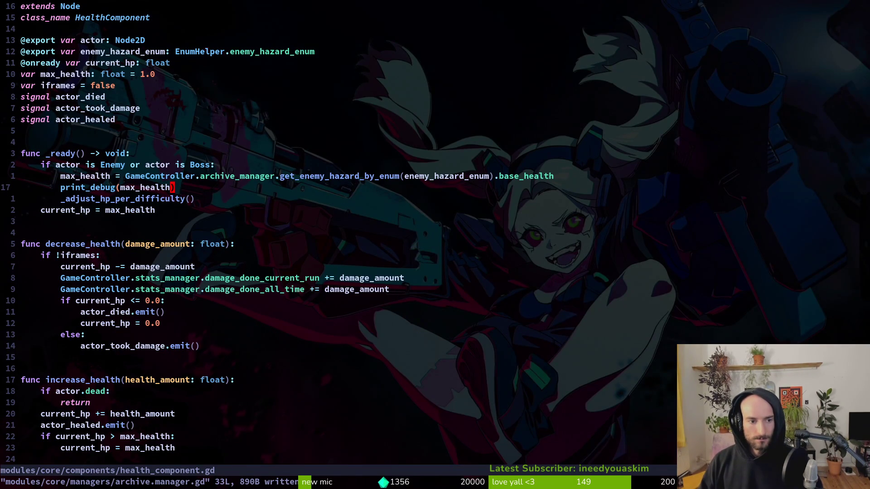
key(O)
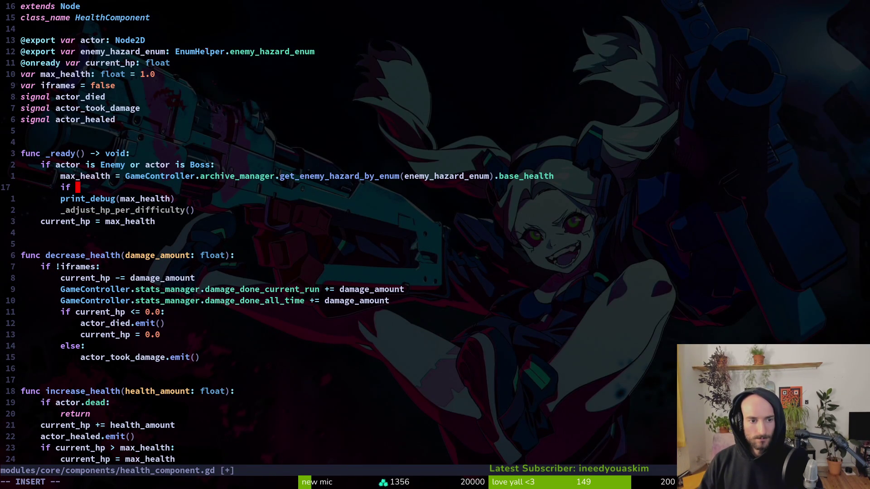
text(actor )
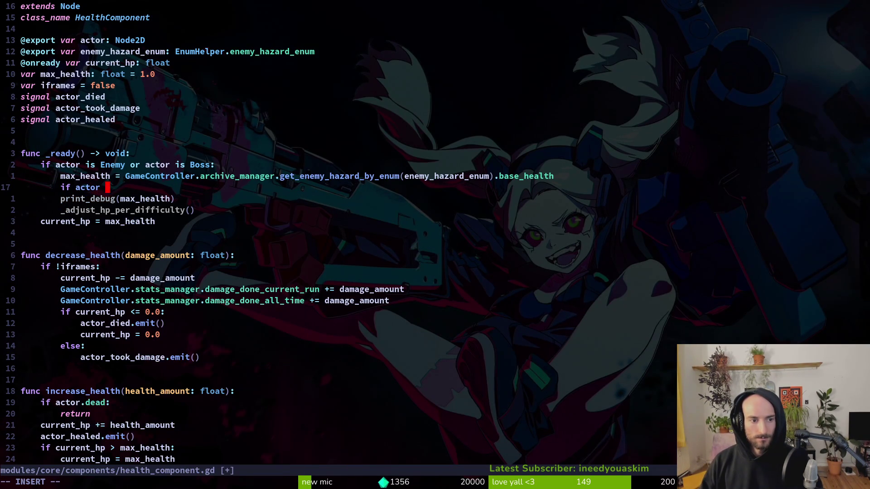
text(is Hornet:)
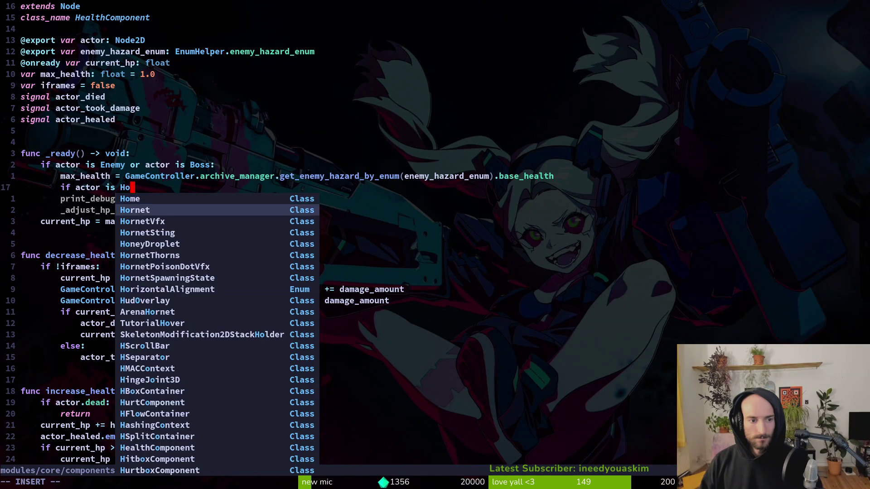
key(Escape)
key(j)
key(greater)
key(greater)
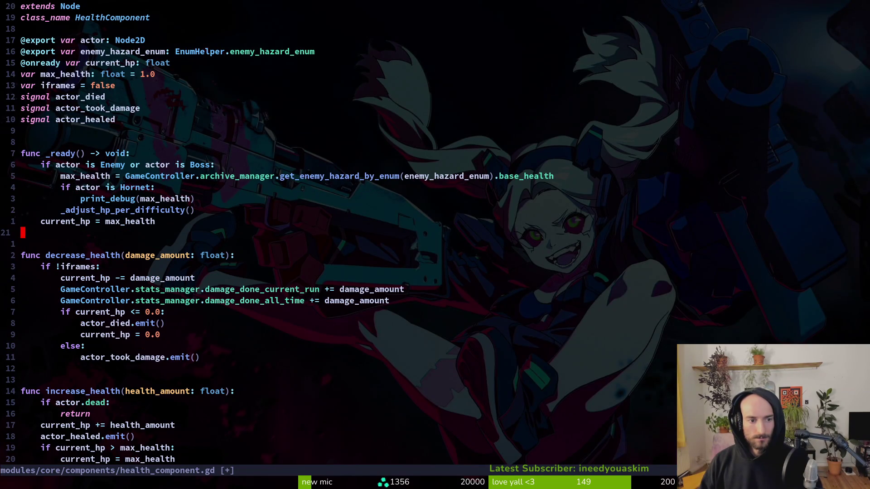
Step: Test-run the game, load the Hornet arena from the debug level select, then stop it
key(alt+Tab)
key(F5)
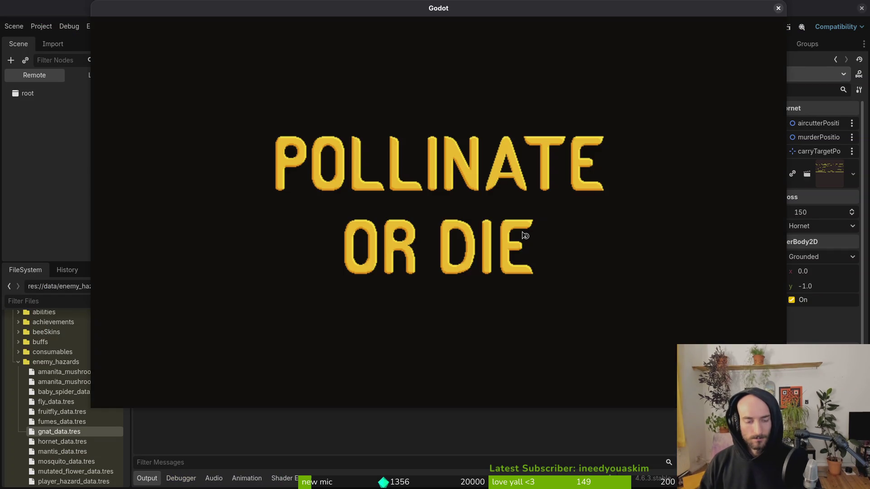
key(Return)
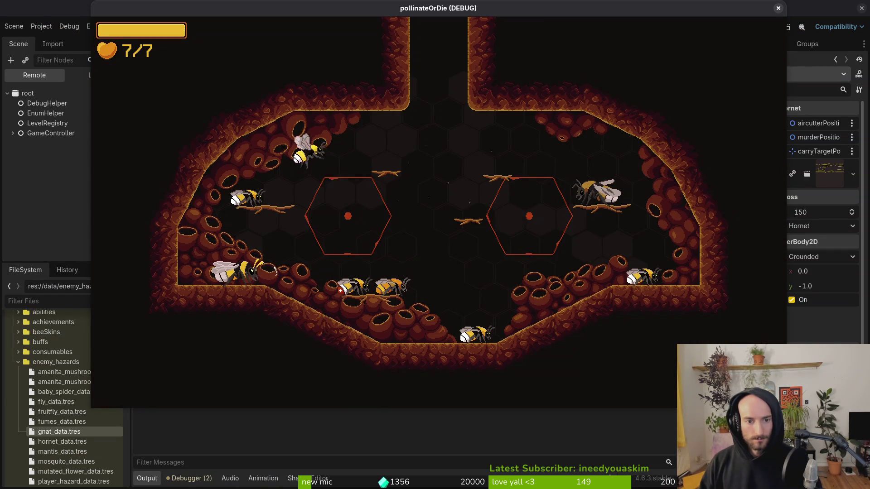
key(F1)
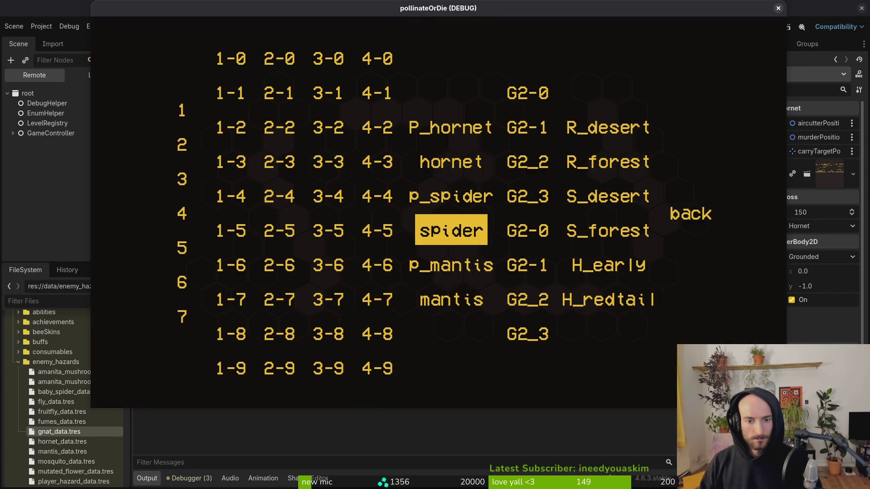
key(Up)
key(Up)
key(Return)
key(alt+Tab)
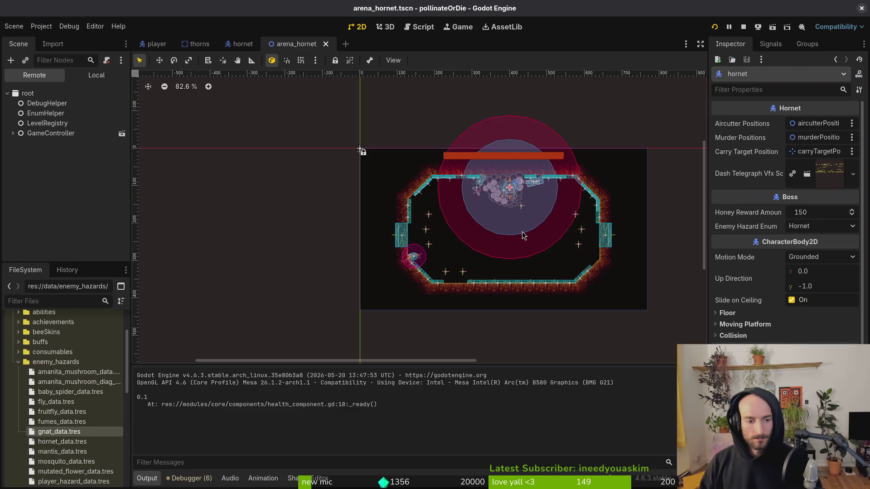
key(alt+Tab)
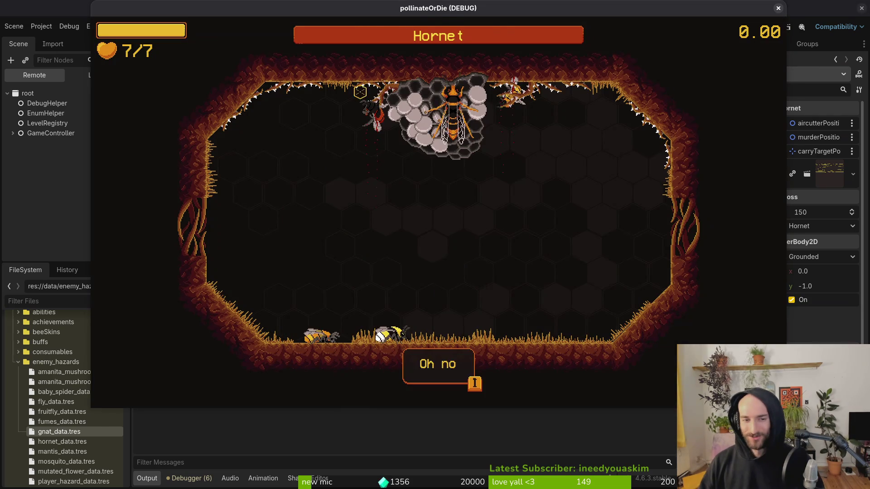
key(alt+Tab)
click(744, 26)
click(14, 26)
Step: Trash all three files in the pollinateOrDie user data folder and close Files
mouse_move(41, 26)
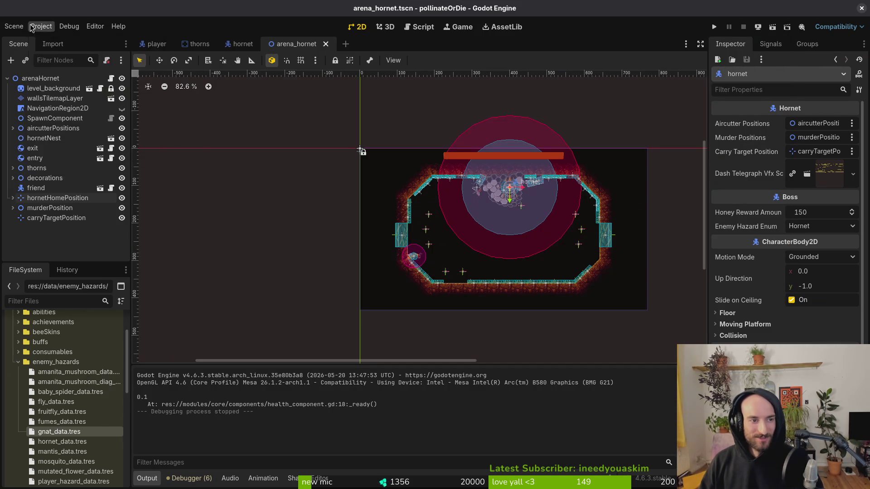
click(73, 111)
key(ctrl+a)
key(Delete)
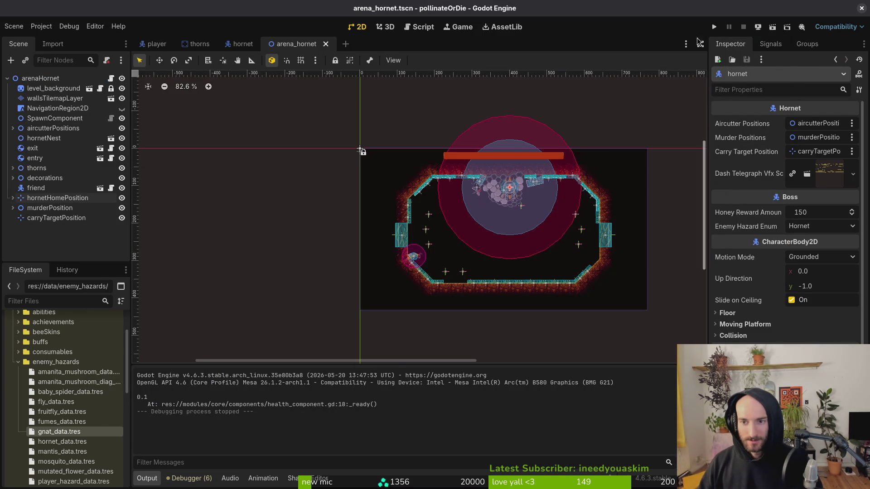
click(708, 96)
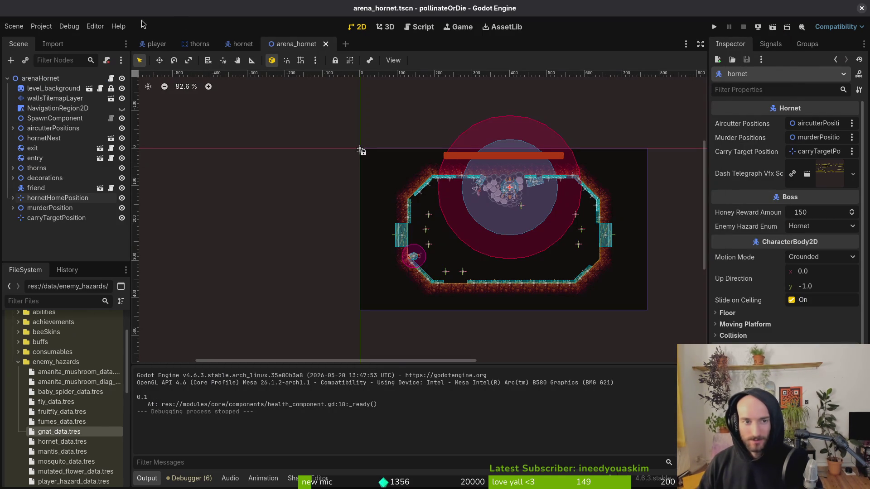
Step: Quick-open game.controller.tscn by searching 'gamecont'
key(ctrl+shift+o)
text(gamecont)
key(Return)
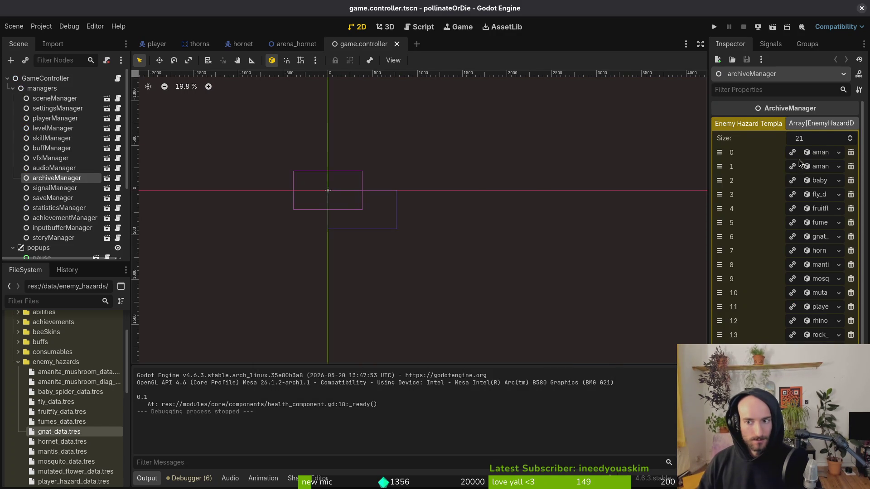
Step: Check the HORNET template's Base Health of 92.0, then test-run the Hornet arena with fresh save data
click(820, 251)
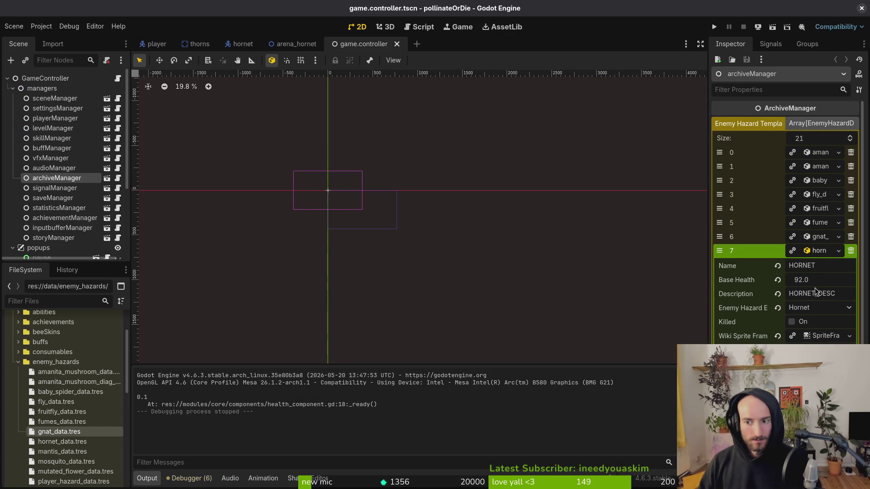
key(F5)
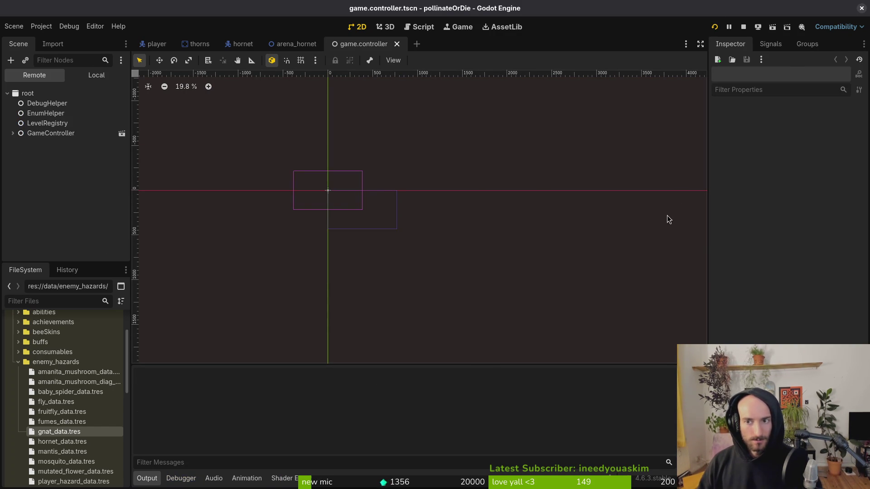
key(Return)
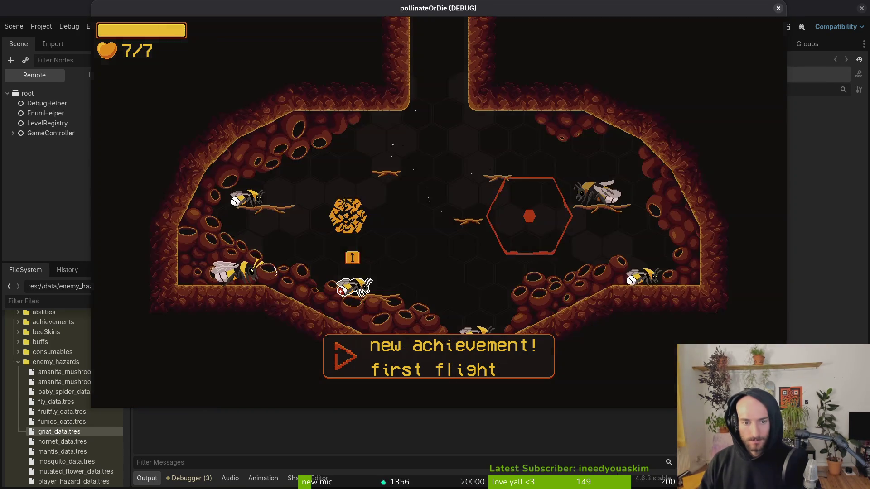
key(Escape)
key(Up)
key(Up)
key(Return)
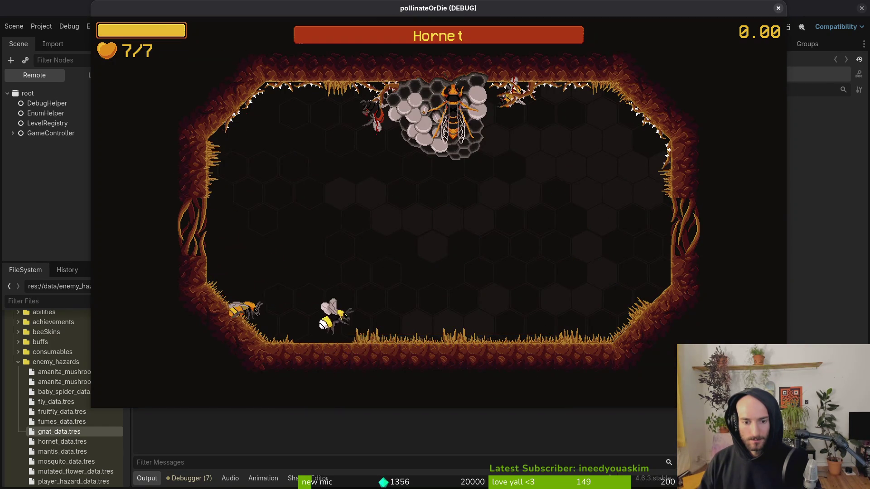
key(F8)
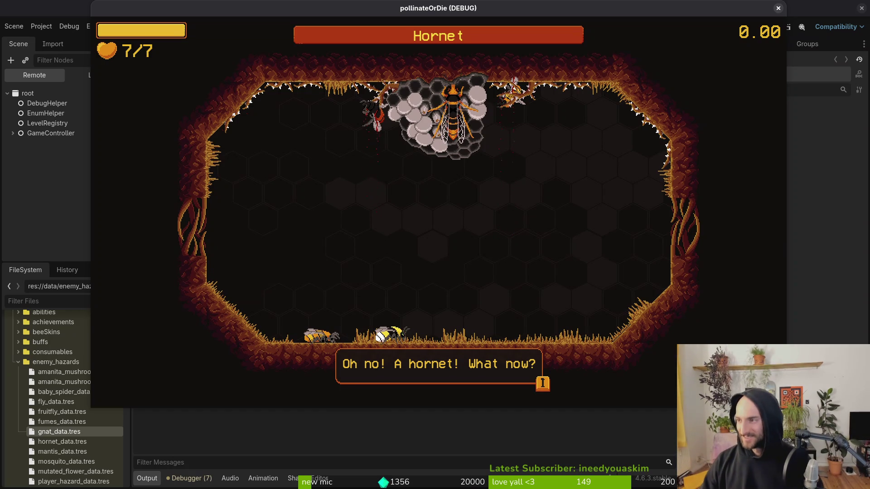
Step: Close the game window and grep the whole project for FRUITFLY in Neovim
click(778, 8)
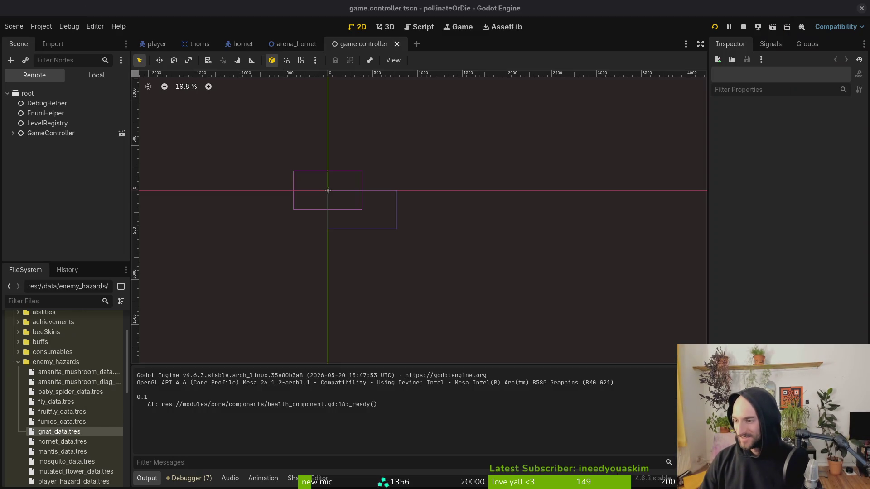
key(alt+Tab)
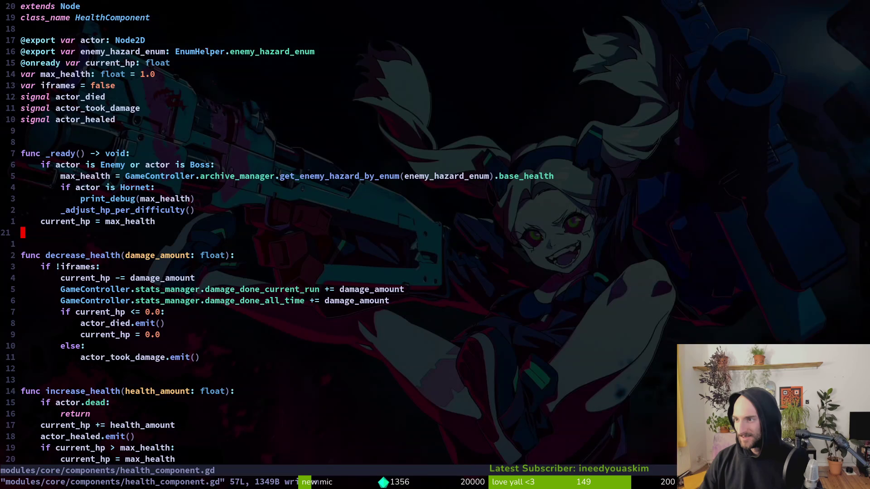
key(3)
key(k)
key(dollar)
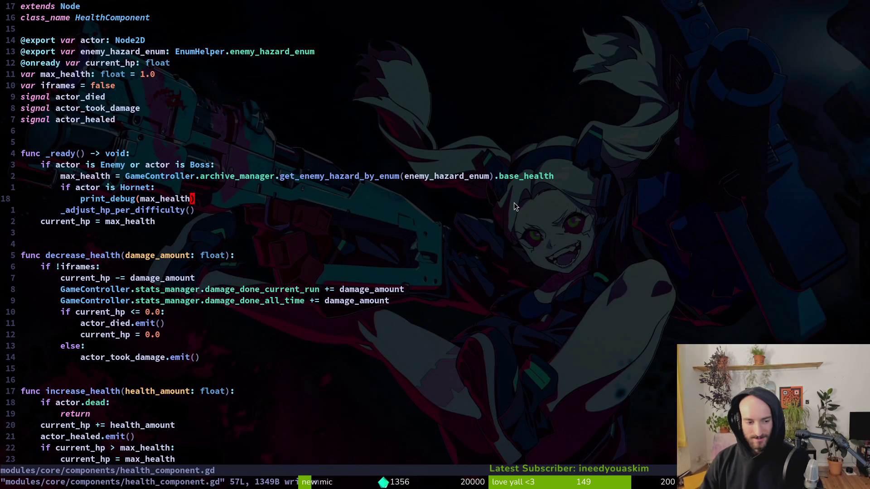
key(space)
key(g)
text(FRUITFLY)
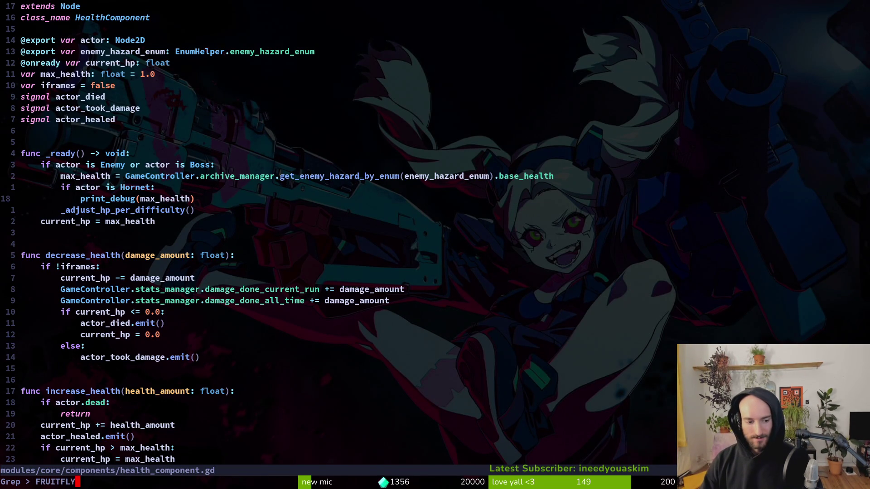
key(Return)
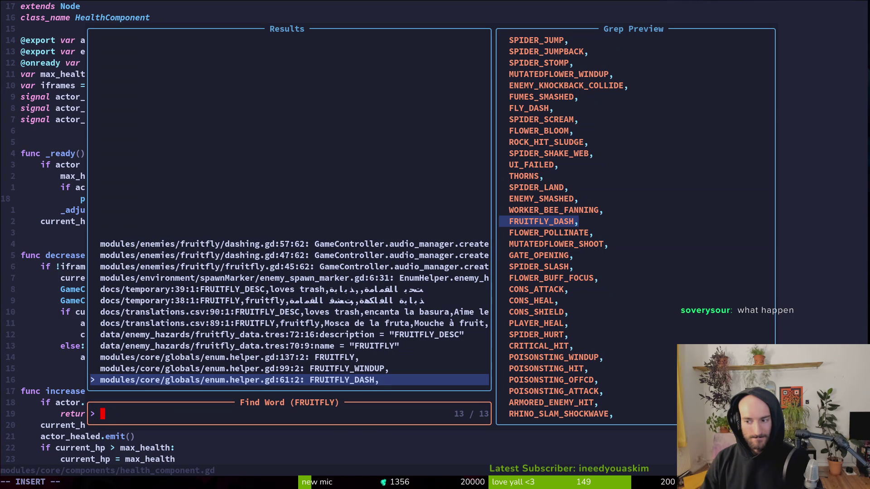
Step: Review the FRUITFLY matches in fruitfly_data.tres, the spawn marker, fruitfly.gd and dashing.gd, then save the script with :w
key(Up)
key(Up)
key(Up)
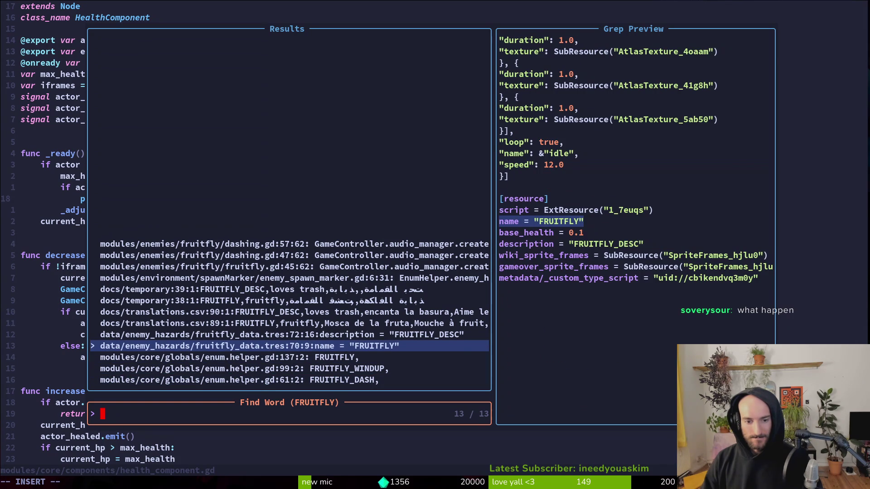
key(Up)
key(Up)
key(Up)
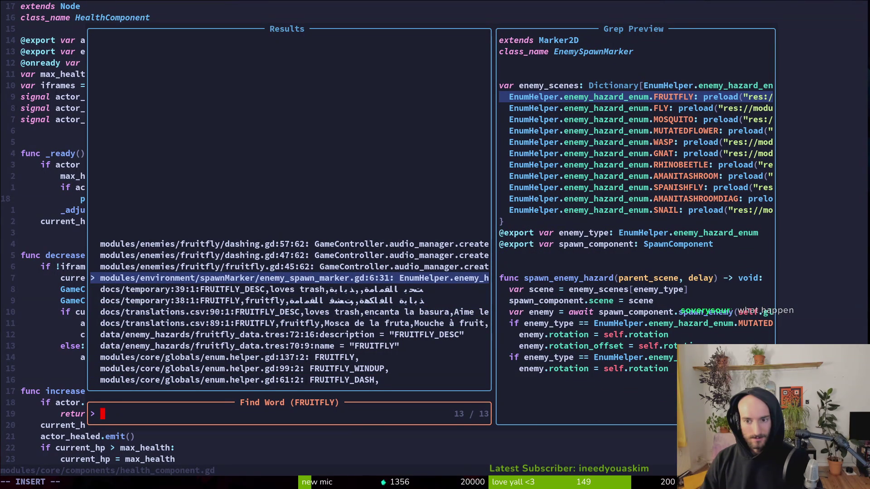
key(Up)
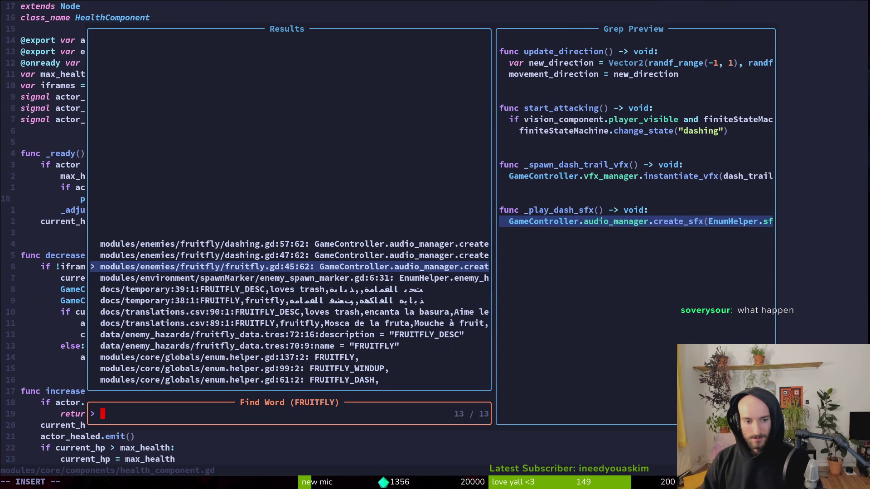
key(Up)
key(Up)
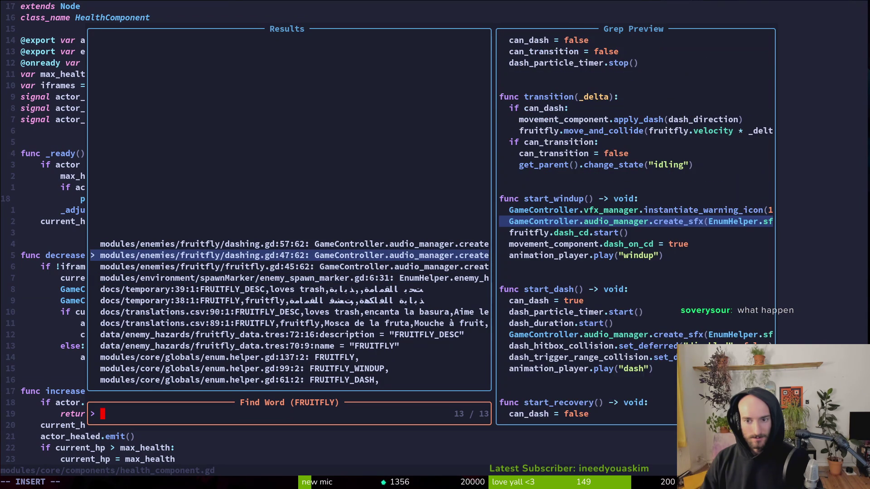
key(Up)
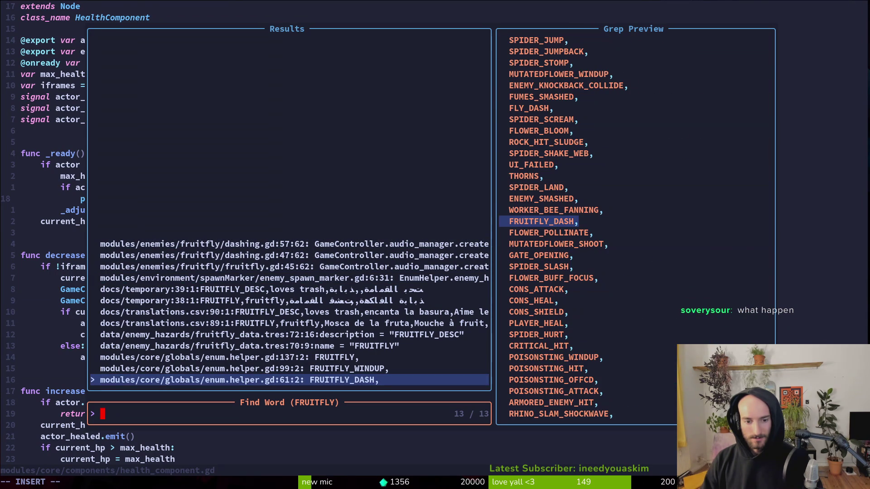
key(Up)
key(Up)
key(Up)
key(Up)
key(Escape)
key(Escape)
text(:w)
key(Return)
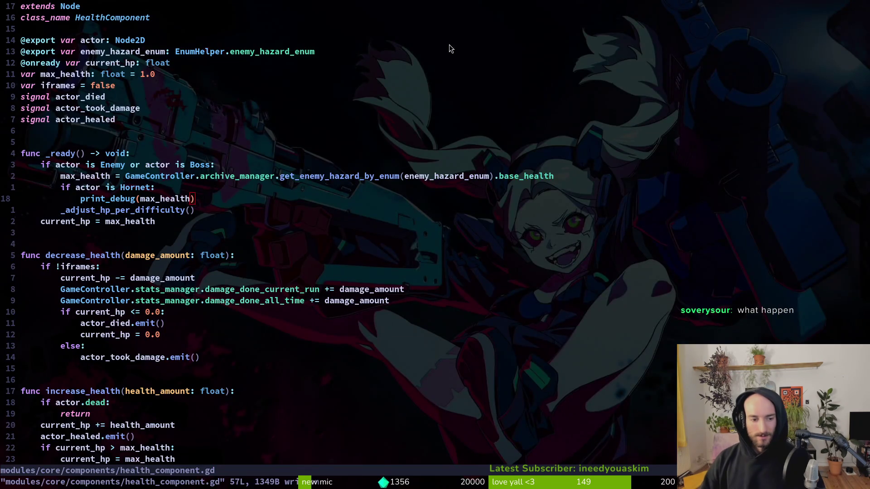
key(alt+Tab)
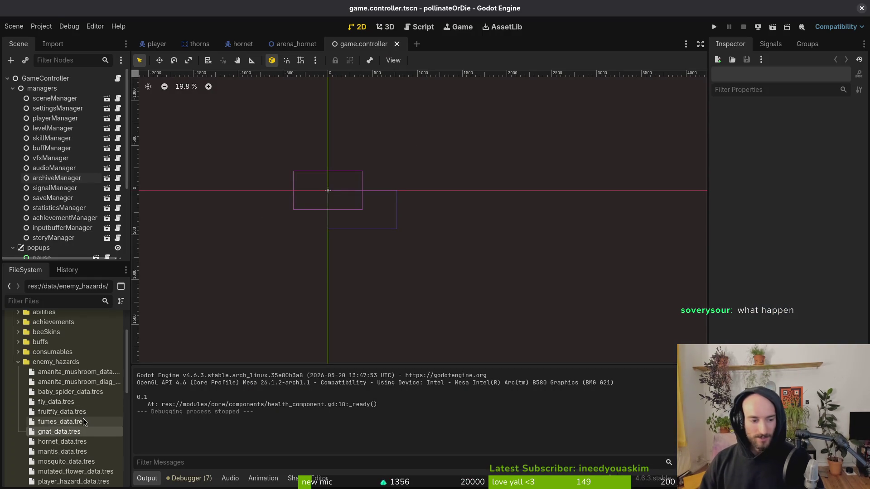
Step: Inspect hornet_data.tres, leaving its Base Health at 92.0
click(63, 441)
double_click(823, 134)
key(Escape)
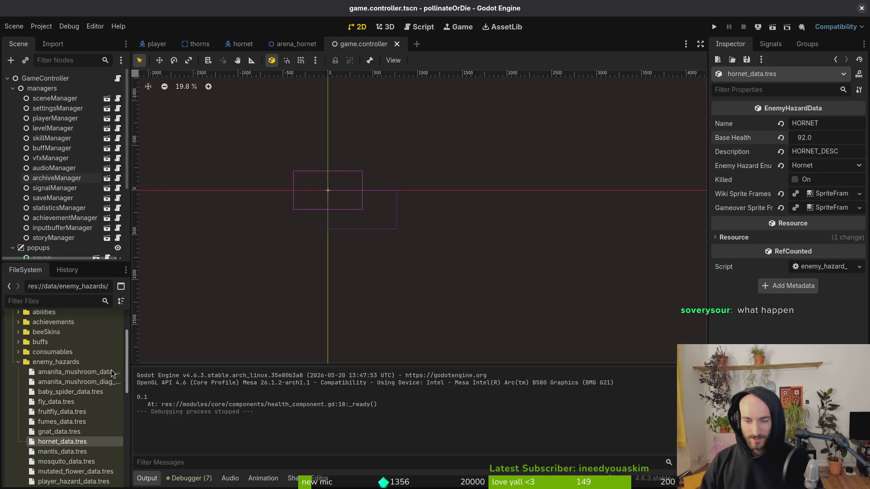
scroll(72, 405, down, 3)
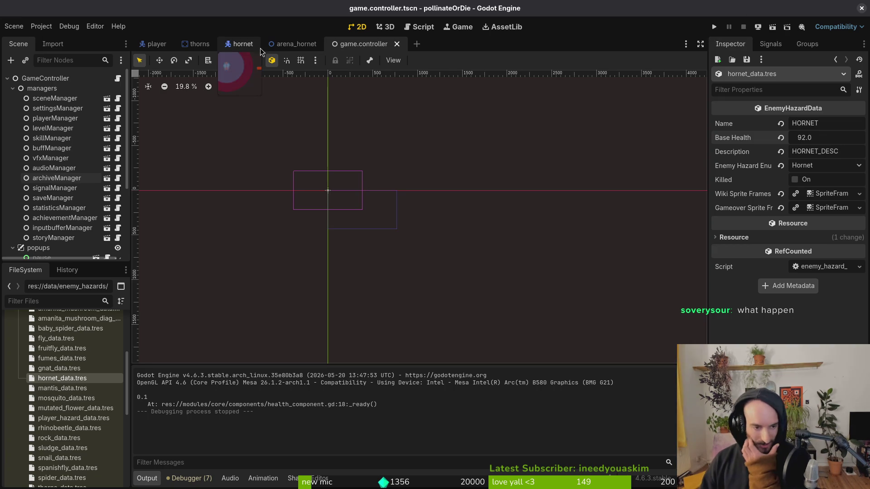
scroll(74, 417, up, 2)
scroll(74, 420, up, 3)
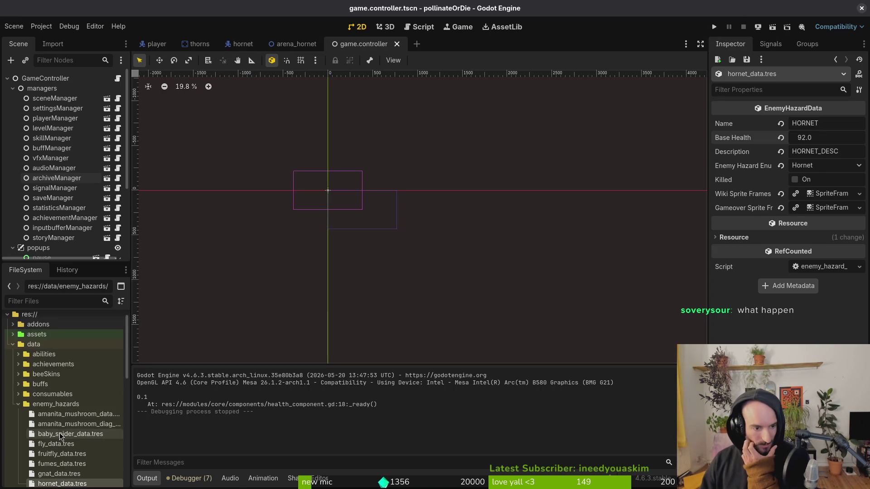
Step: Change fruitfly_data.tres Base Health from 0.1 to 20.0
click(64, 454)
click(825, 143)
text(0)
key(Return)
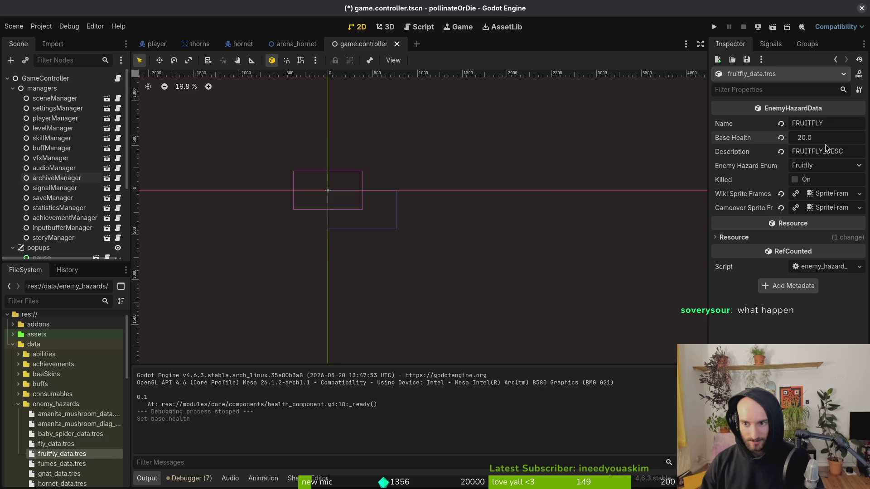
click(713, 28)
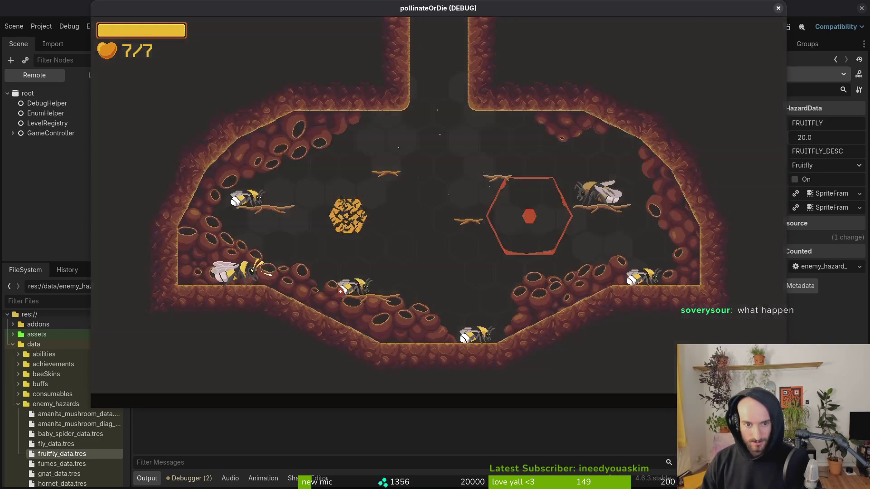
Step: Use the debug level select to reach the spider arena, defeat the spider for ACHIEVE_KILL_SPIDER, and pause
key(Left)
key(Left)
key(Left)
key(Left)
key(Left)
key(Up)
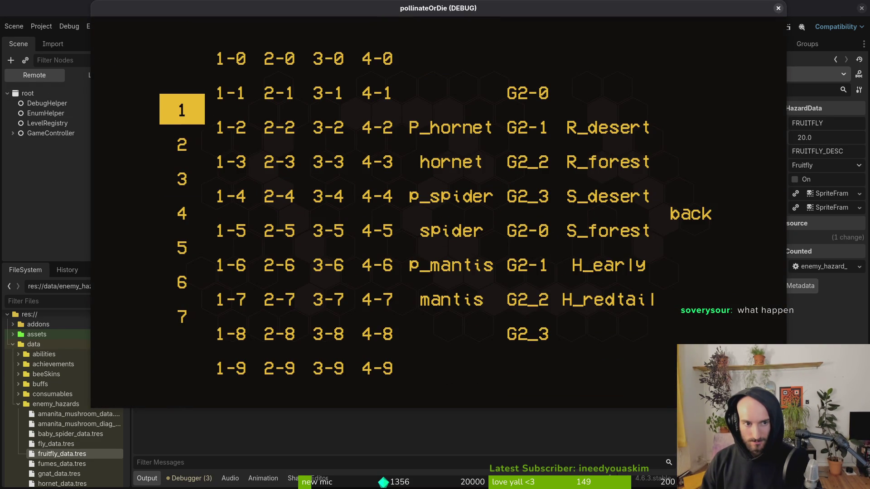
key(Return)
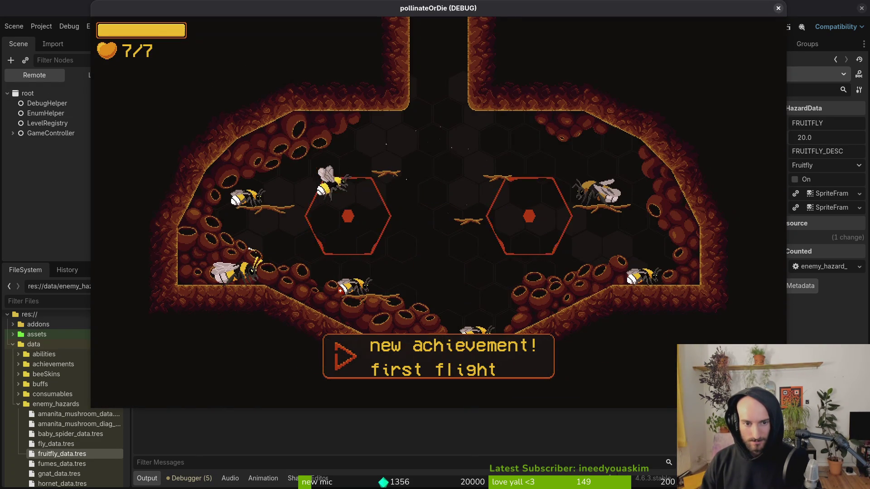
key(Left)
key(Left)
key(Left)
key(Left)
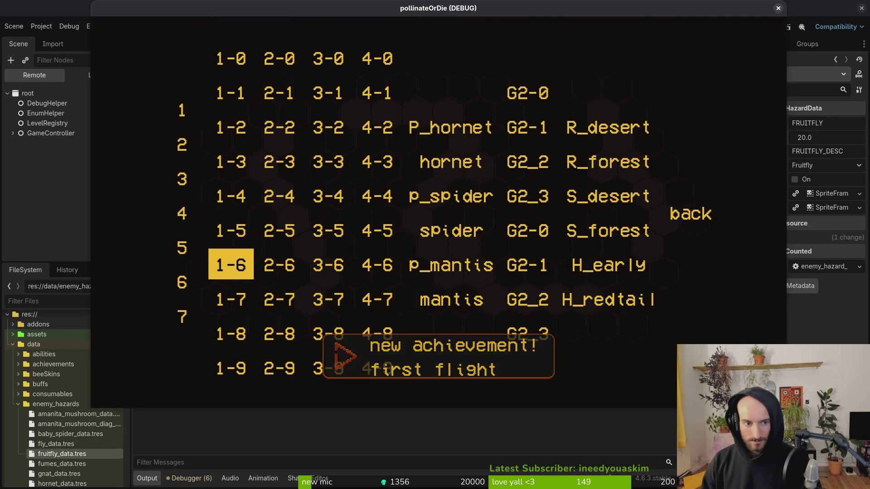
key(Left)
key(Up)
key(Up)
key(Up)
key(Return)
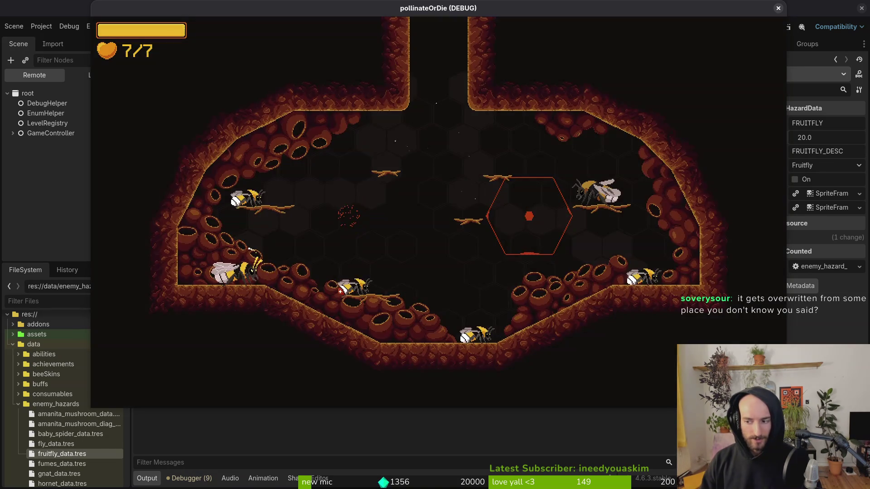
key(Escape)
key(Return)
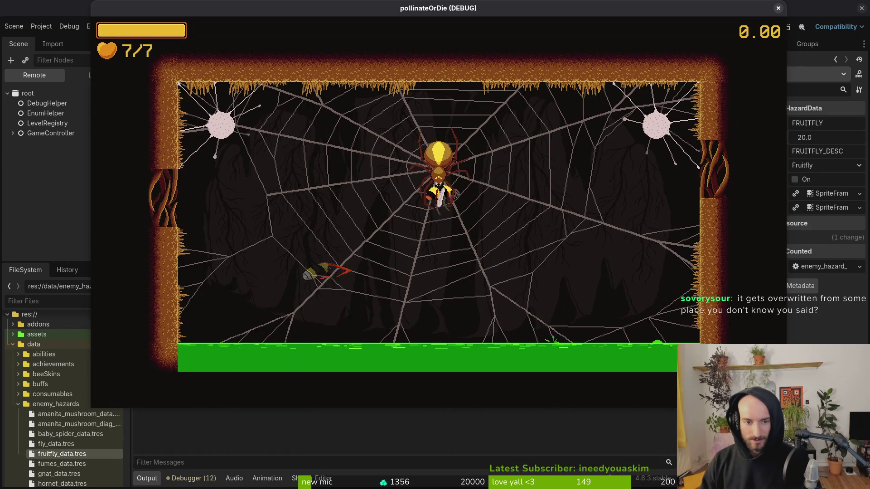
key(Escape)
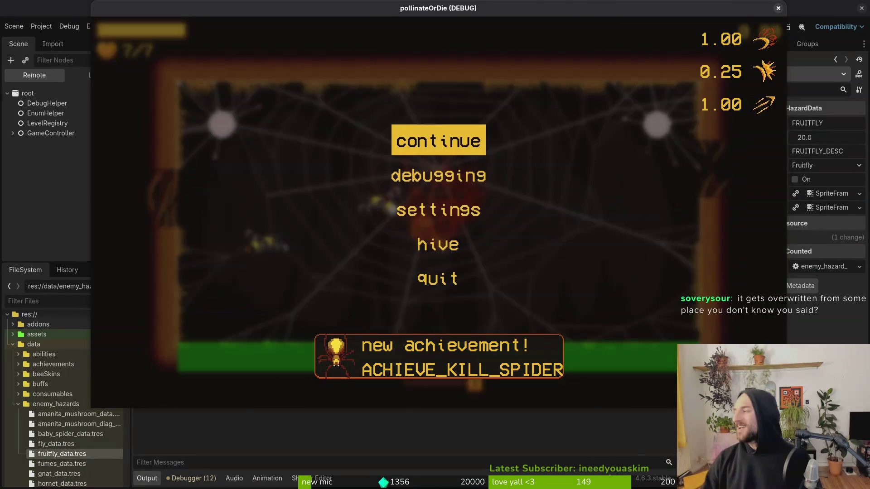
key(alt+Tab)
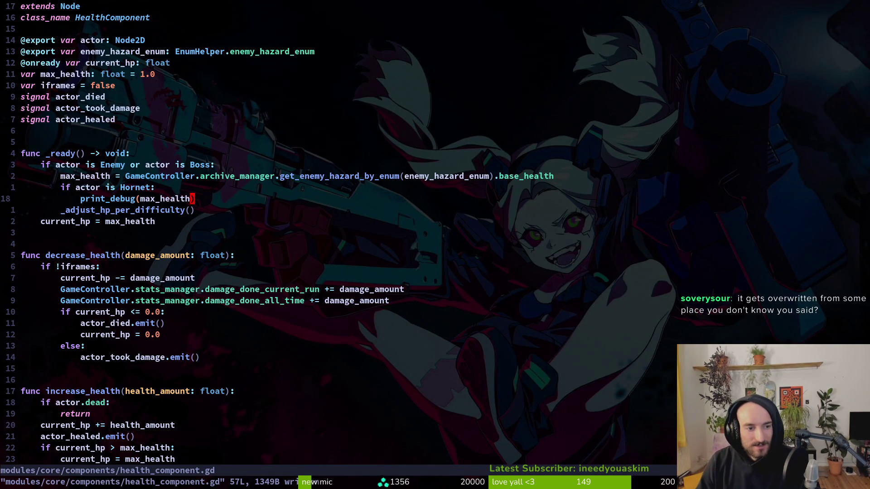
Step: Inspect base_health in health_component.gd's max_health line without editing, then bring Godot back to the front
click(511, 176)
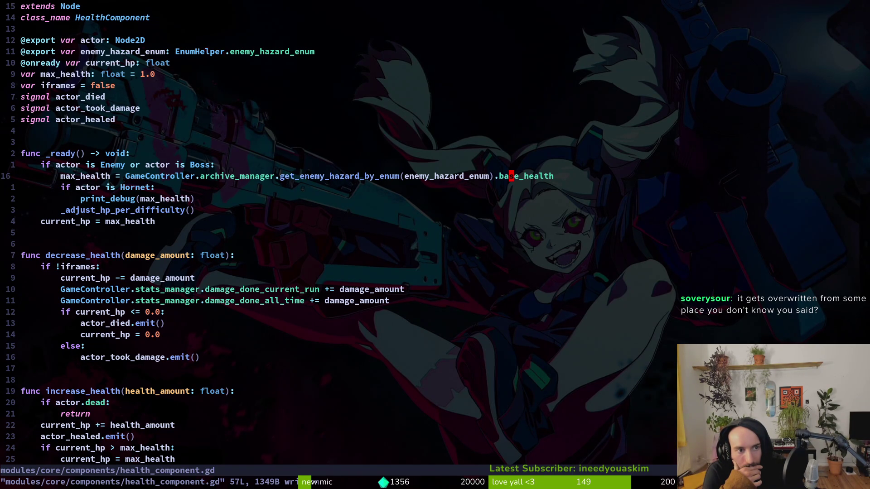
key(alt+F4)
key(alt+Tab)
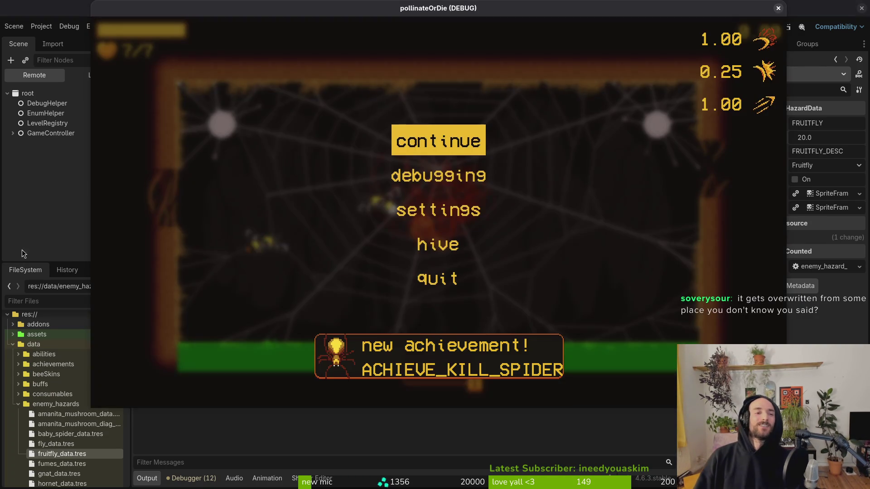
Step: Prefix enemy_hazard_enum with 'actor.' in health_component.gd's base health lookup
click(22, 249)
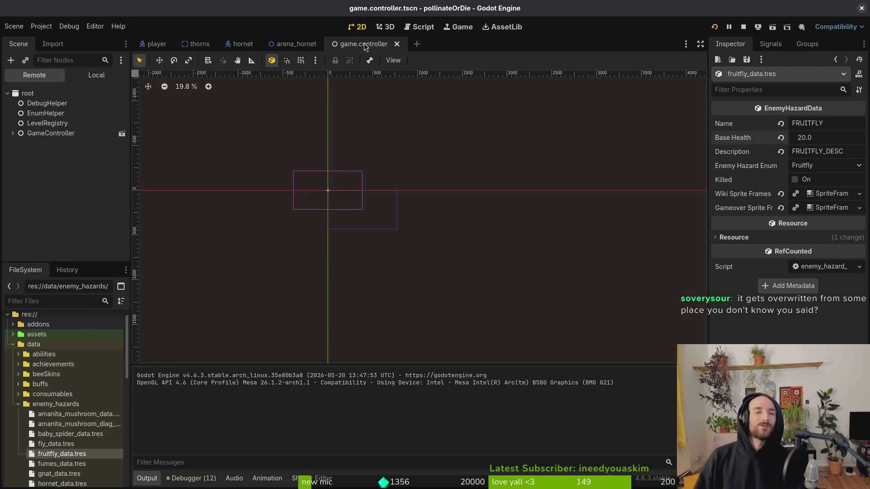
key(alt+Tab)
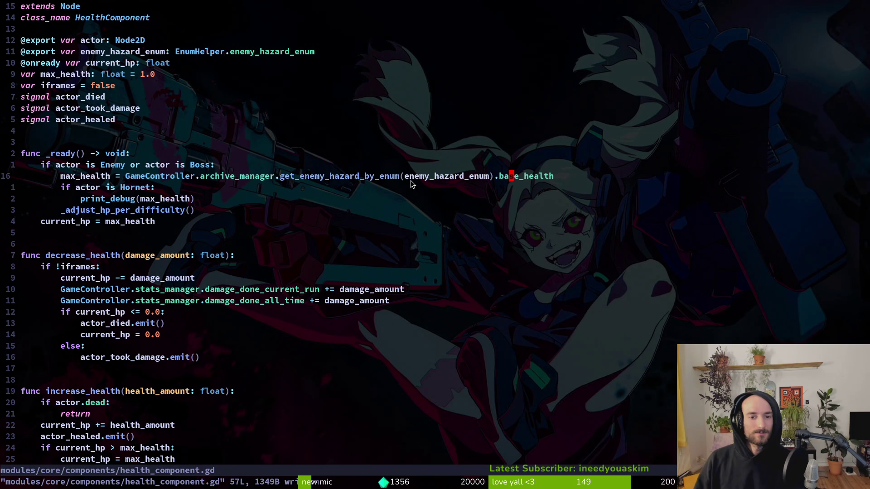
text(iactor.)
key(Escape)
key(alt+Tab)
Step: Relaunch the game and load the Hornet boss level from the debug level select
click(715, 28)
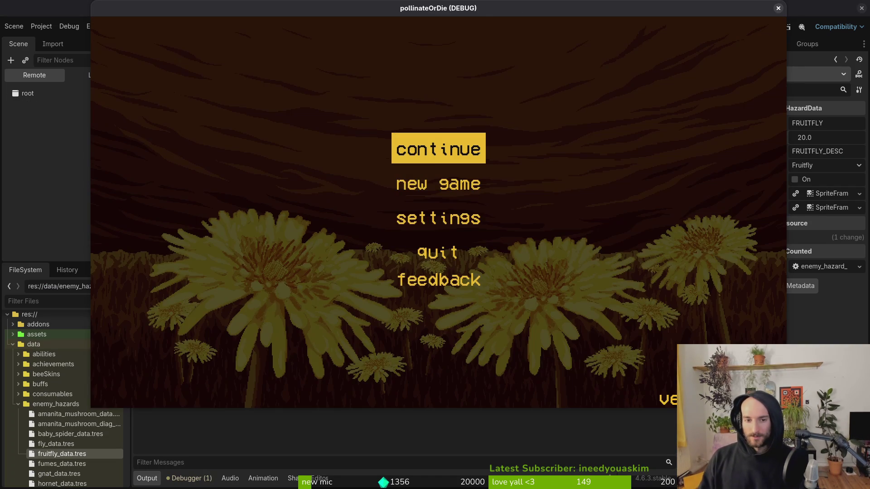
key(Return)
key(Right)
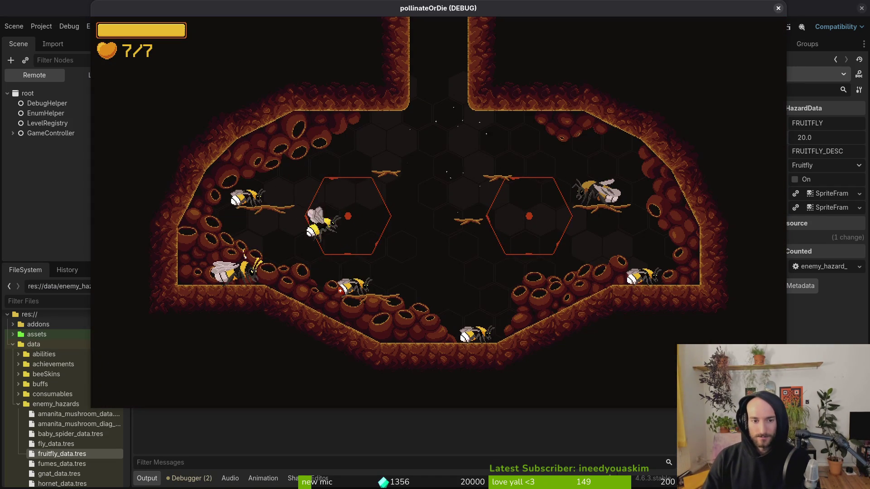
key(Up)
key(Return)
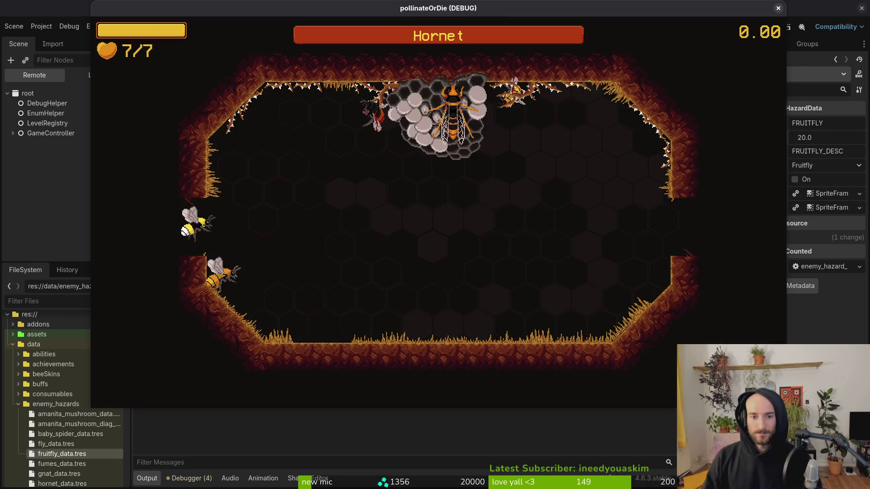
key(alt+Tab)
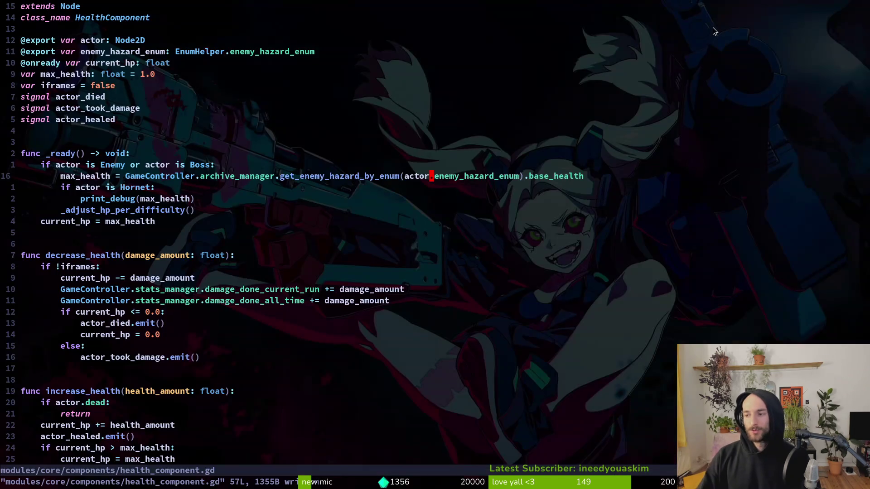
Step: Delete the unused enemy_hazard_enum export line from health_component.gd and save-quit with :wq
key(k)
key(k)
key(k)
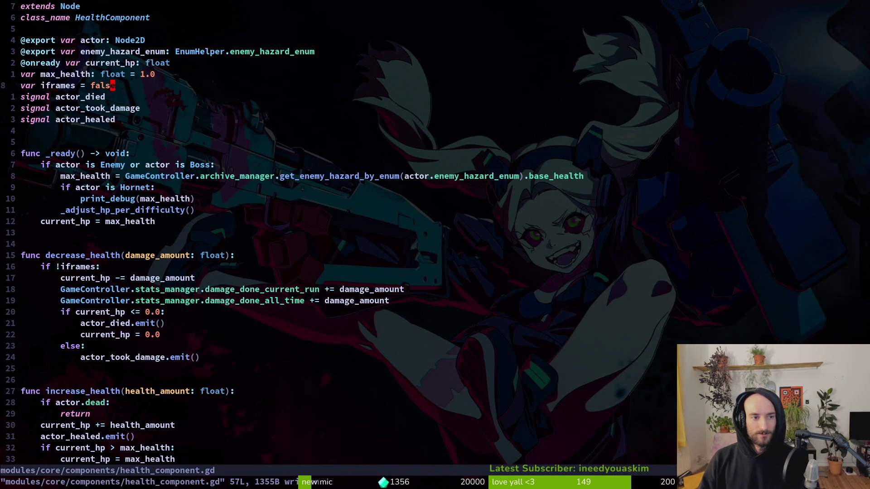
key(d)
key(d)
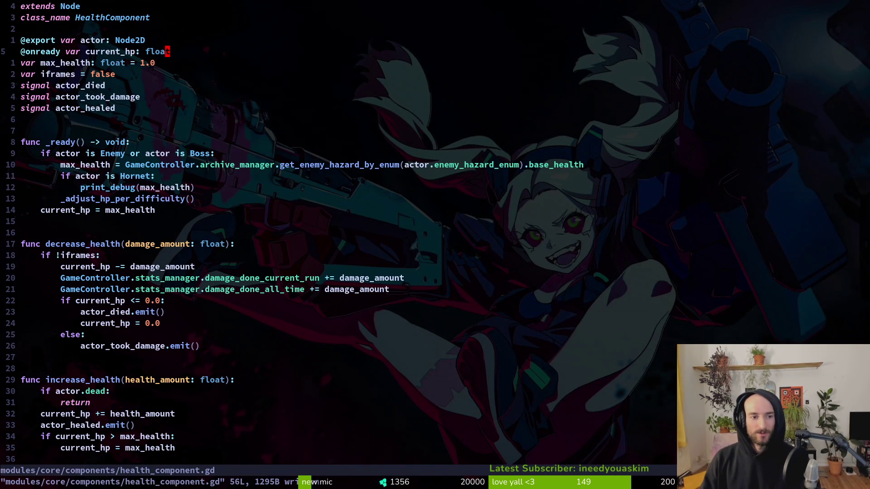
key(colon)
text(wq)
key(Return)
Step: Close the game test window and return to the terminal
text(ttg)
key(Return)
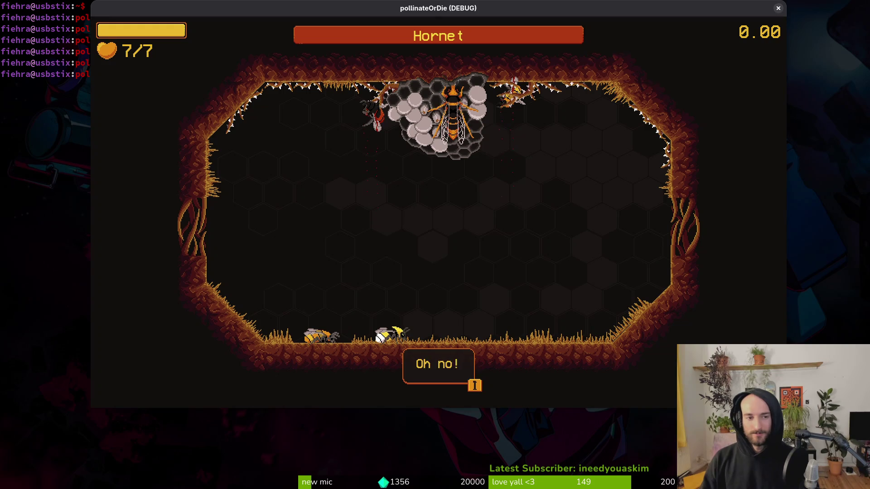
key(Escape)
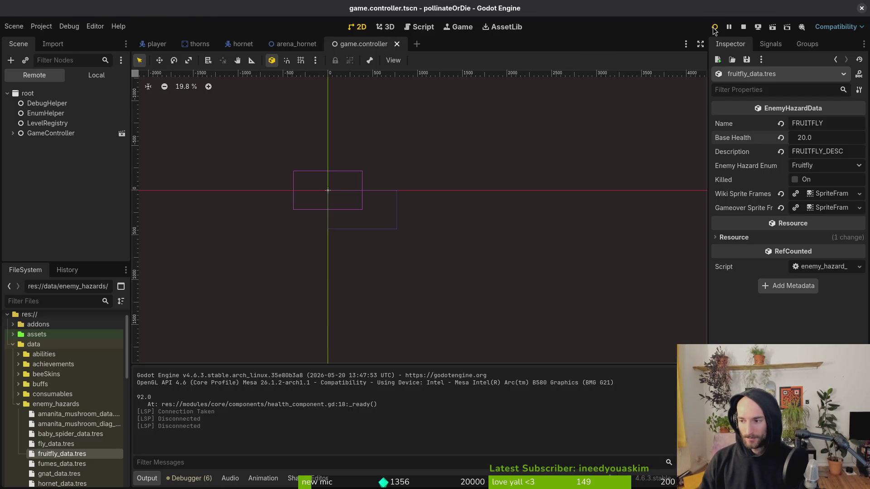
key(super+1)
Step: Launch tig and stage the changed enemy hazard .tres files and health_component.gd
text(tig)
key(Return)
key(Down)
key(Down)
key(Down)
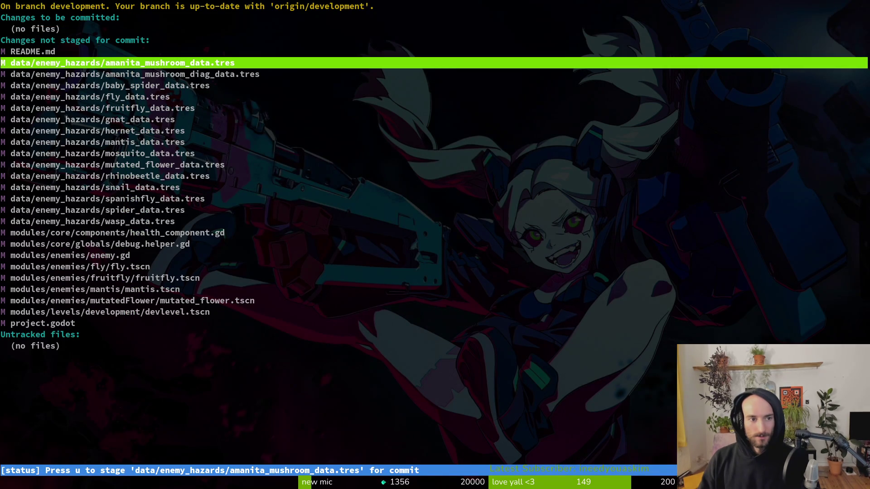
key(u)
key(u)
key(u)
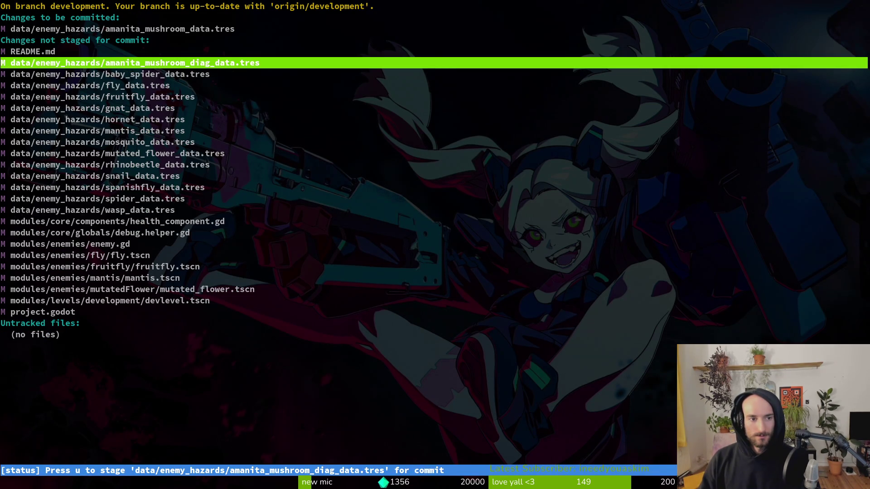
key(u)
key(u)
key(u)
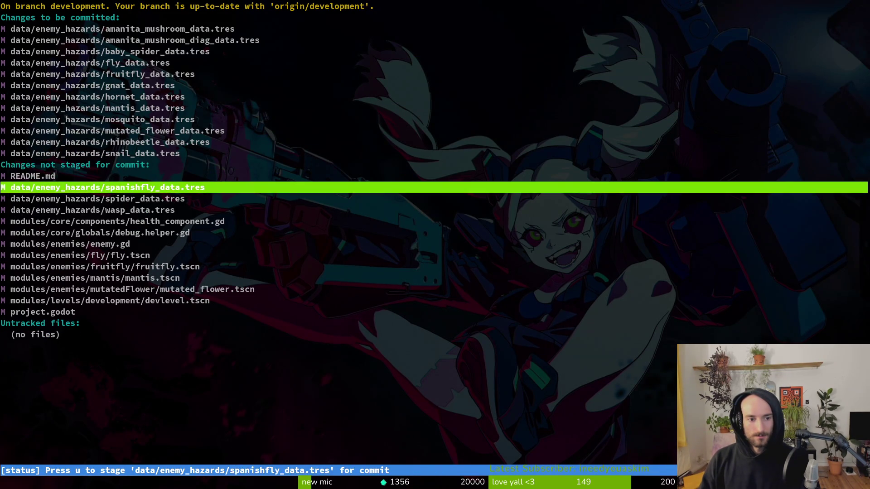
key(Down)
key(Down)
Step: Stage enemy.gd after reviewing its diff, then stage the fly, fruitfly and mantis scenes
key(Up)
key(u)
key(Up)
key(Up)
key(Up)
key(Return)
key(Return)
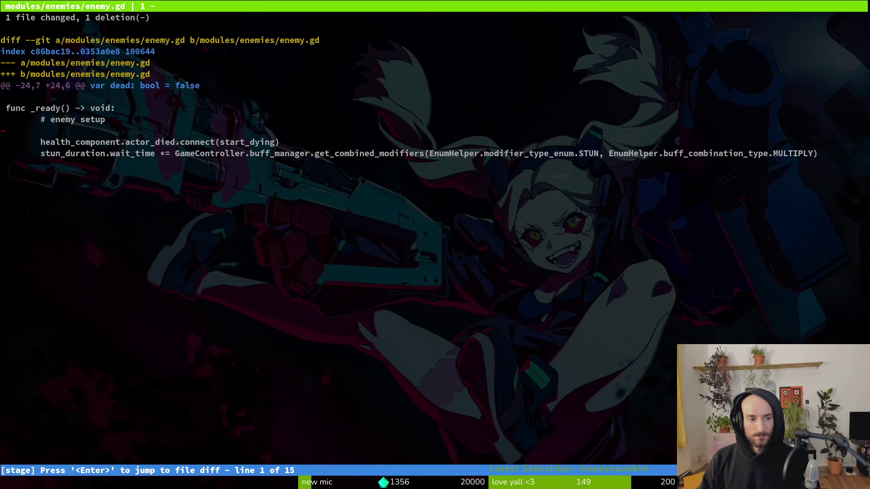
key(q)
key(Down)
key(Down)
key(Down)
key(u)
key(u)
key(u)
key(u)
Step: Quit tig and commit the staged changes with the message 'load hp from resource file'
key(Up)
key(Up)
key(Return)
key(u)
key(q)
key(q)
text(git commiit)
key(BackSpace)
key(BackSpace)
key(BackSpace)
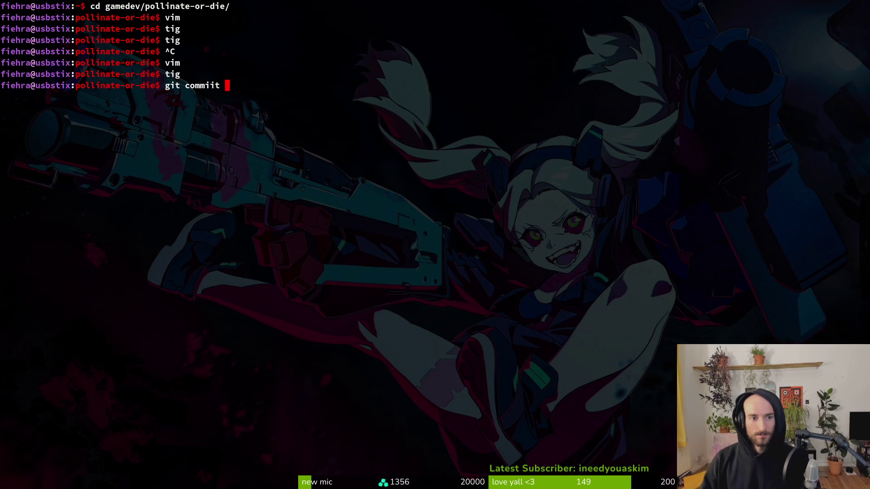
text(t -m "load hp from resour)
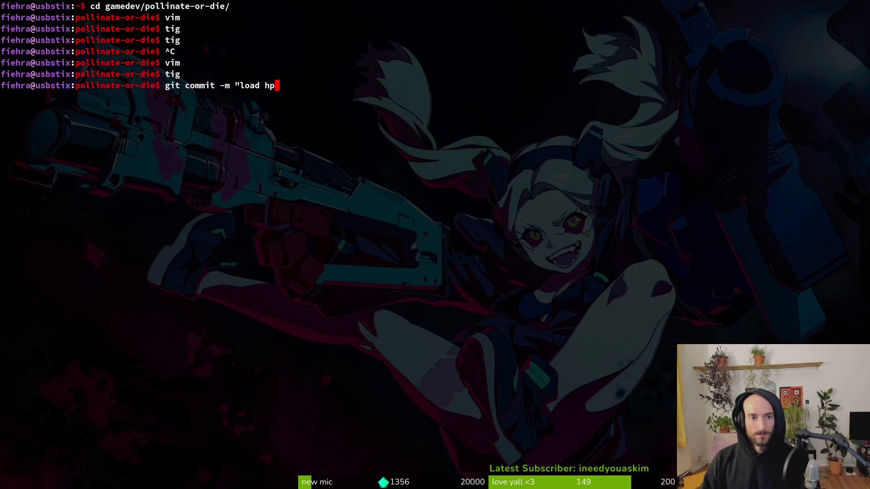
text(ce file")
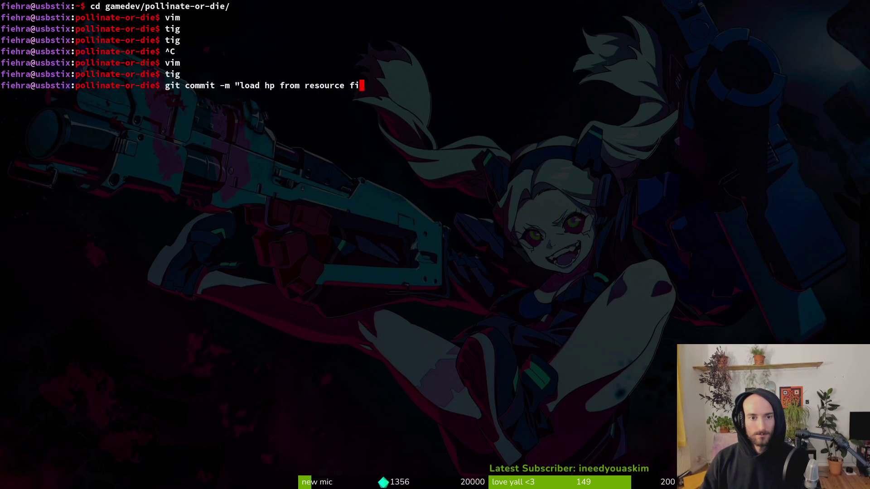
key(Return)
Step: Push the commit to origin's development branch and close the popped-up game window
text(gitp ush)
key(Return)
text(it push)
key(Return)
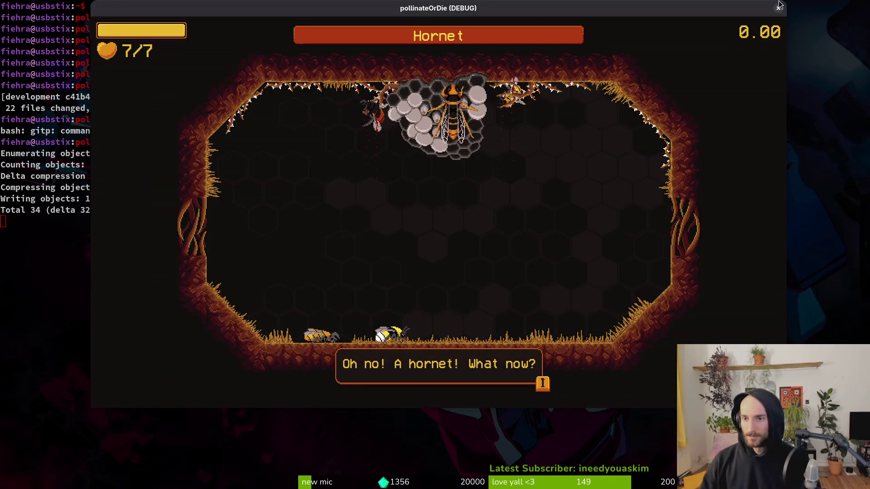
click(779, 7)
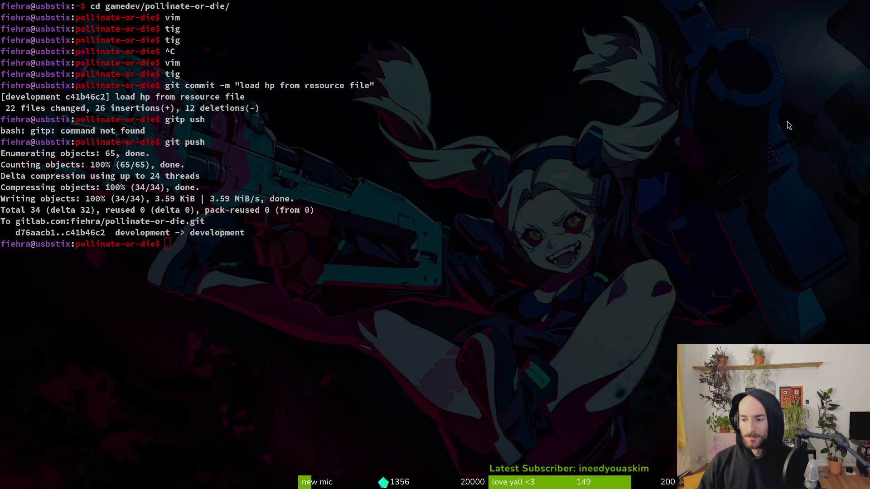
key(alt+Tab)
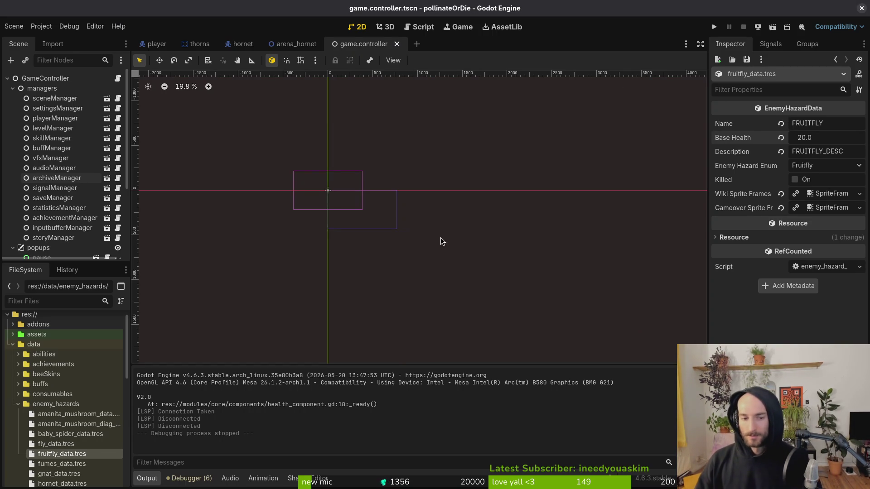
Step: Collapse the managers and popups nodes, save the scene, and bring up Neovim's project file finder
click(10, 88)
click(13, 98)
key(ctrl+s)
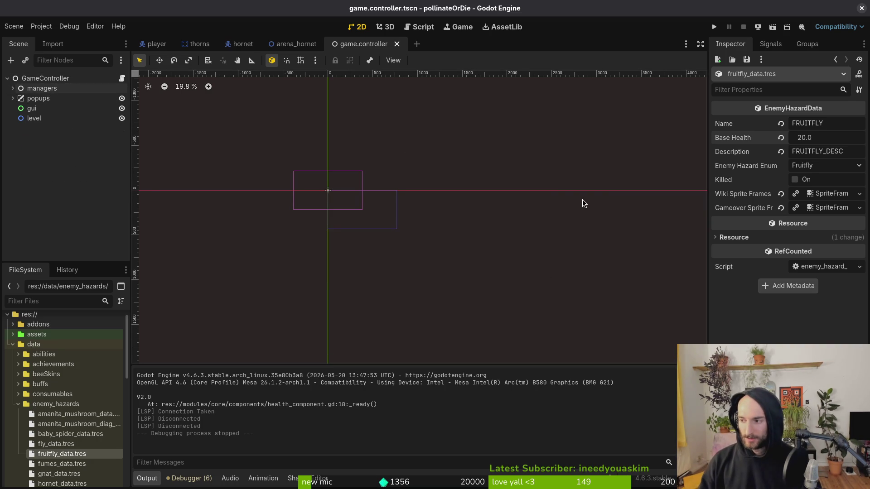
key(super+2)
key(super+3)
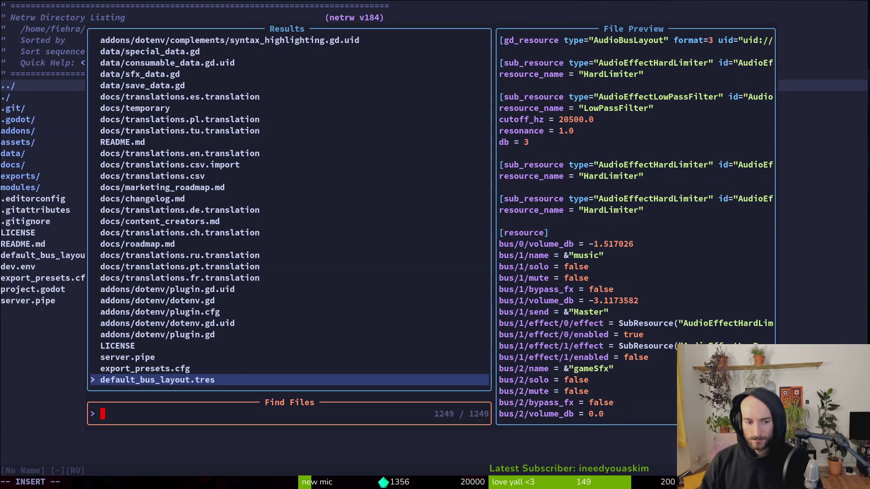
Step: Open enemy_wiki_item.gd via the file finder and browse through it
text(wiki)
key(Up)
key(Return)
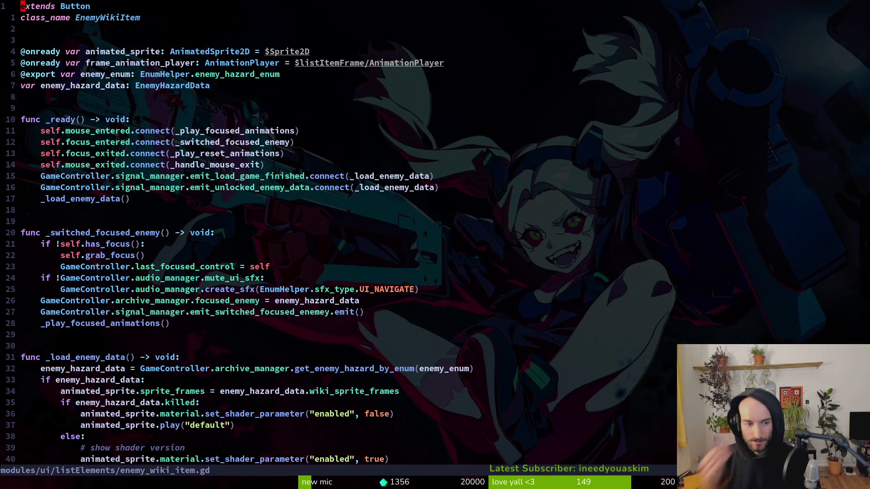
scroll(345, 227, down, 9)
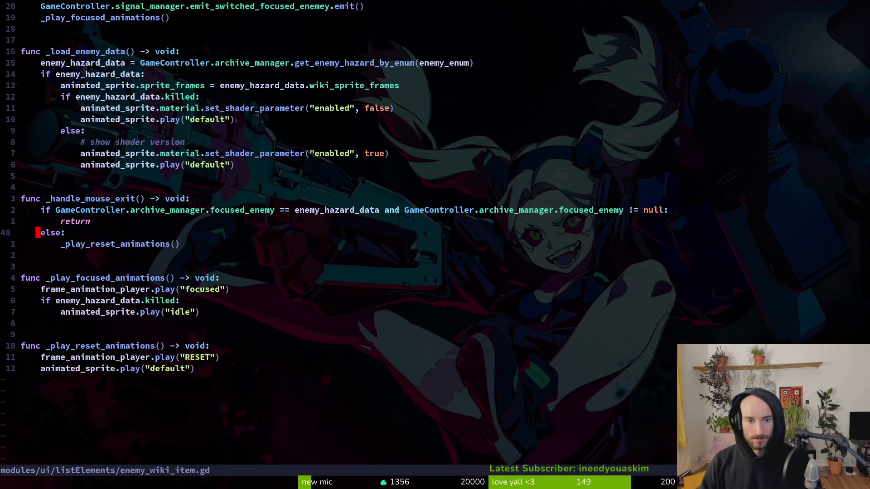
key(ctrl+u)
key(ctrl+u)
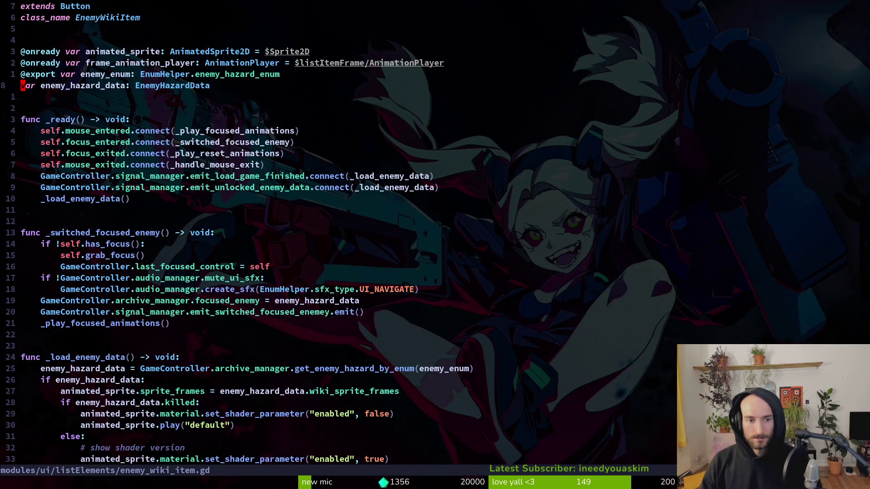
Step: Open archives_overlay.gd and go to the enemy HP text line in _update_enemy_details
key(space)
key(f)
key(f)
text(archiveso)
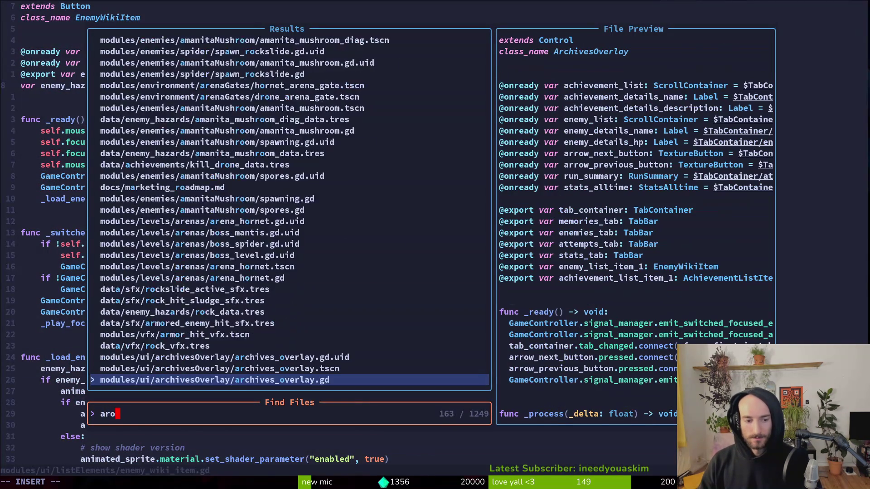
key(Return)
key(ctrl+d)
key(ctrl+d)
key(ctrl+d)
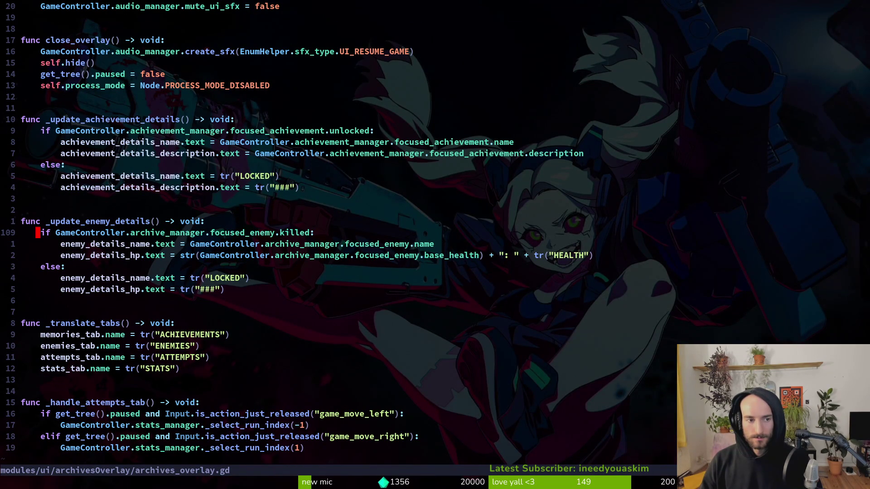
key(j)
key(j)
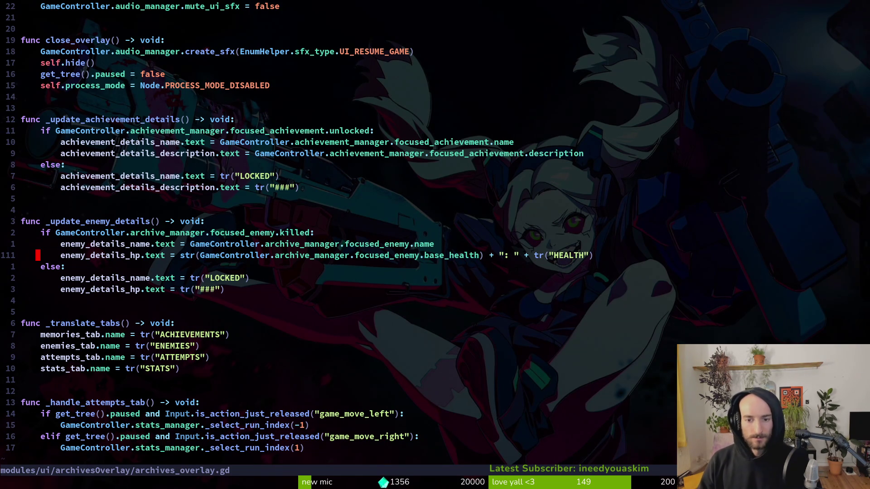
key(alt+Tab)
key(alt+Tab)
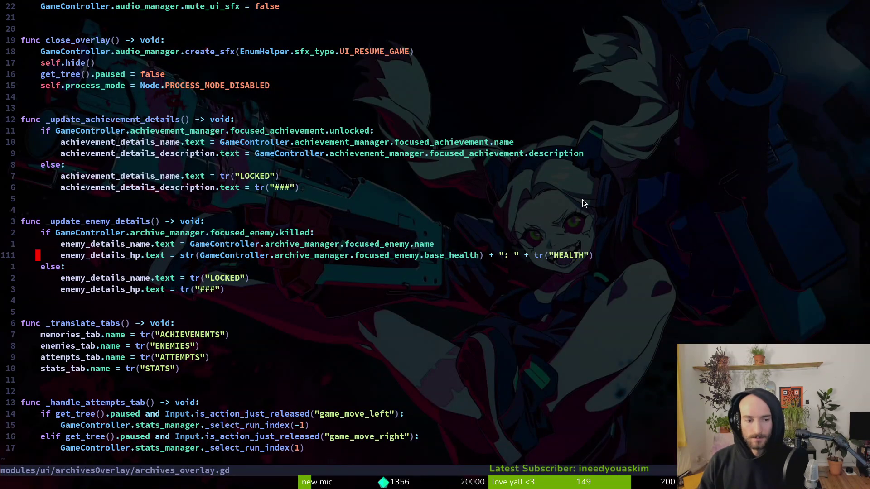
Step: Prefix the HP line with tr("HEALTH") + ": " before the base_health value
key(l)
key(l)
key(l)
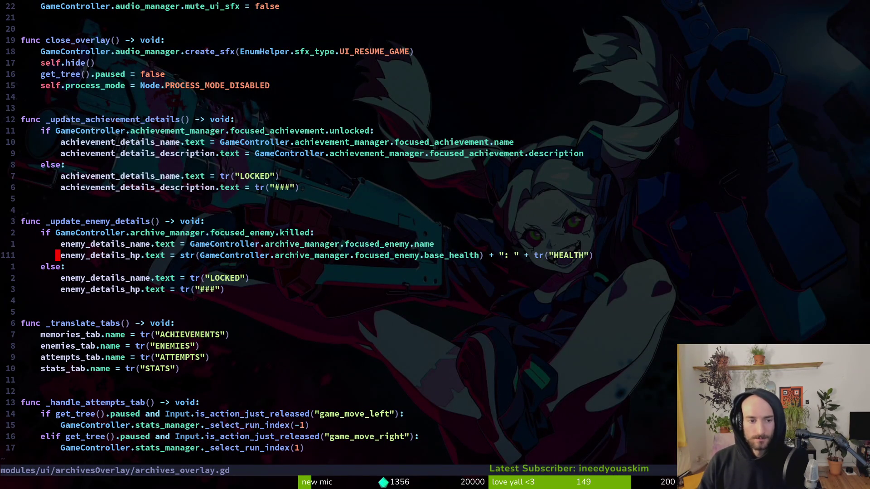
key(alt+Tab)
key(alt+Tab)
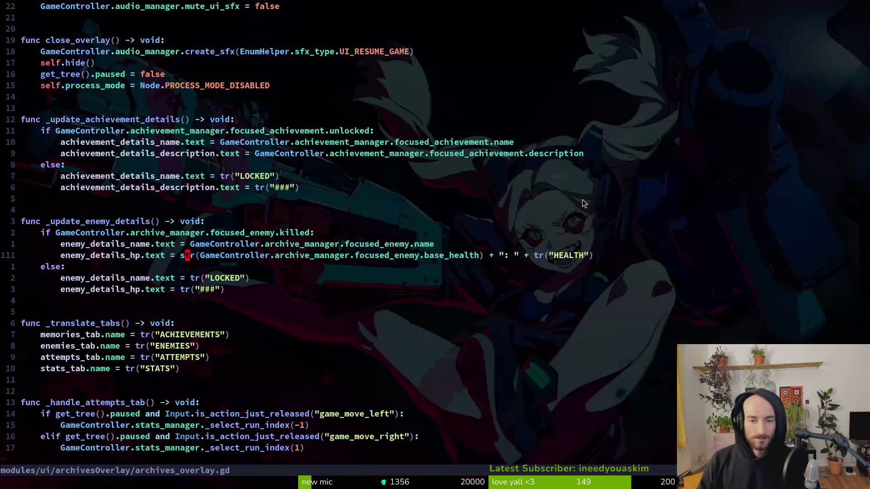
key(h)
key(h)
text(i)
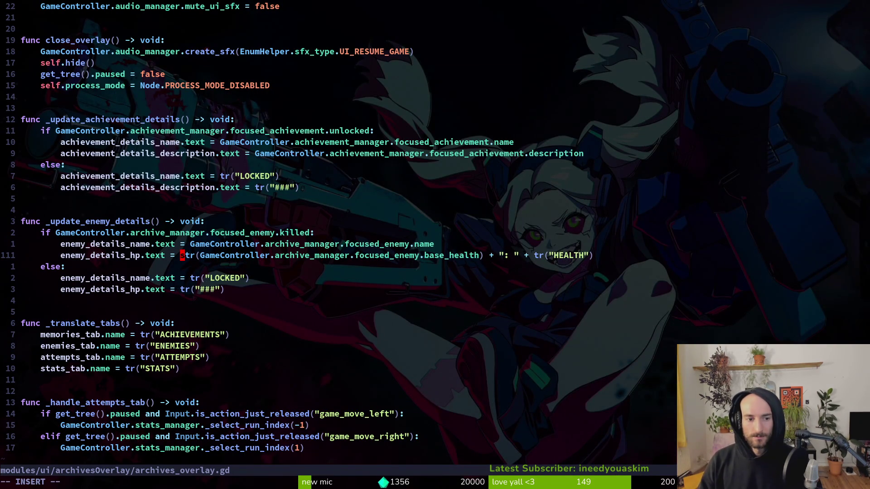
text(tr()
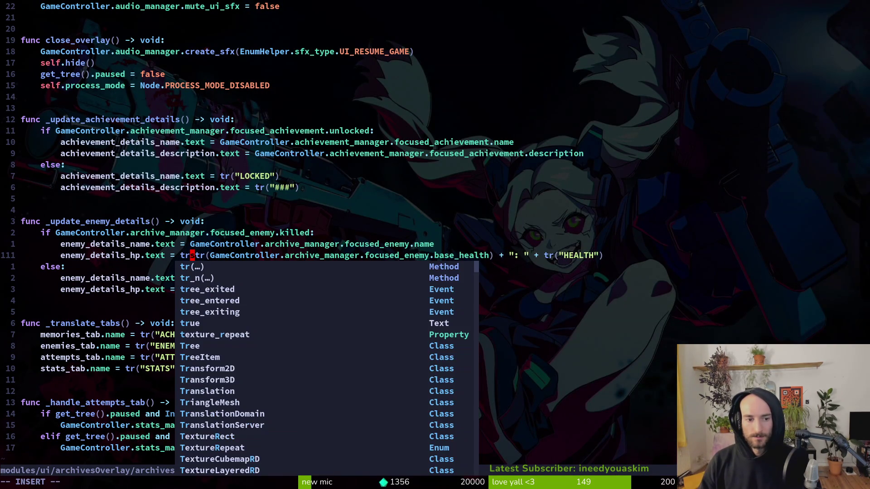
text("He)
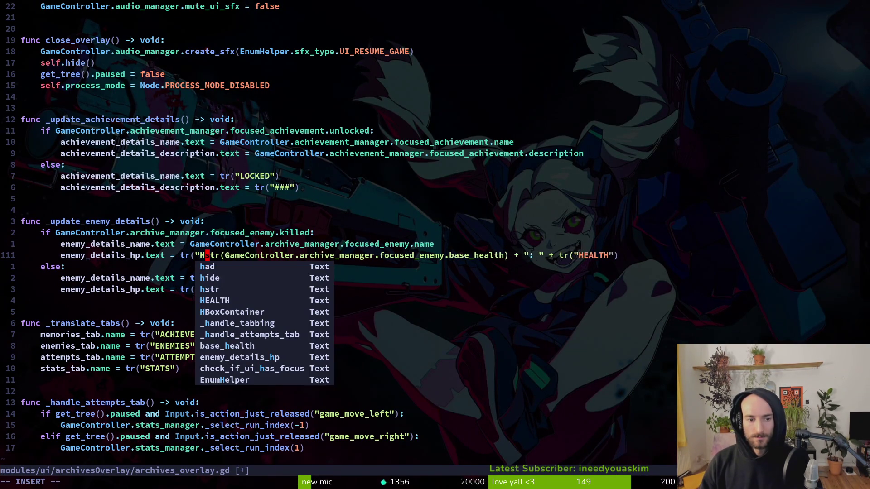
key(BackSpace)
text(EALTH)
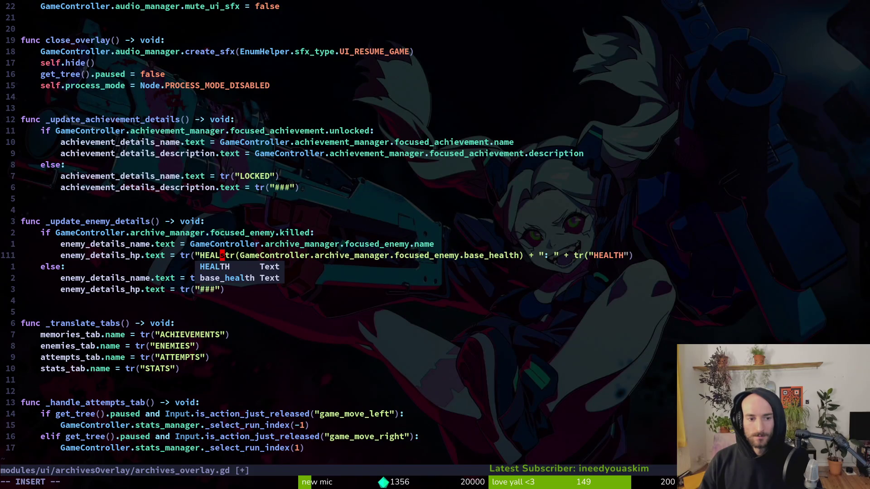
text(")
text() + )
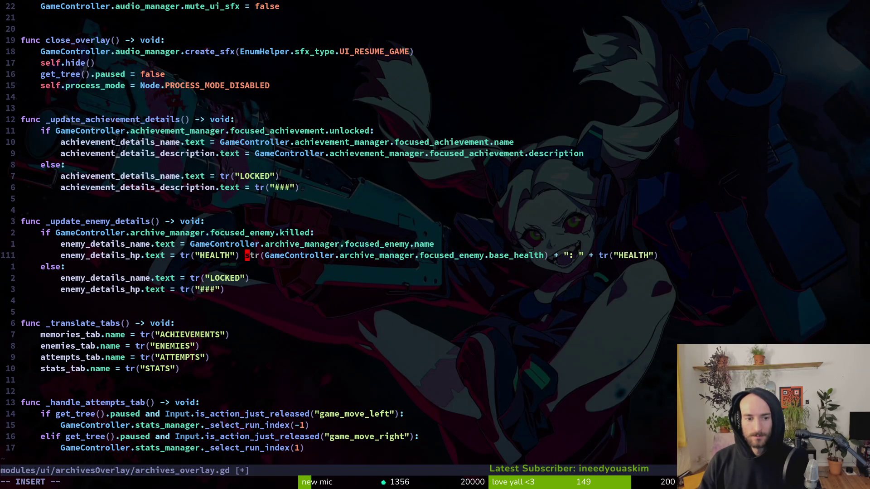
text(")
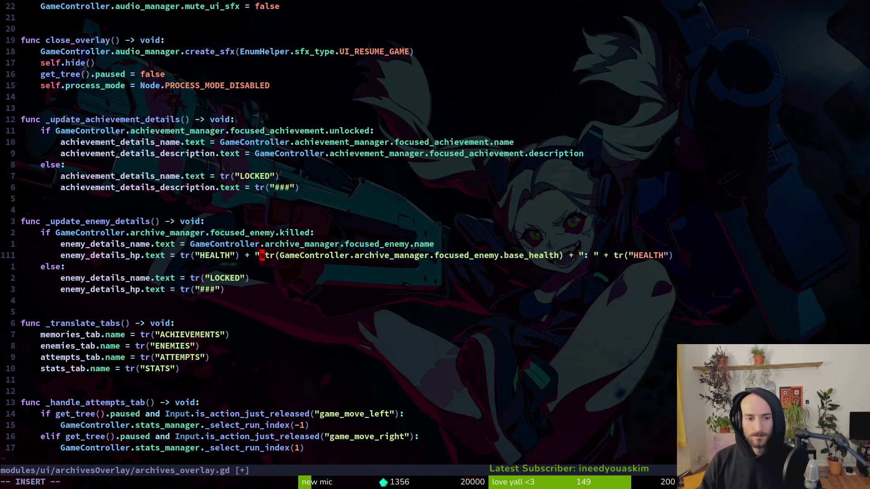
text(: " )
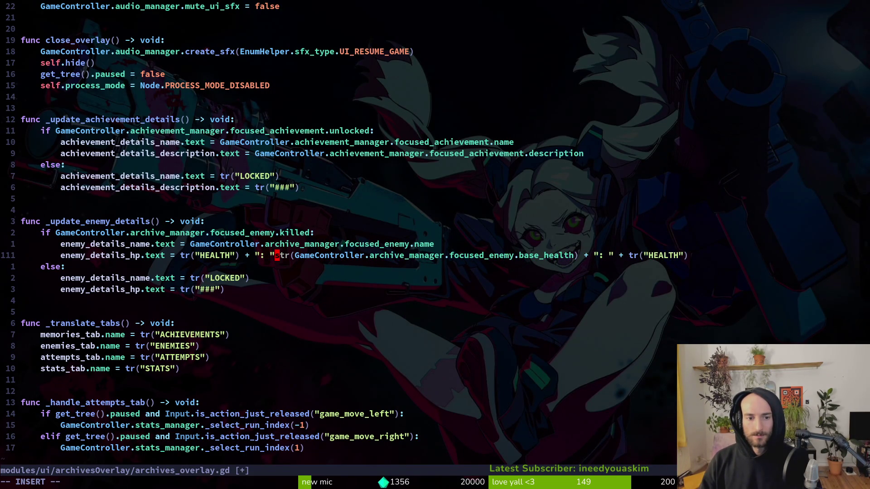
text(+ )
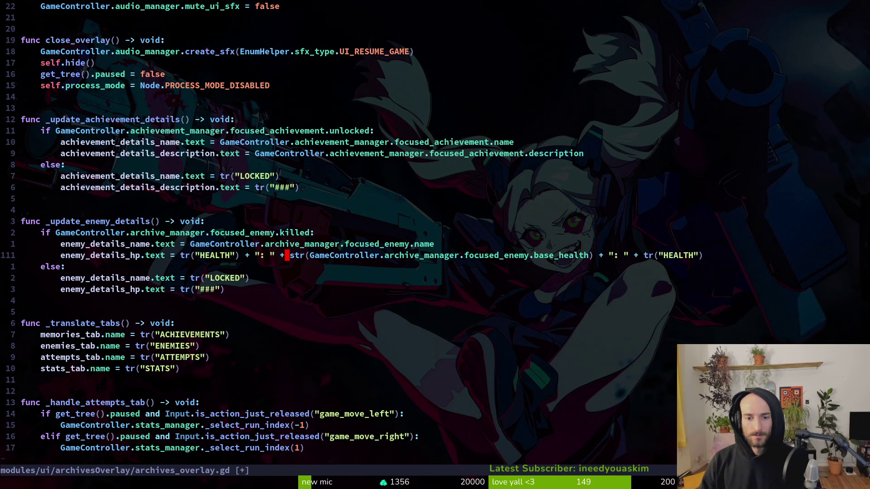
text(f)
Step: Delete the trailing text after base_health on line 111 and save the script
key(parenright)
text(v$d:w)
key(Return)
key(alt+Tab)
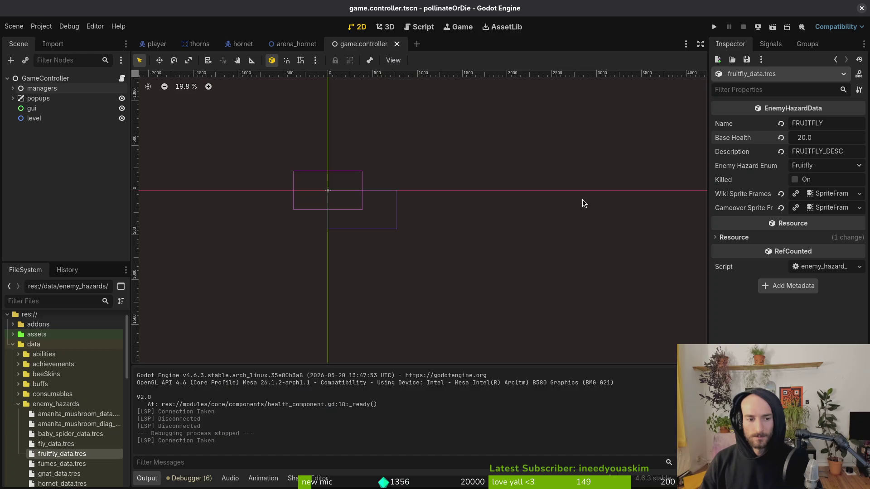
Step: Run the game, enter the hive level, and browse the archives' enemy grid to the gnat's 3.0 health
key(F5)
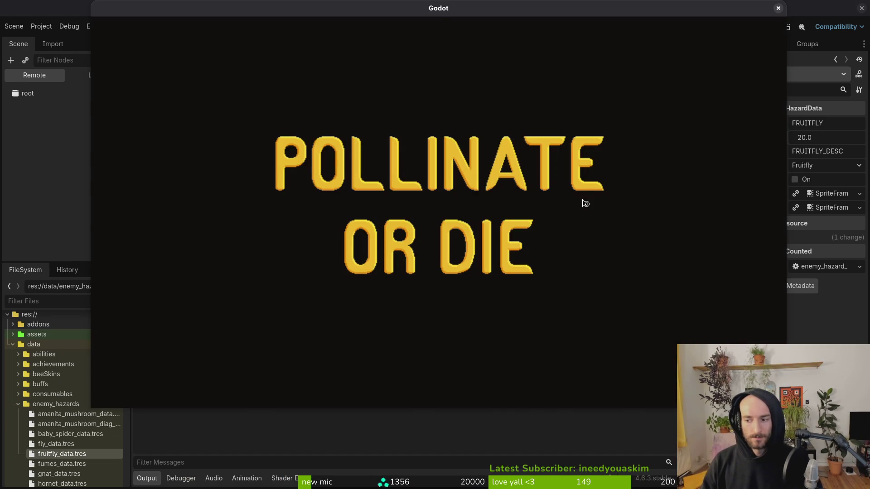
key(Return)
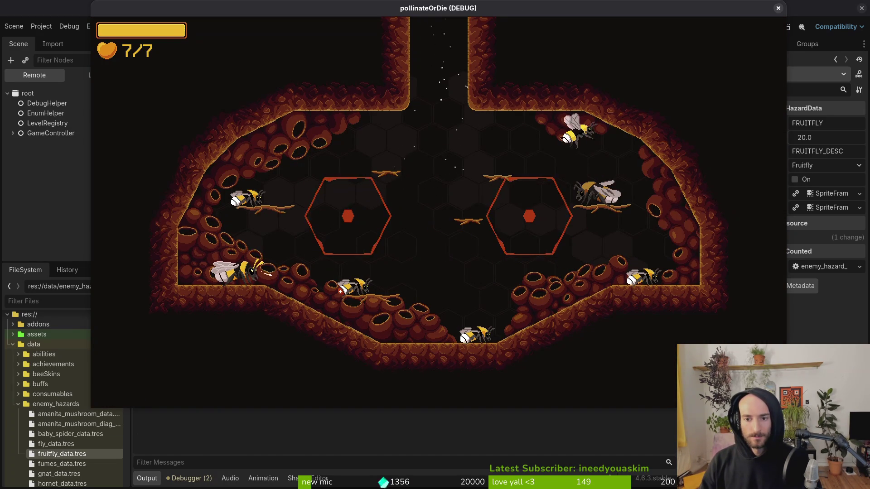
key(Tab)
key(Tab)
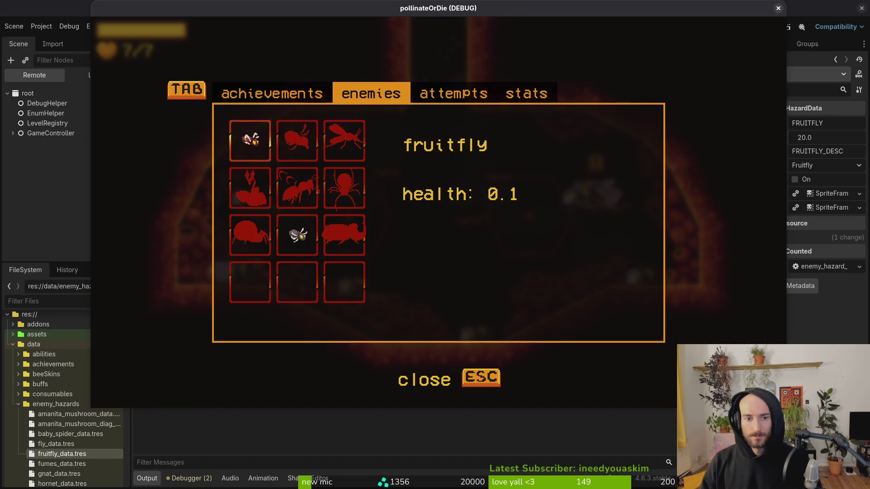
key(Right)
key(Right)
key(Down)
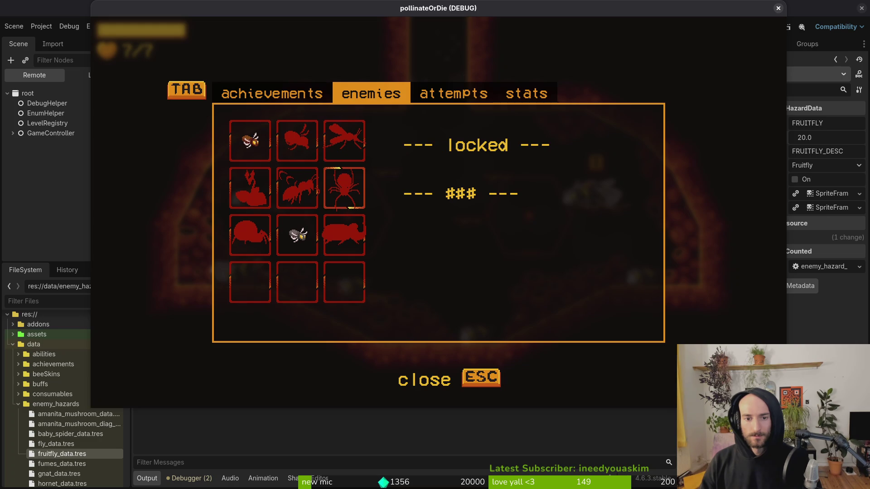
key(Left)
key(Down)
key(Left)
key(Up)
key(Right)
key(Down)
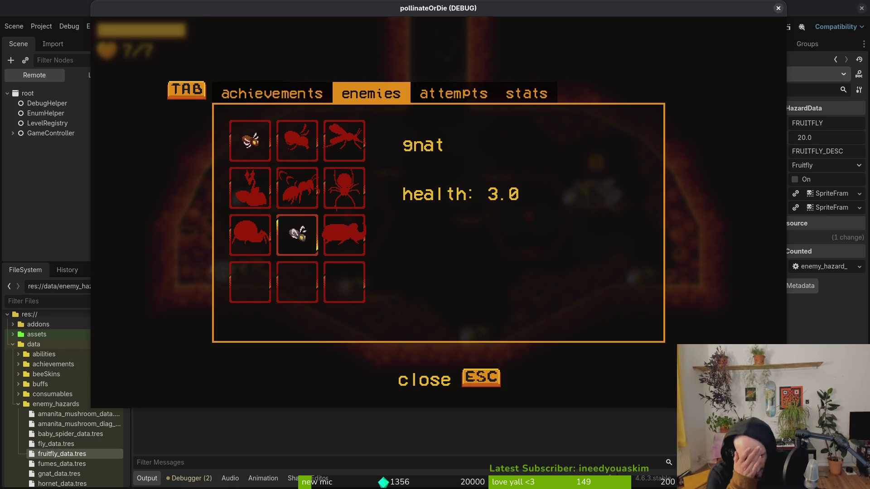
Step: Close the game window and open enemy.gd in Vim to check honey_reward_amount
key(F8)
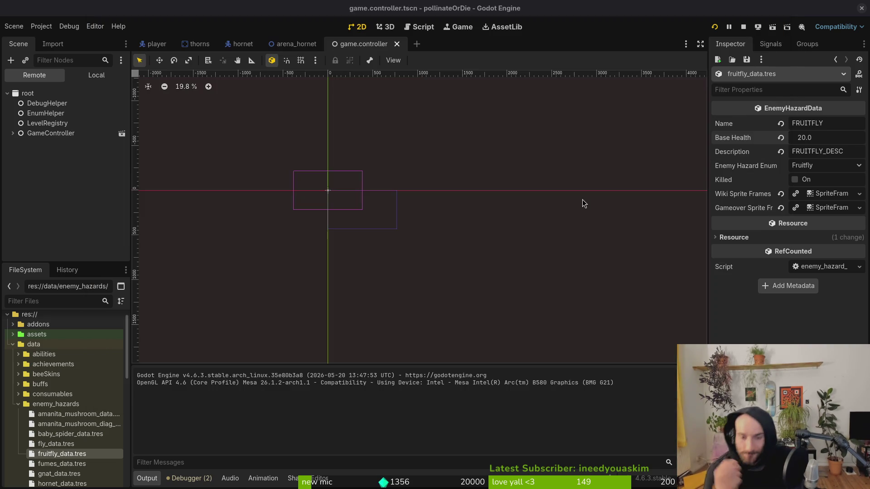
key(alt+Tab)
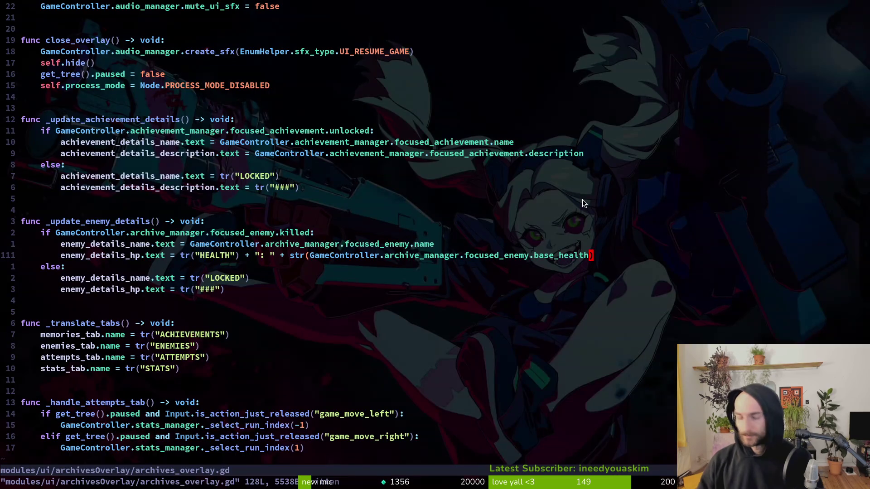
key(ctrl+p)
text(enemy)
key(Return)
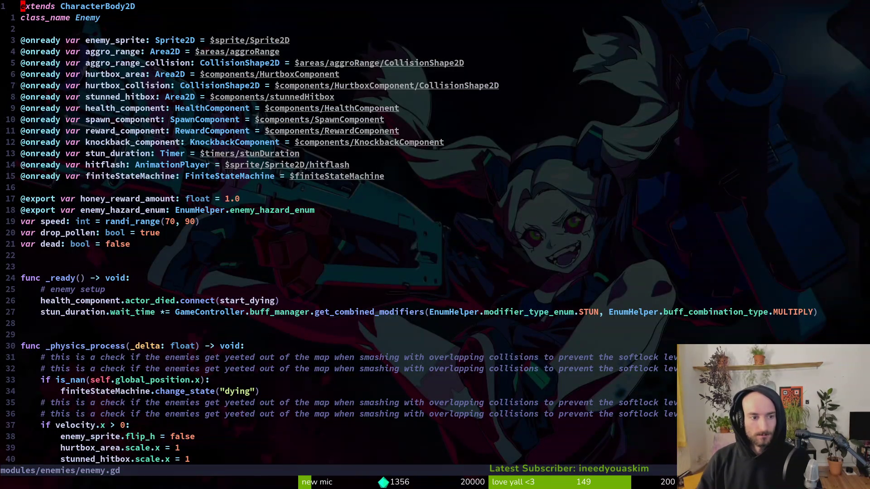
key(j)
key(j)
key(j)
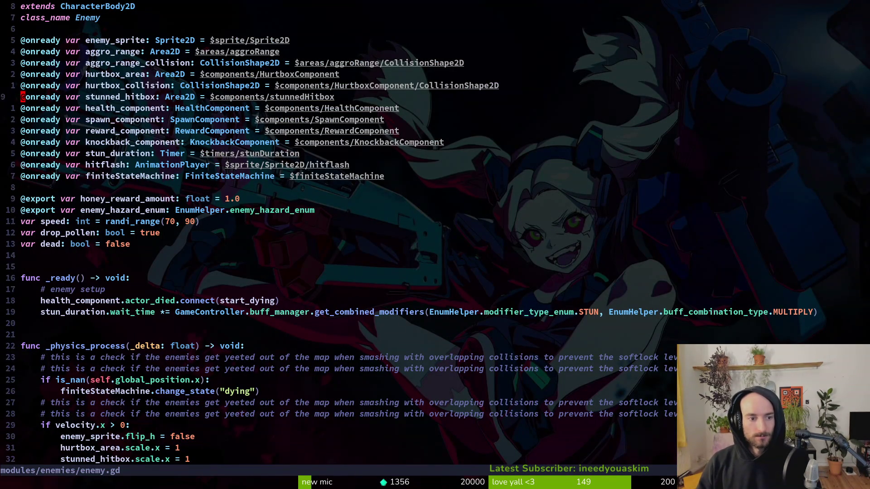
Step: Open data/enemy_hazard_data.gd with the fuzzy file finder
key(alt+Tab)
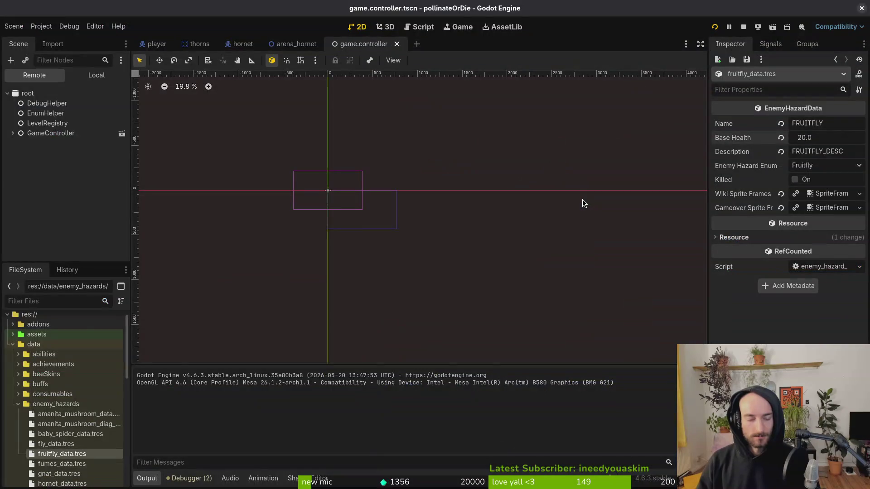
key(alt+Tab)
key(ctrl+p)
text(enedh)
key(Return)
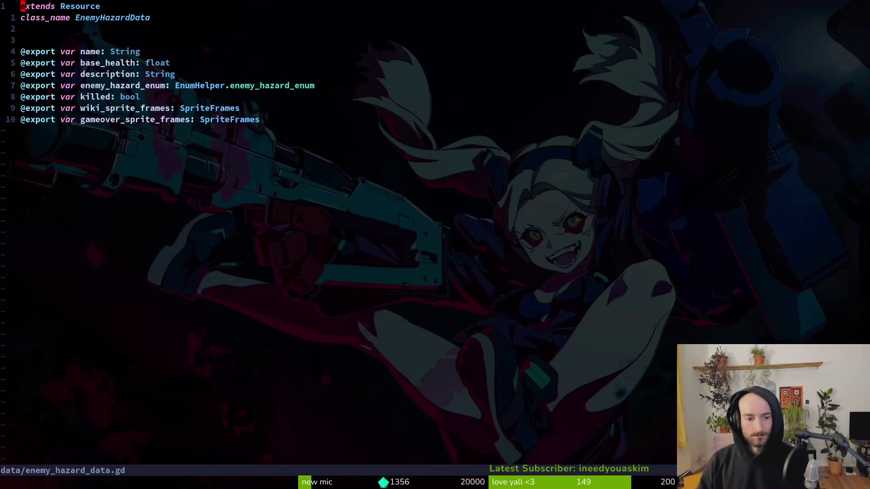
Step: Duplicate the enemy_hazard_enum export as a float variable named pollen_reward
key(j)
key(j)
key(j)
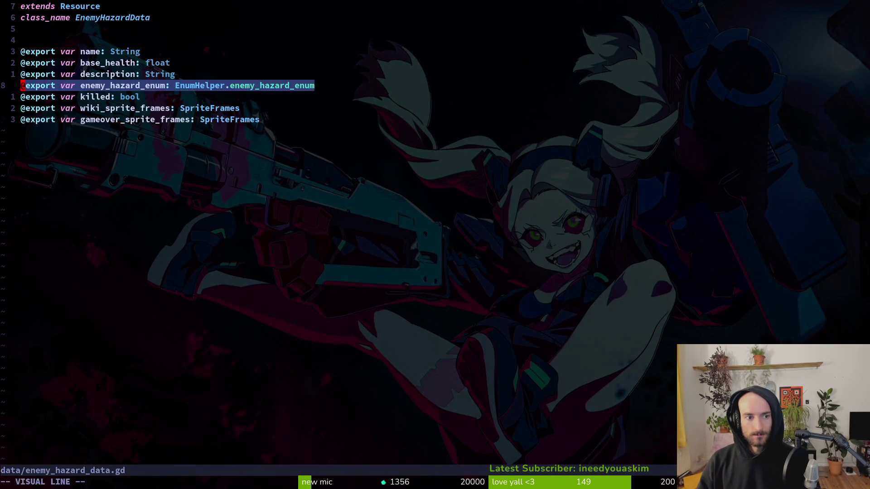
key(y)
key(y)
key(p)
key(w)
key(w)
text(ciw)
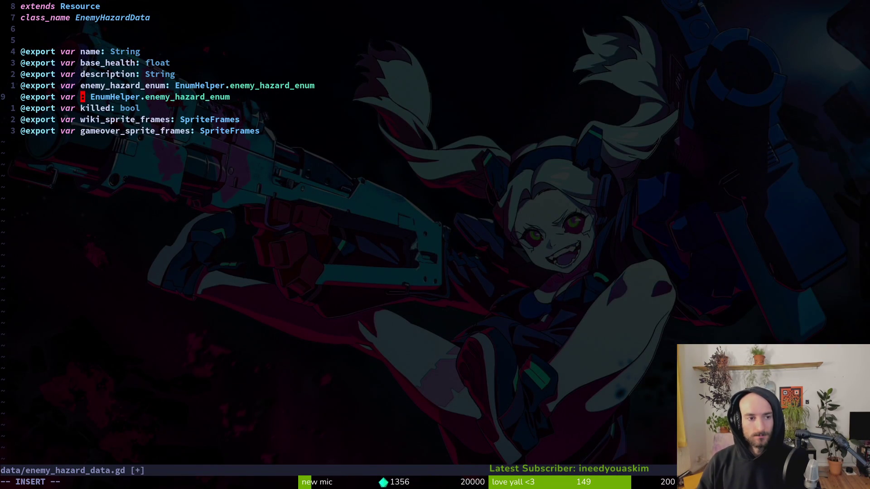
text(pollen_rew)
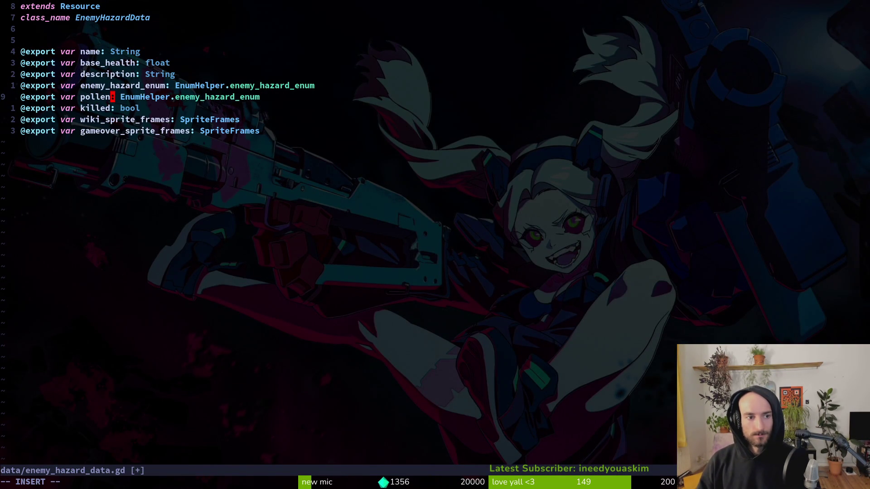
text(ard)
key(Escape)
key(w)
key(w)
text(v$c)
text(loat)
key(Escape)
text(:w)
key(Return)
Step: Move pollen_reward below description, save, and quit Vim
key(V)
key(J)
key(J)
key(J)
key(K)
key(K)
key(K)
key(K)
key(Escape)
text(:w)
key(Return)
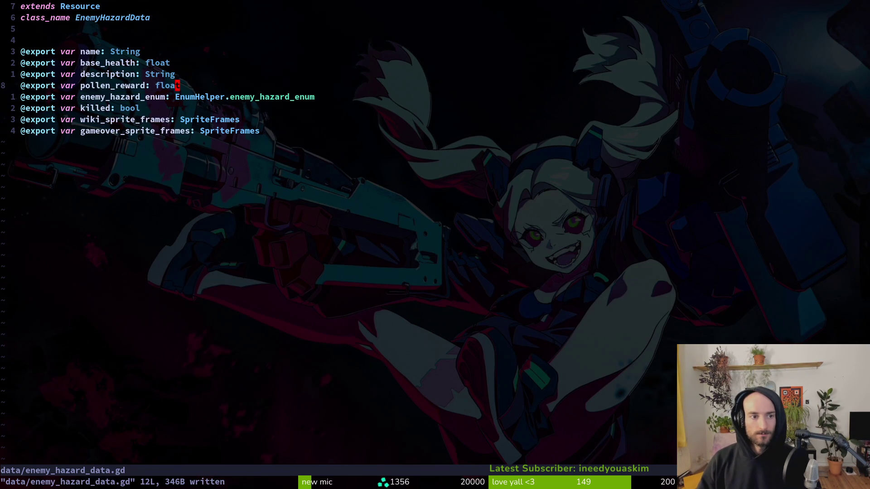
text(:q)
key(Return)
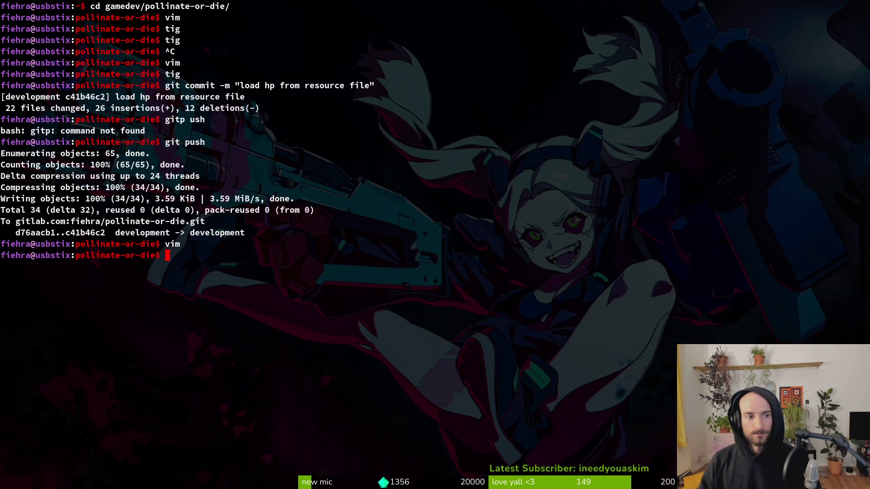
key(alt+Tab)
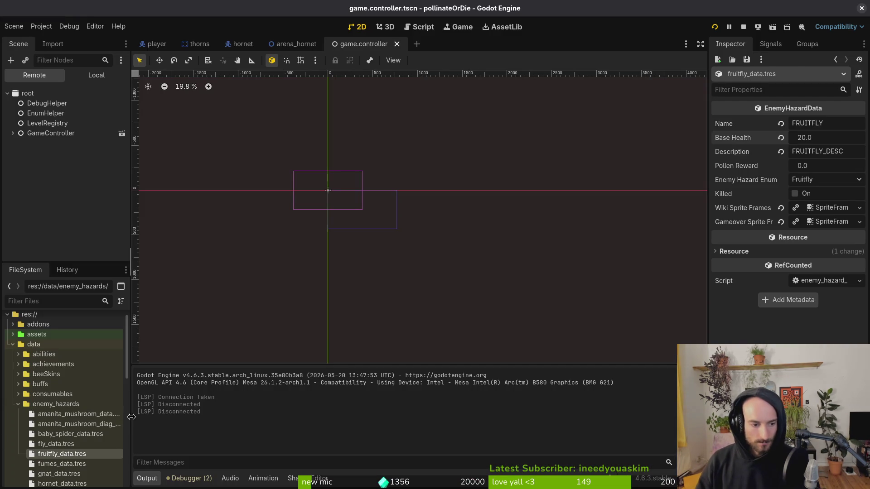
Step: Select amanita_mushroom_data.tres and enter a Pollen Reward of 15.0
click(109, 419)
click(854, 165)
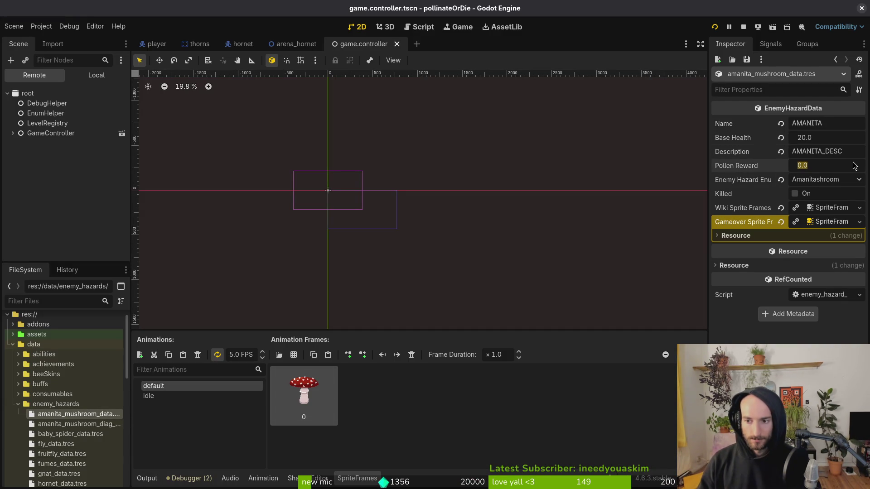
text(15)
key(Return)
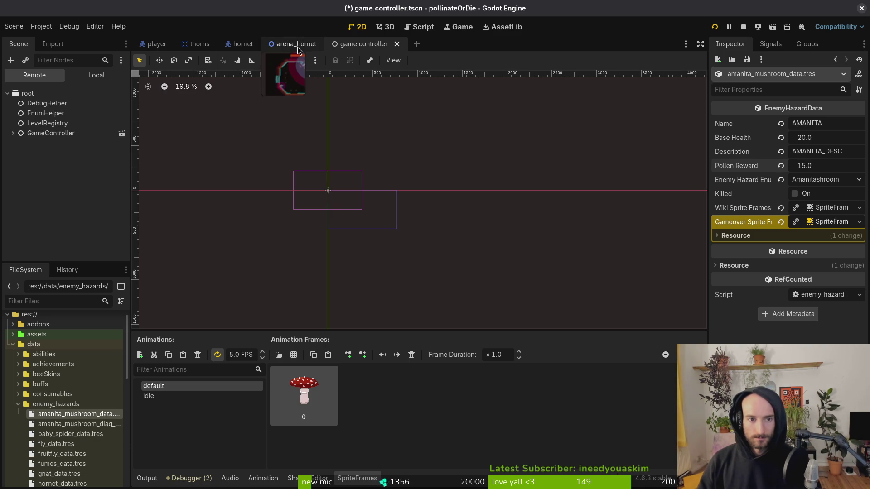
key(alt+shift+o)
key(Escape)
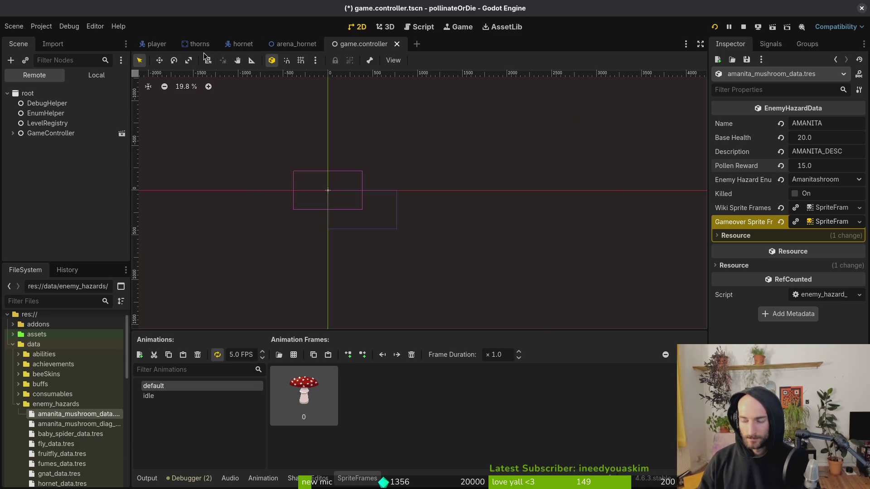
Step: Open amanita_mushroom.tscn in Vim and search it for the reward value
key(alt+Tab)
text(vim .)
key(Return)
key(ctrl+p)
text(ama)
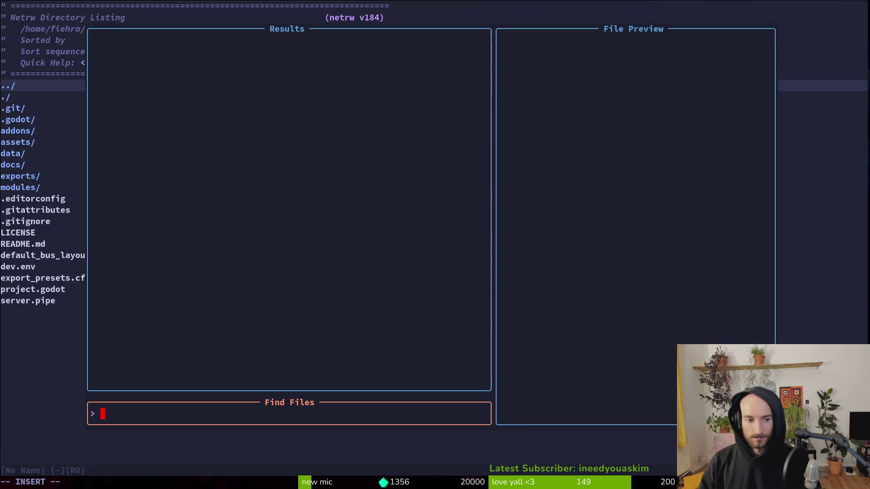
text(mu)
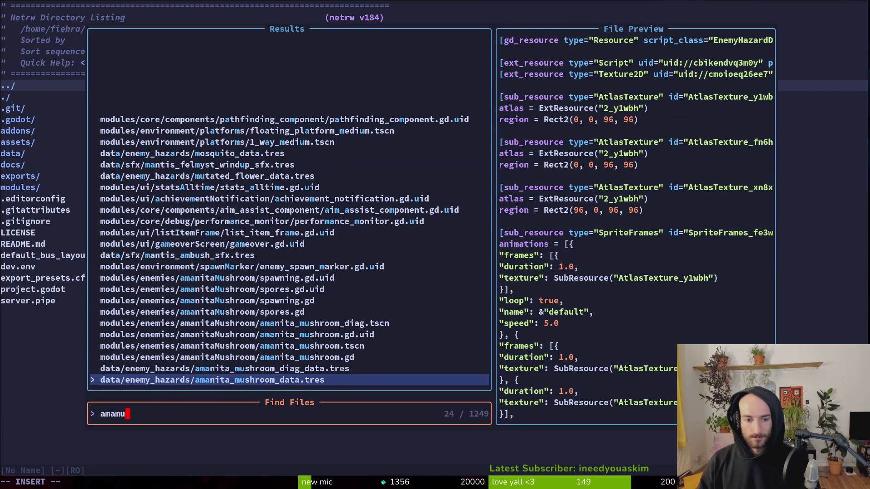
text(ts)
key(Return)
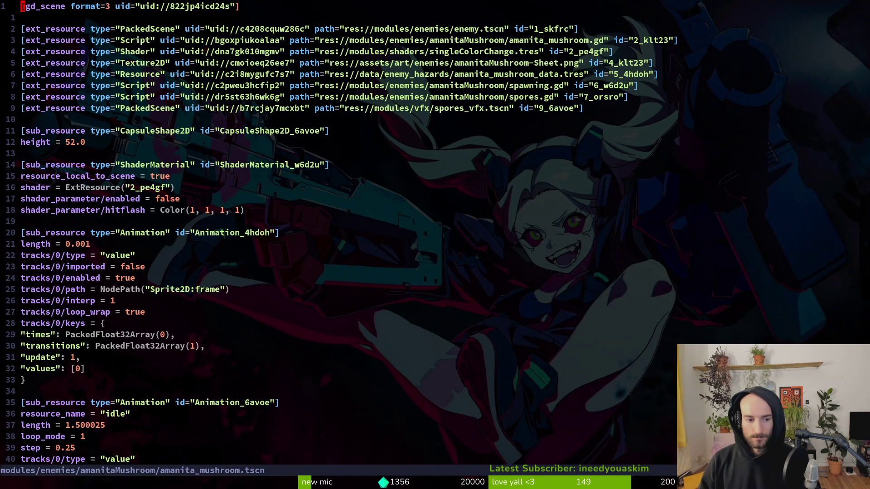
text(/reward)
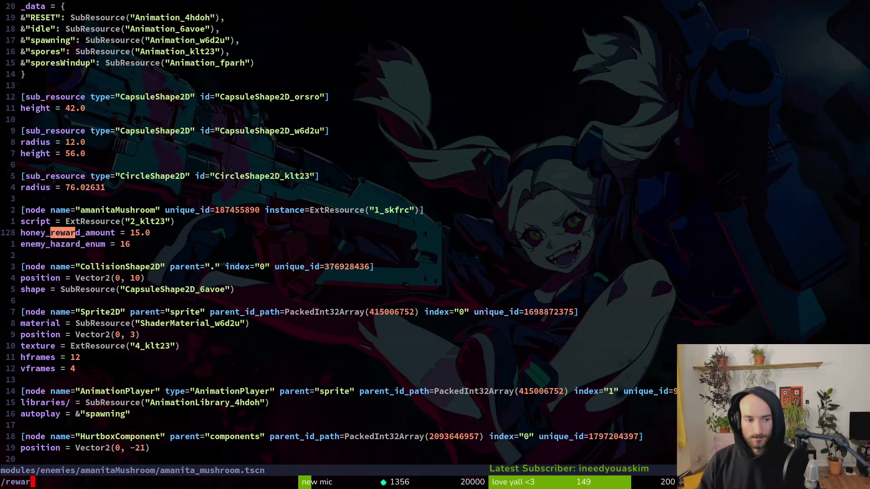
Step: Set the amanita mushroom Pollen Reward to 15 in the Inspector and save
key(alt+Tab)
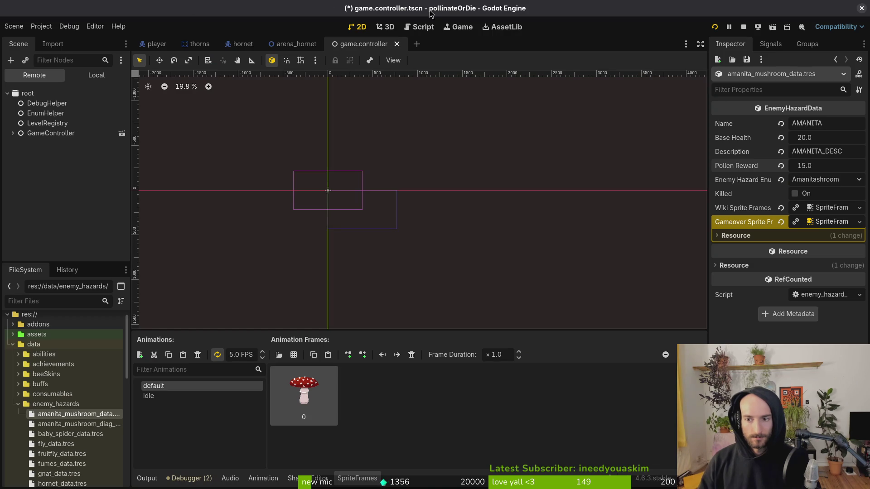
key(ctrl+s)
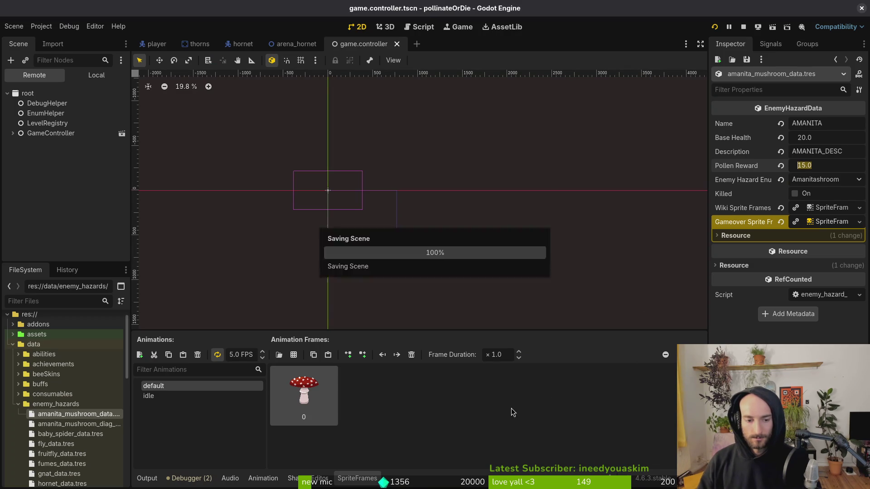
key(alt+Tab)
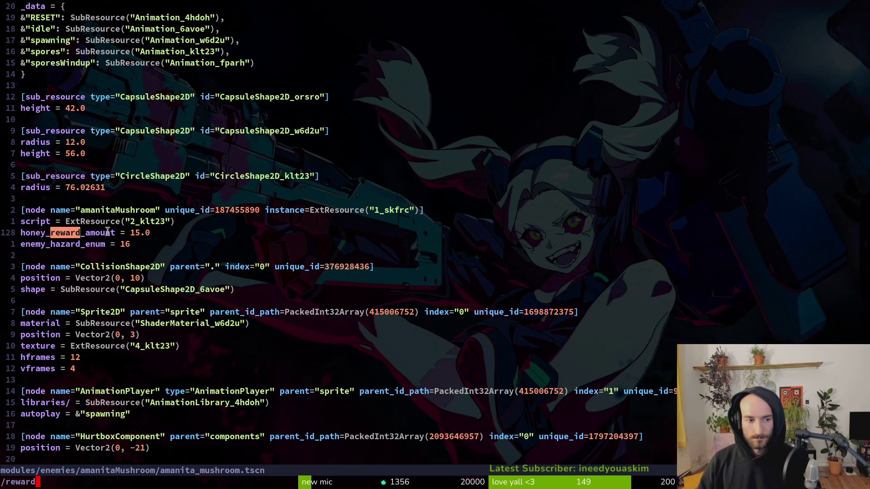
key(alt+Tab)
key(alt+Tab)
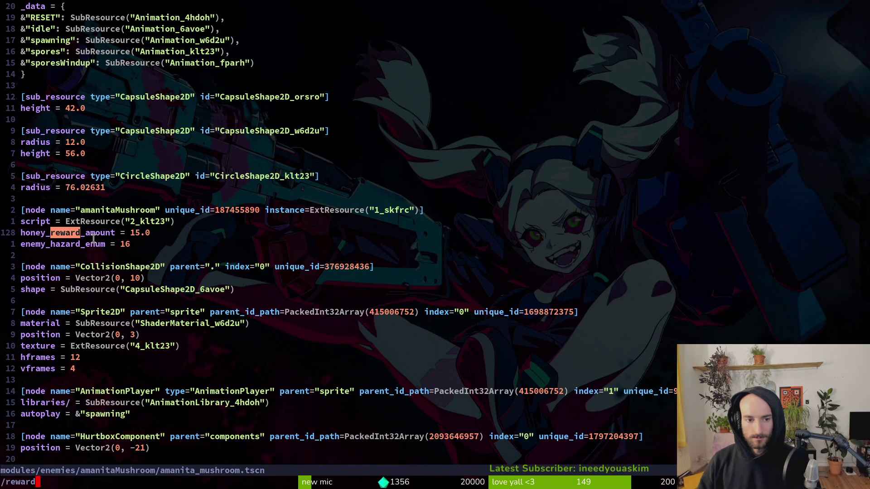
key(alt+Tab)
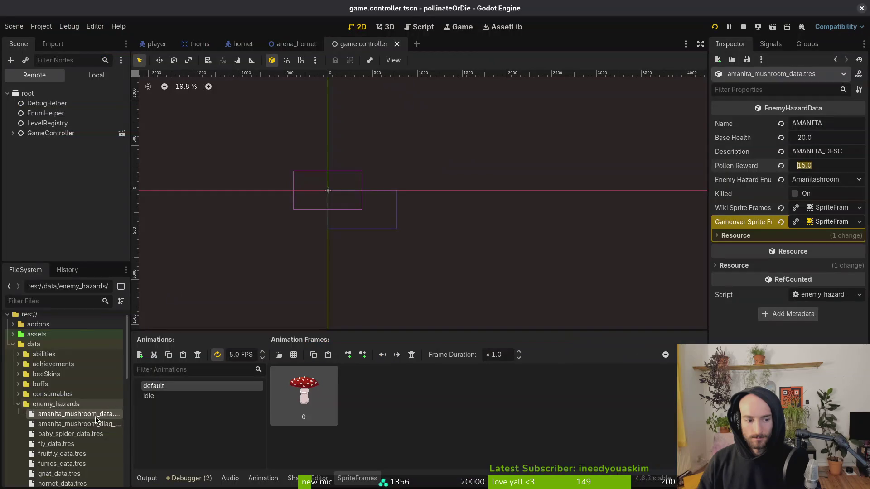
click(820, 167)
text(15)
key(Return)
key(ctrl+s)
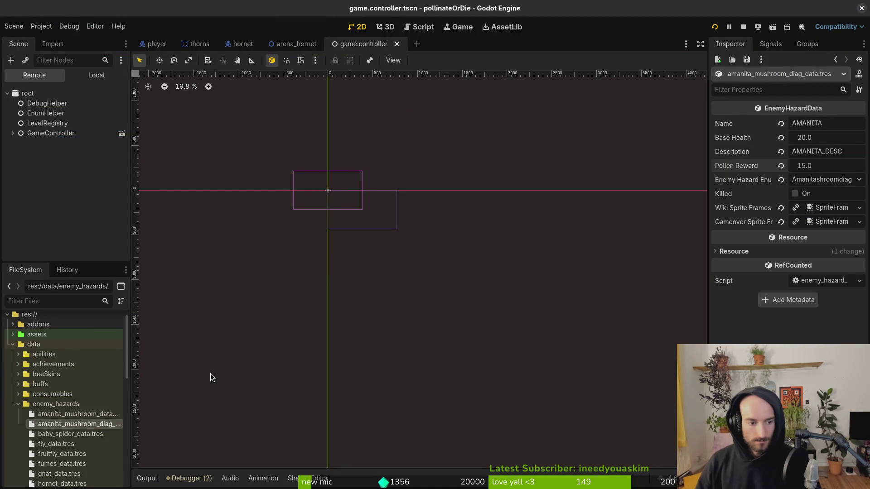
Step: Select baby_spider_data.tres's Pollen Reward field, then undo a failed file search in Vim
click(96, 434)
click(829, 166)
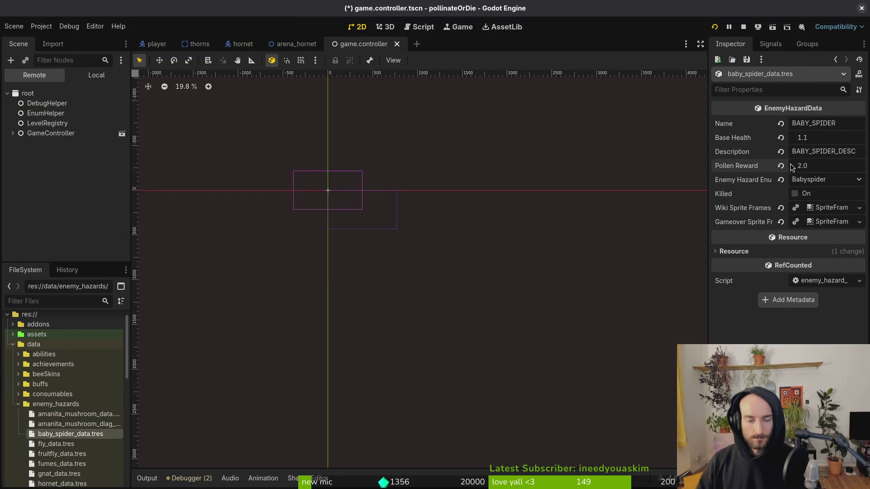
key(alt+Tab)
text(/reward)
key(ctrl+o)
text(^Obabspide)
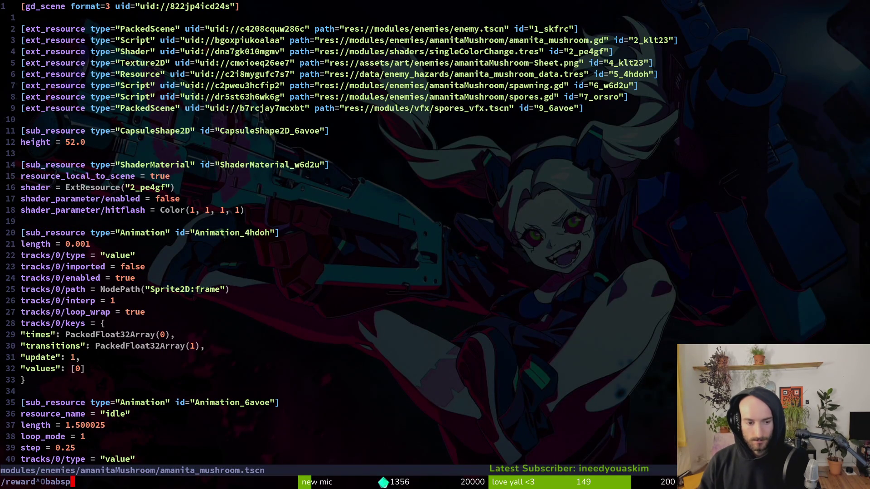
key(Escape)
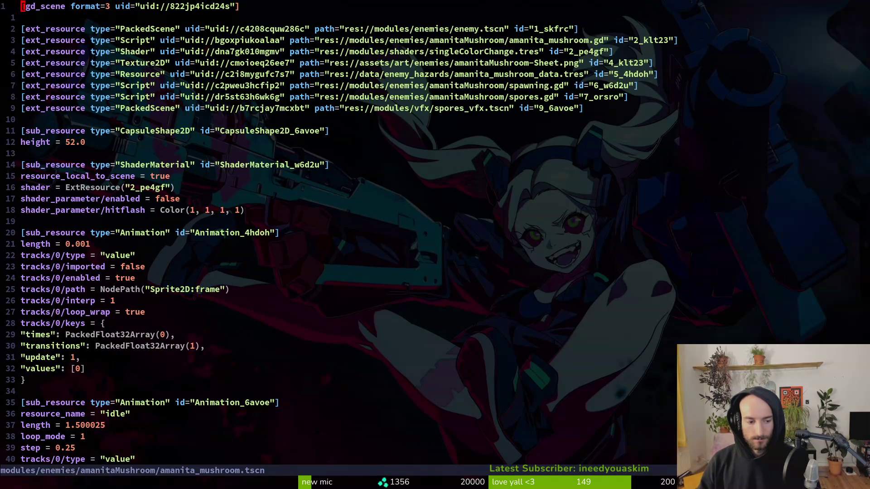
text(ab)
key(Escape)
key(u)
Step: Open baby_spider.tscn in Vim and search for its honey reward amount
key(ctrl+p)
text(ba)
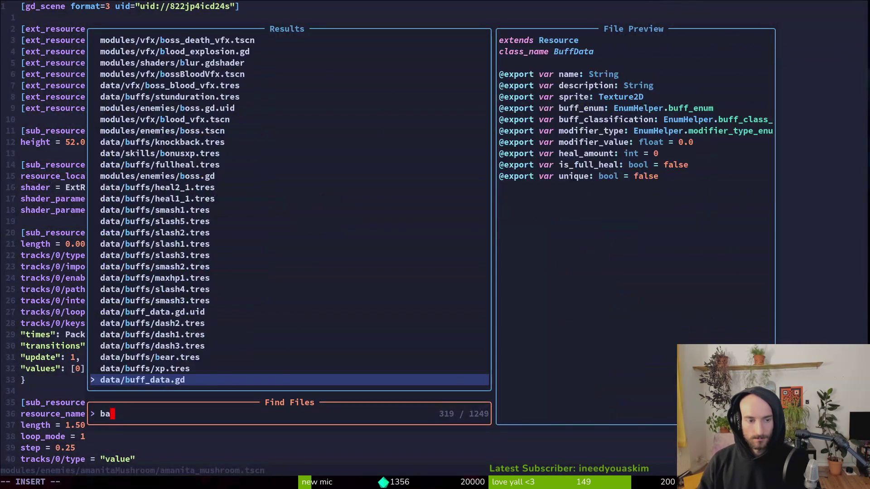
text(by_spi)
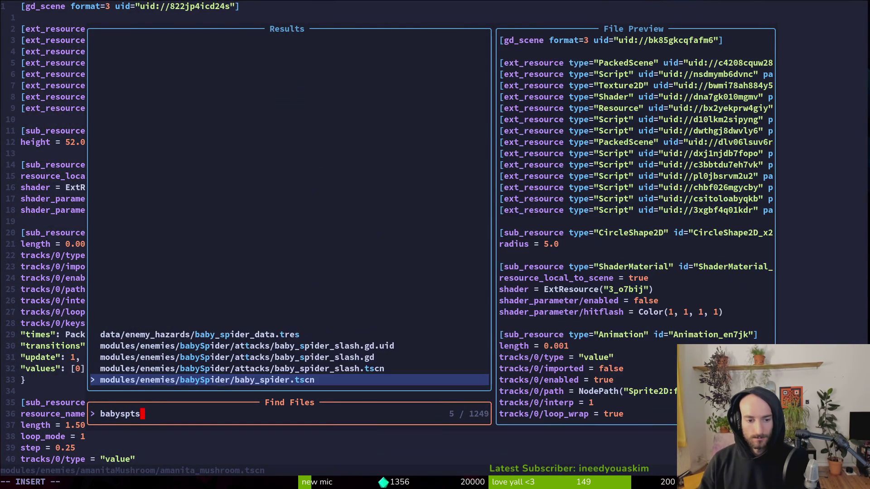
key(Return)
key(slash)
text(reward)
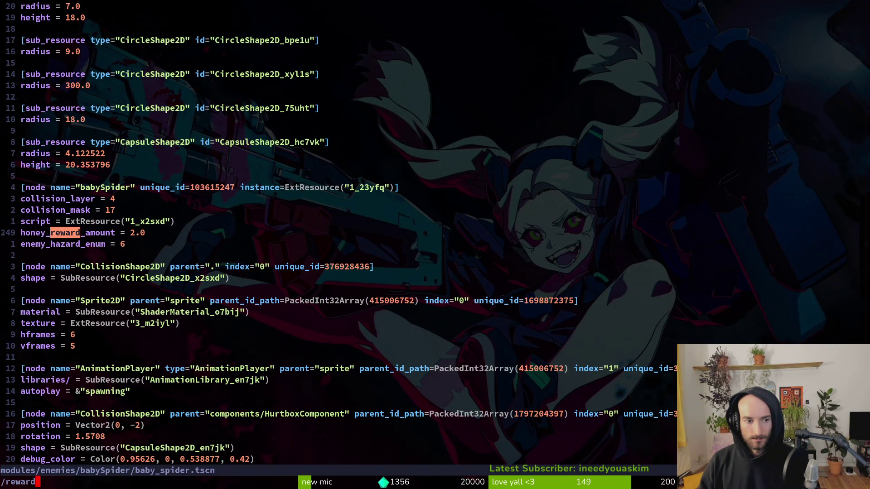
key(Escape)
key(alt+Tab)
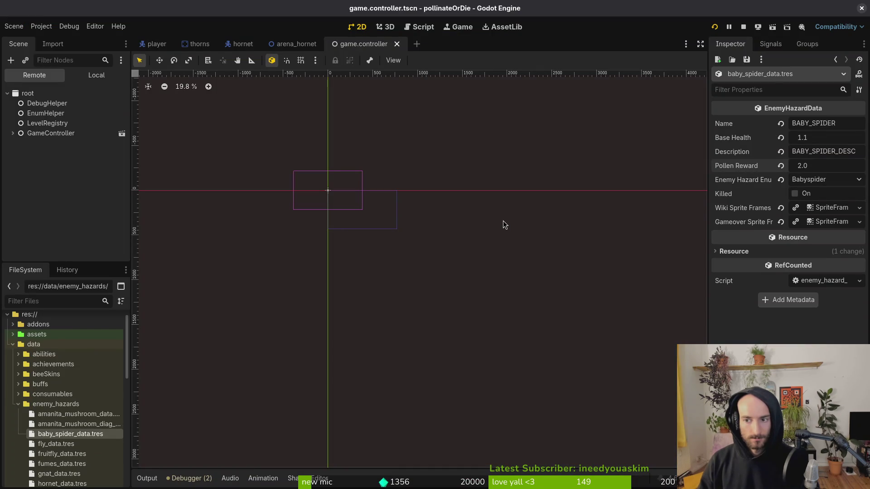
Step: Select the fly hazard data, then open fly.tscn in Vim and search for its reward
click(90, 445)
key(alt+Tab)
key(space)
key(f)
key(f)
text(fly.ts)
key(Return)
text(/rew)
key(Escape)
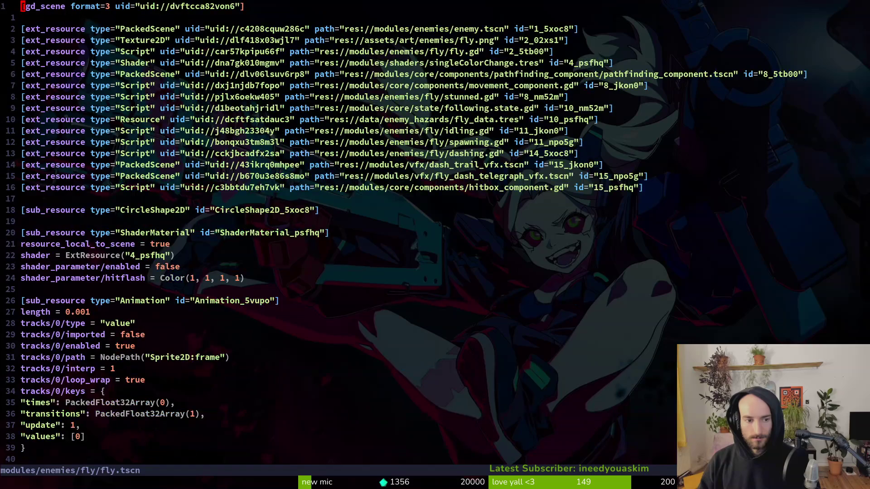
Step: Set the fly hazard data's Pollen Reward to 4 and save
key(alt+Tab)
click(825, 166)
text(4)
key(Return)
key(ctrl+s)
Step: Look up the reward setting in the fruitfly scene file in Neovim
scroll(54, 435, down, 2)
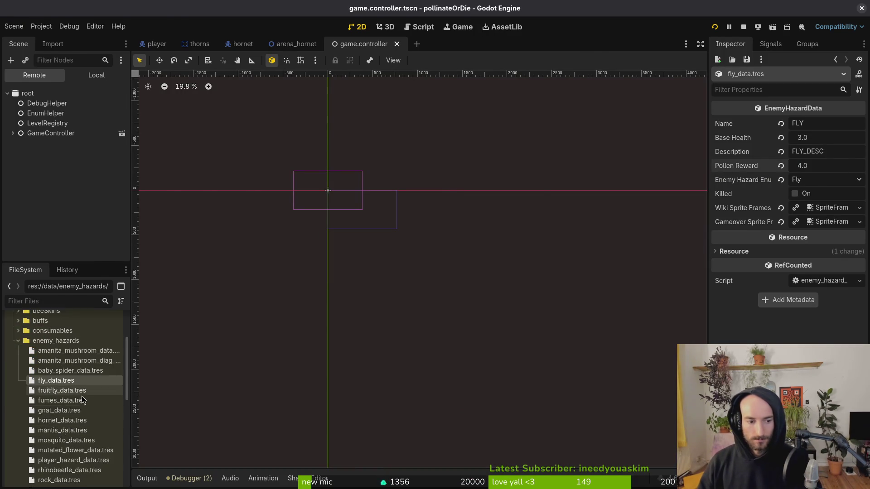
key(alt+Tab)
key(space)
key(space)
text(fruitfly)
key(Return)
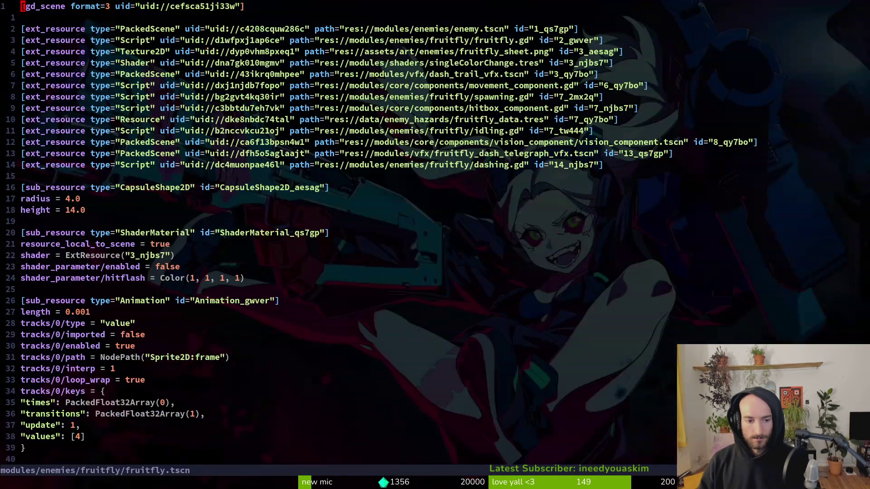
text(/rew)
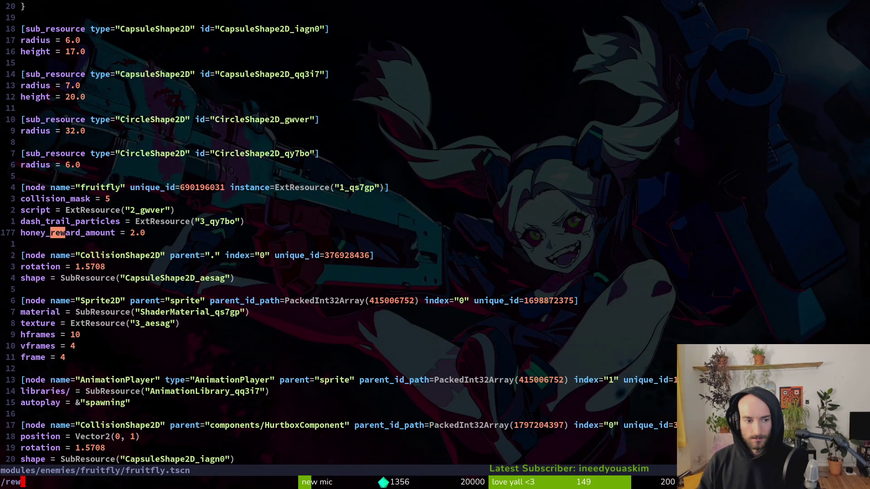
key(Escape)
key(alt+Tab)
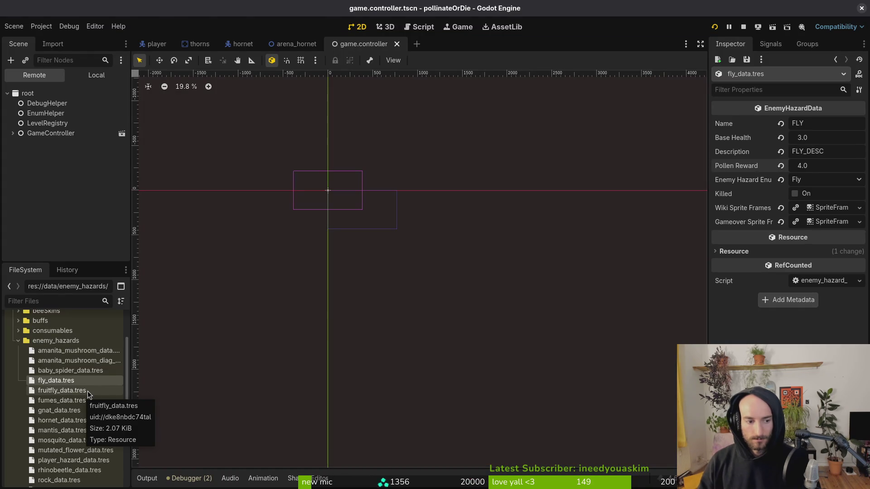
Step: Search the gnat scene file in Neovim for its reward amount
key(alt+Tab)
key(space)
key(f)
key(f)
text(gnatts)
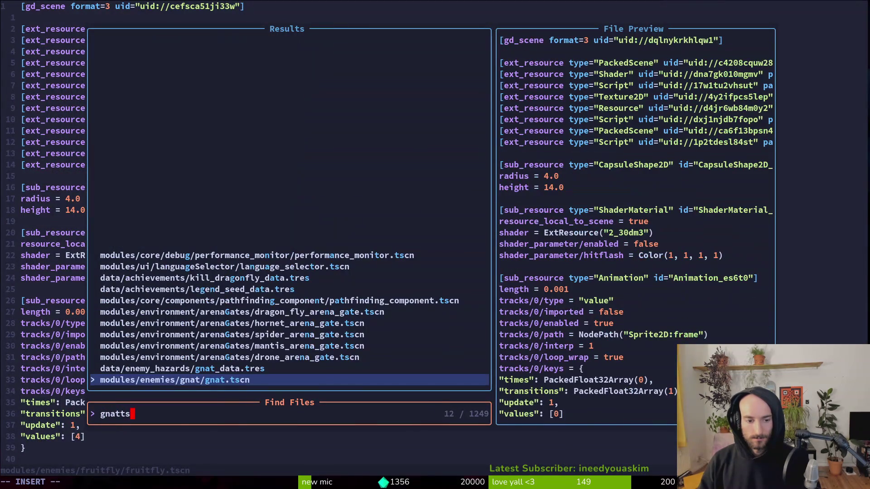
key(Return)
text(/rew)
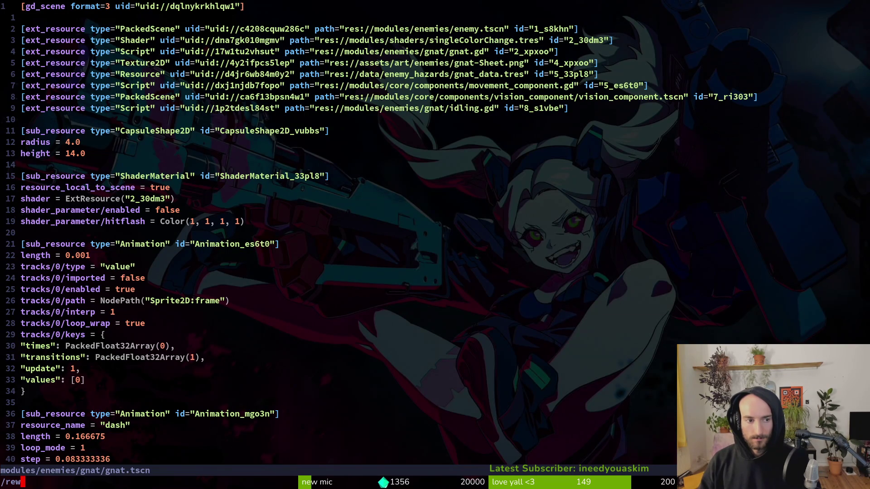
text(ard)
key(Return)
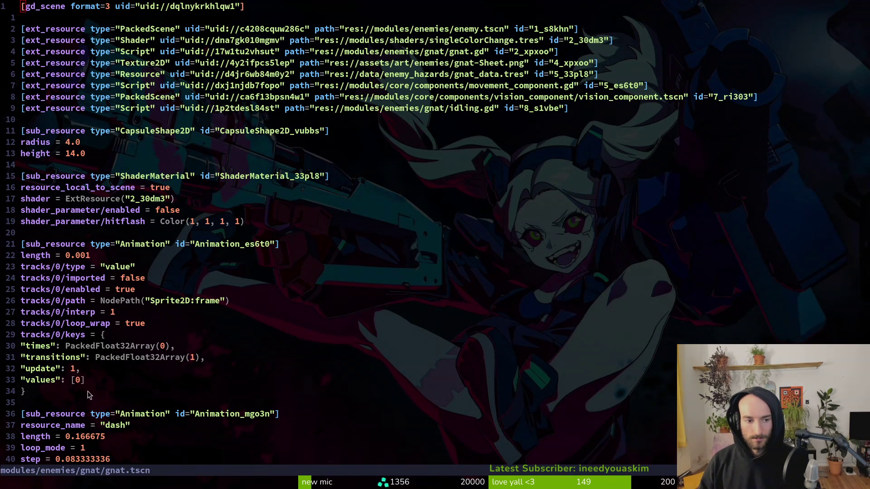
Step: Set the fruitfly hazard data's Pollen Reward to 2 and save
key(alt+Tab)
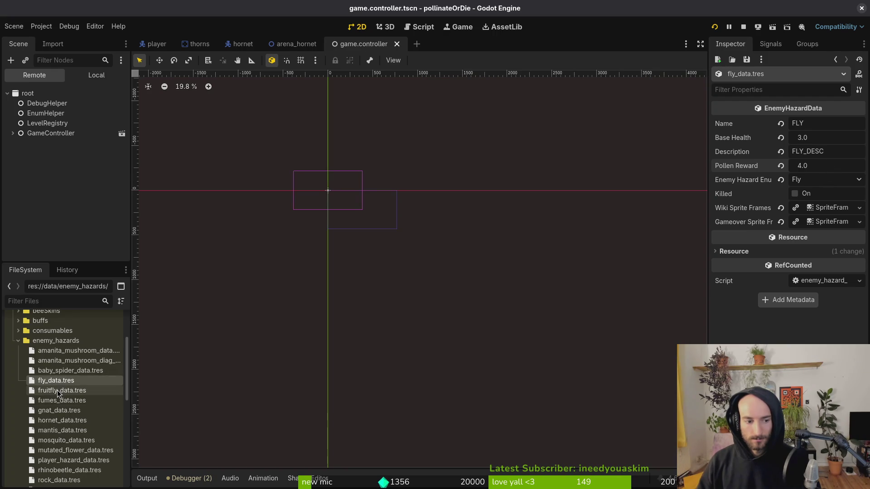
click(61, 390)
click(834, 165)
text(2)
key(Return)
key(ctrl+s)
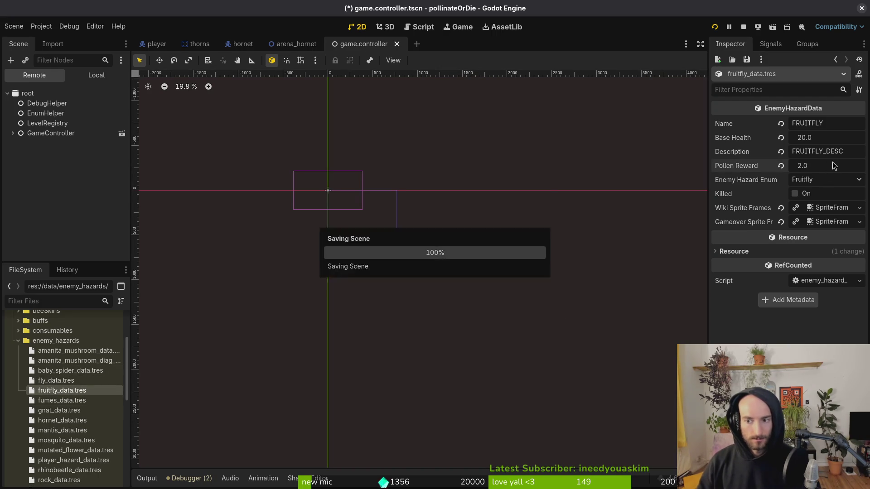
Step: Set the gnat hazard data's Pollen Reward to 1 and save
click(68, 411)
click(836, 166)
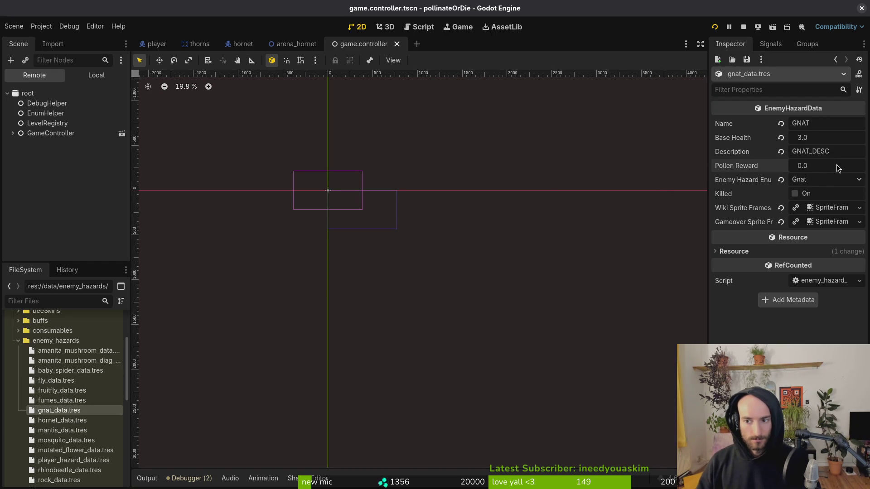
text(1)
key(Return)
key(ctrl+s)
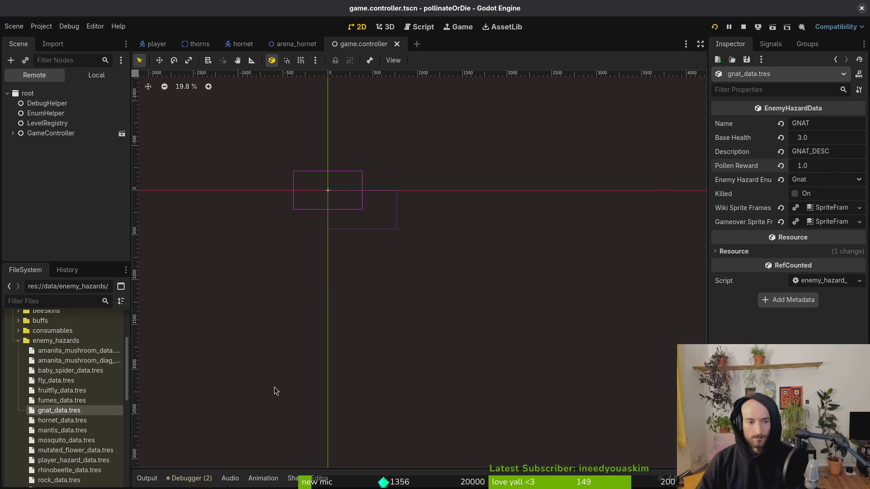
Step: Set the hornet hazard data's Pollen Reward to 150 and save
click(73, 423)
click(839, 168)
text(150)
key(Return)
key(ctrl+s)
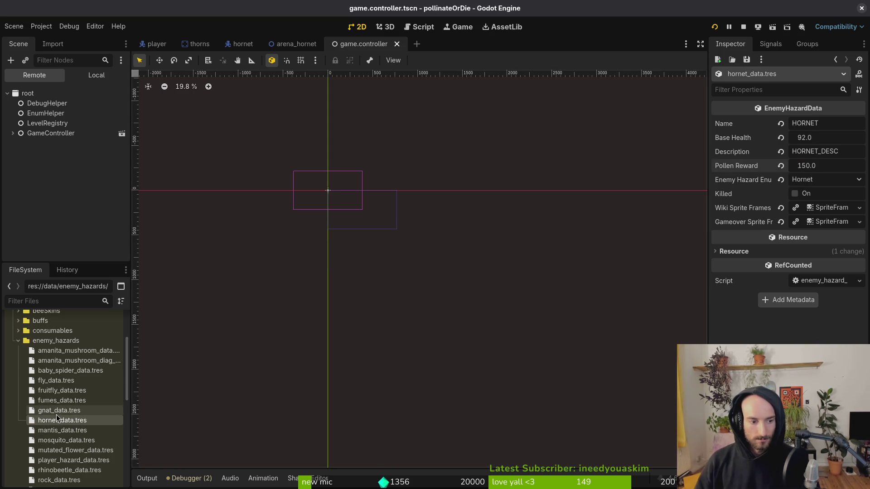
Step: Set the mantis hazard data's Pollen Reward to 200
click(68, 431)
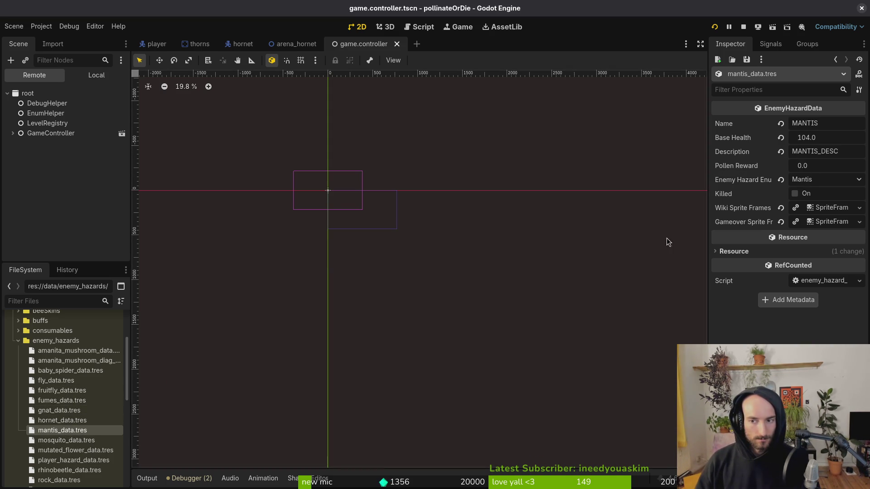
click(825, 166)
text(0)
key(Return)
scroll(78, 426, down, 1)
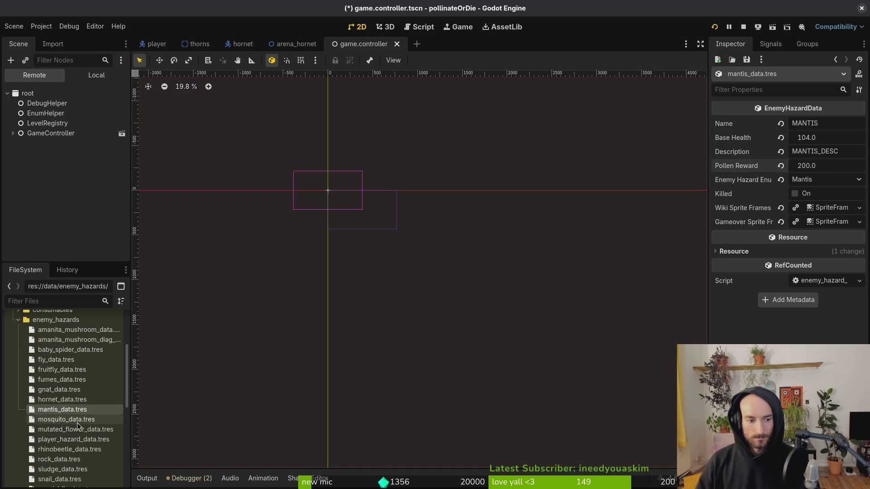
Step: Select the mosquito hazard data and look up the reward in the mosquito scene file in Neovim
click(67, 421)
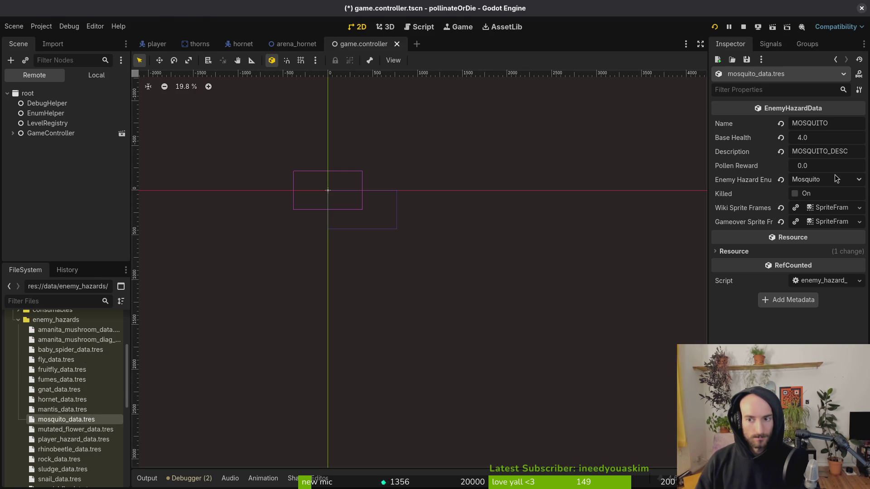
key(alt+Tab)
key(space)
key(f)
key(f)
text(mosquts)
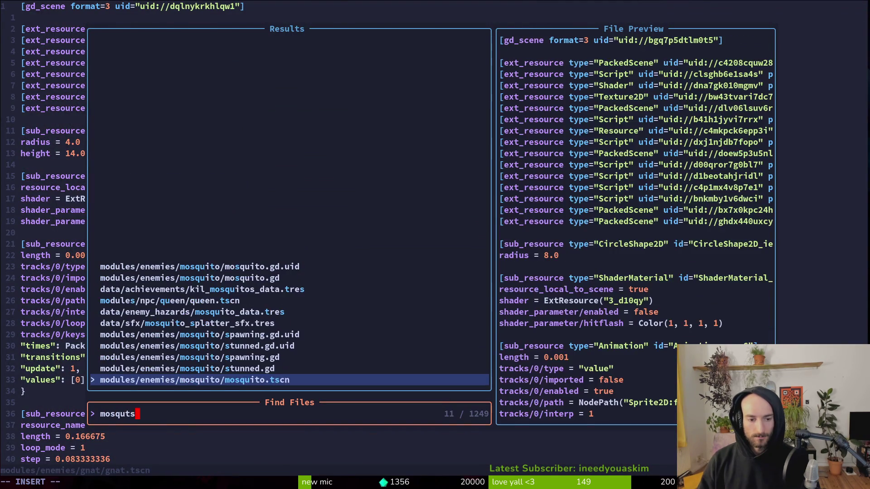
key(Return)
text(/rew)
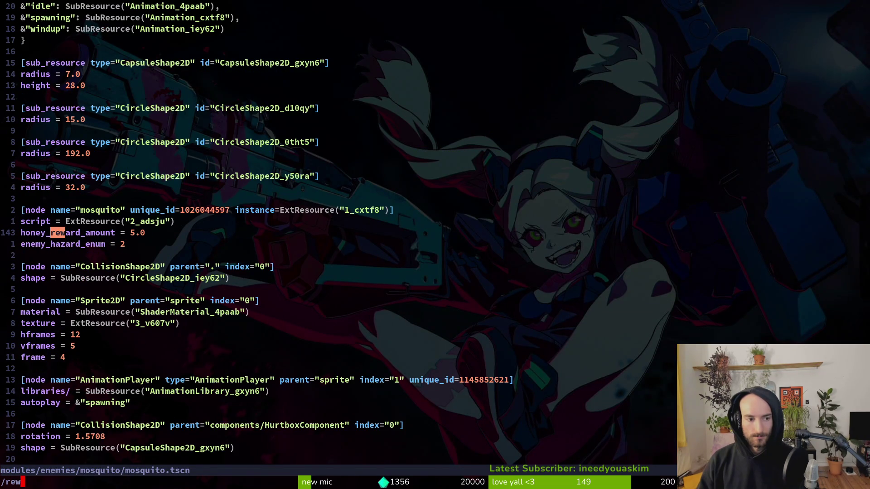
key(alt+Tab)
Step: Set the mosquito hazard data's Pollen Reward to 5 and save
click(825, 174)
text(5)
key(Return)
key(ctrl+s)
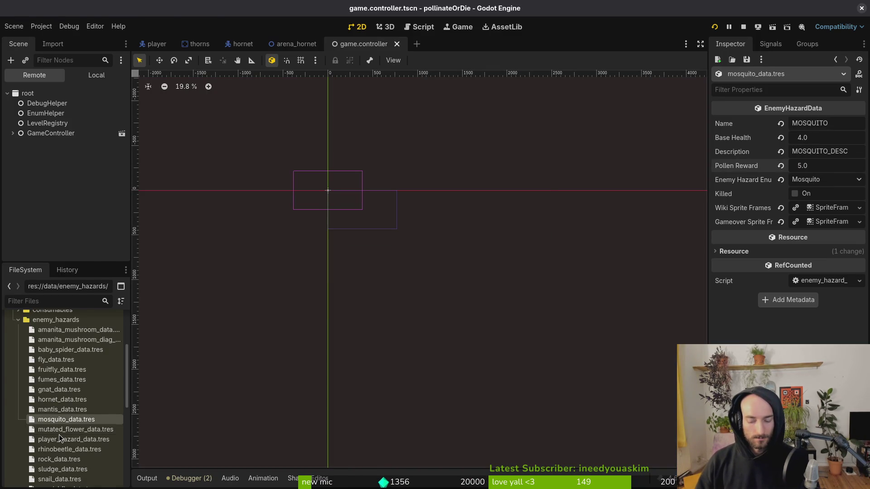
Step: Search the mutated flower scene file in Neovim for its reward setting
key(alt+Tab)
key(space)
key(f)
key(f)
text(m)
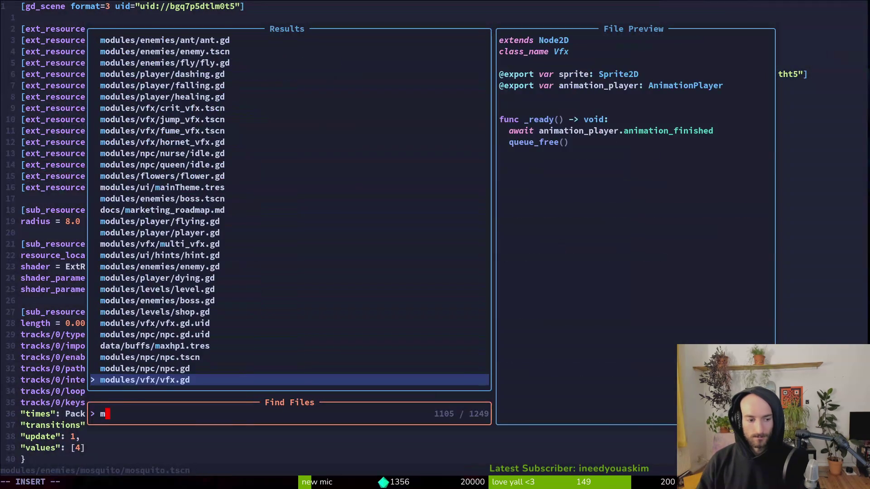
text(utflowerts)
key(Return)
text(/reward)
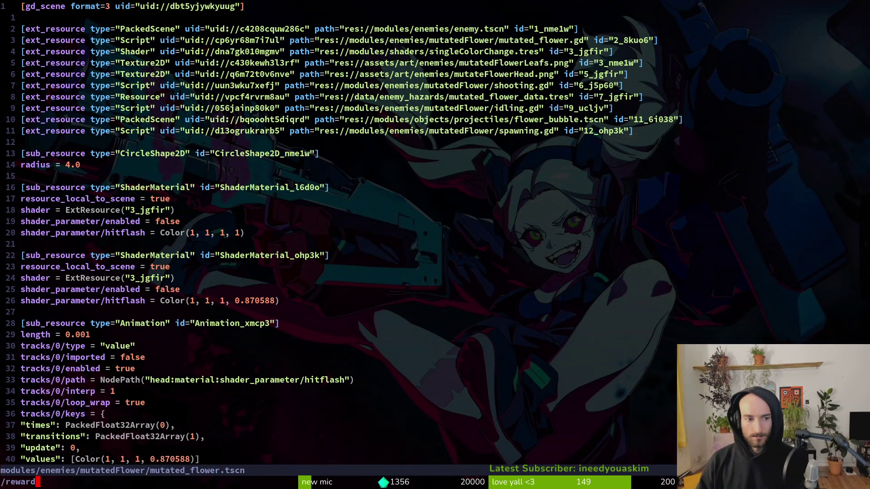
key(Return)
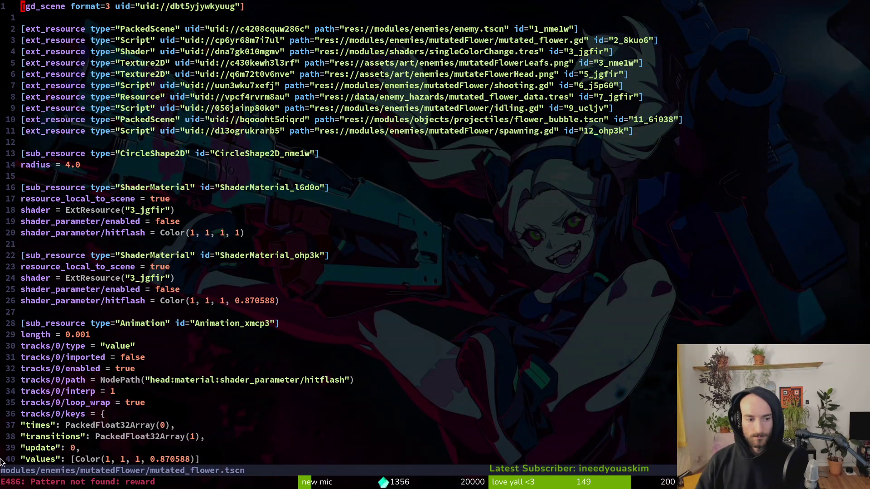
scroll(192, 361, down, 5)
key(alt+Tab)
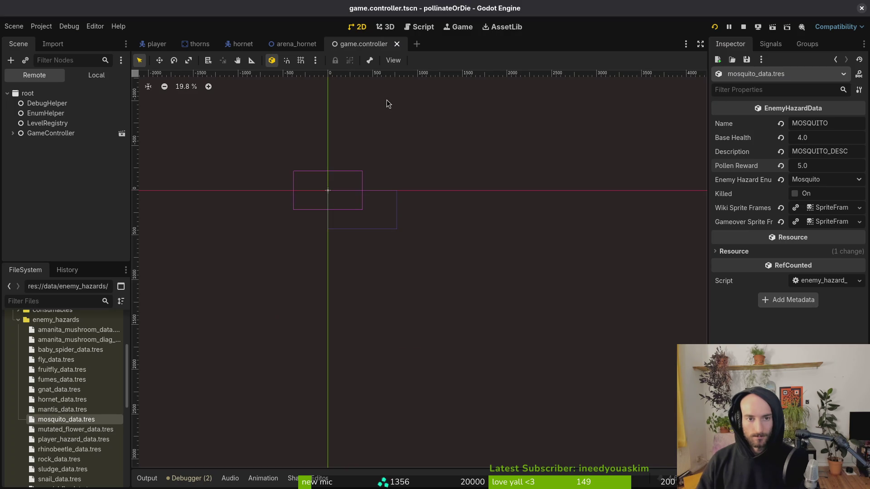
Step: Quick-open mutated_flower.tscn in a new tab and select its mutatedFlower root node
key(shift+alt+o)
text(muflowerts)
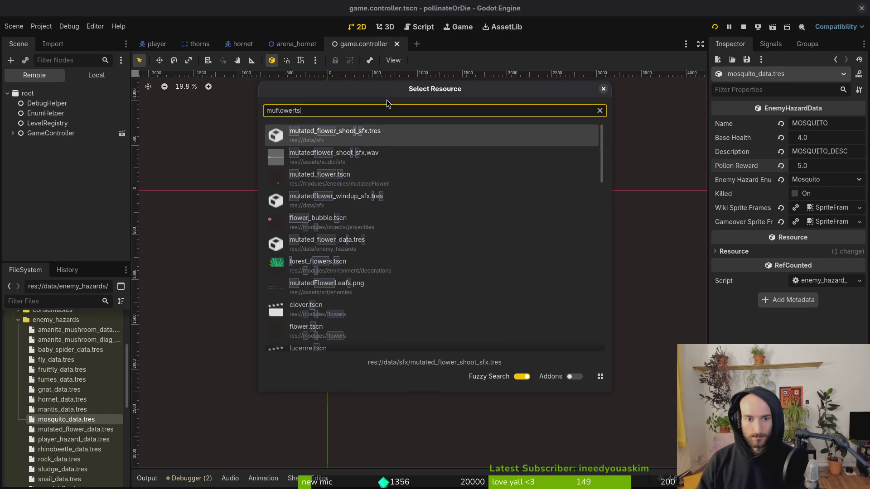
key(Down)
key(Down)
key(Return)
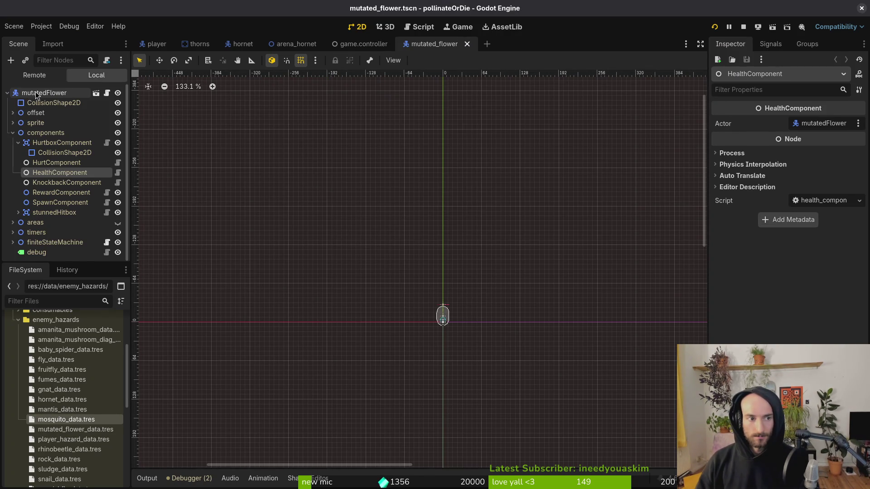
click(36, 94)
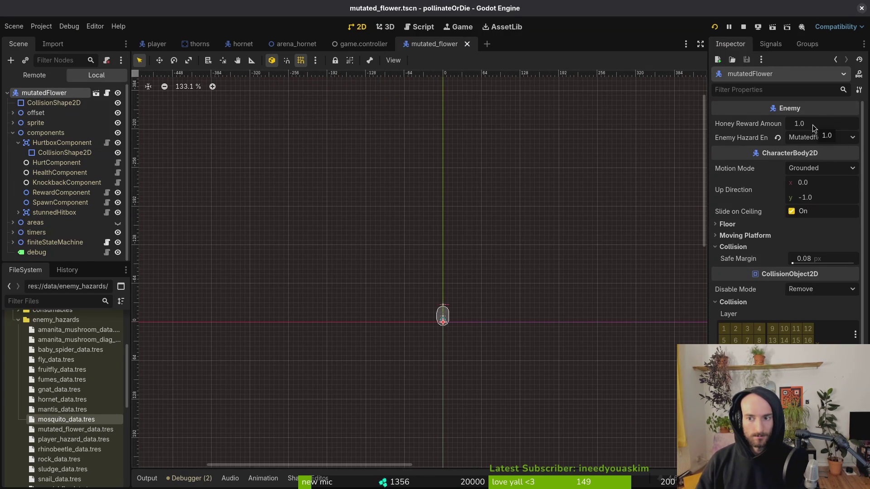
key(alt+Tab)
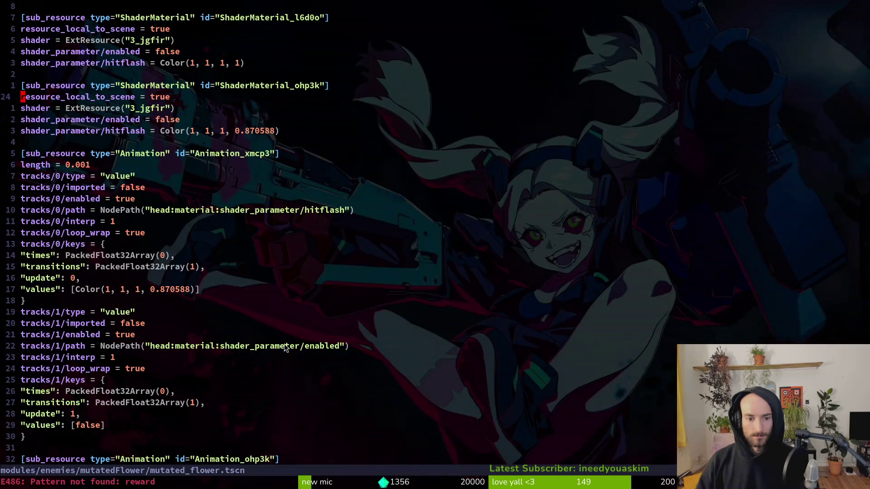
key(alt+Tab)
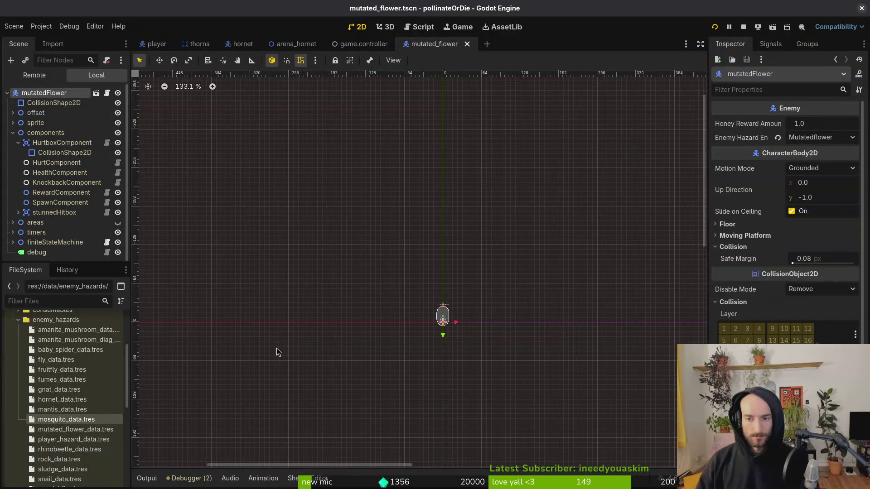
Step: Set mutated_flower_data.tres Pollen Reward to 6, leaving Base Health at 3.0
click(68, 429)
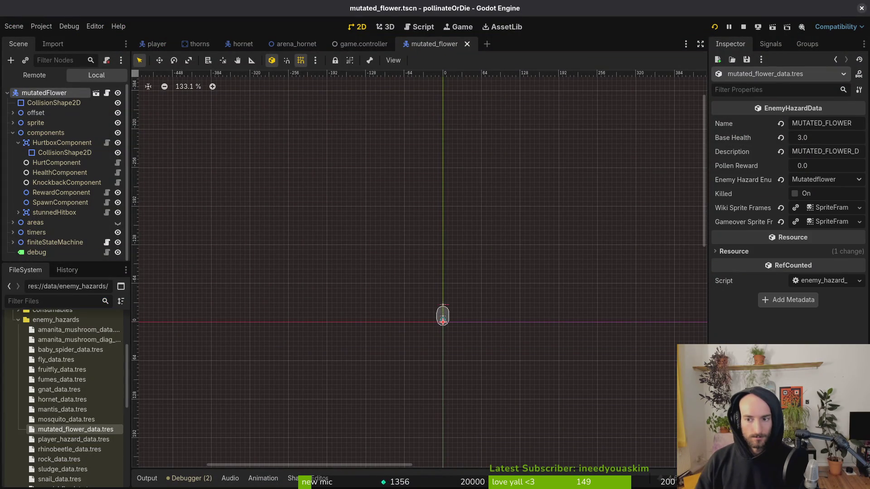
click(833, 169)
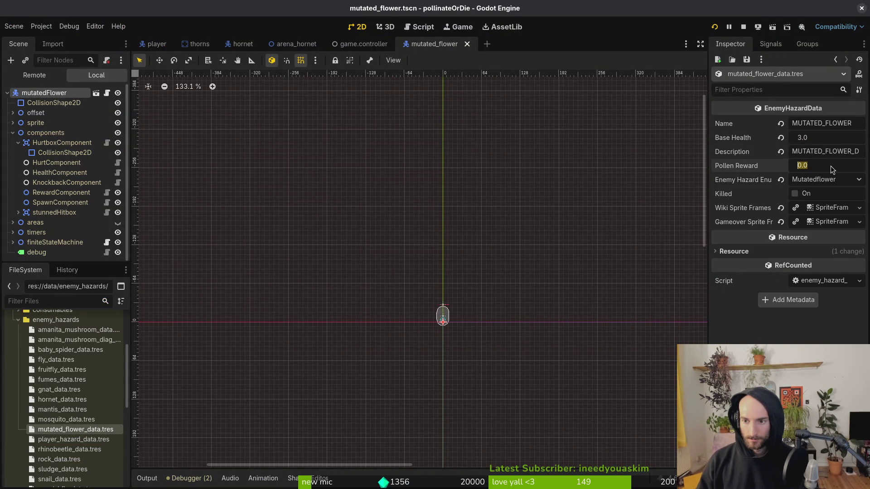
text(6)
key(Return)
click(828, 141)
key(Return)
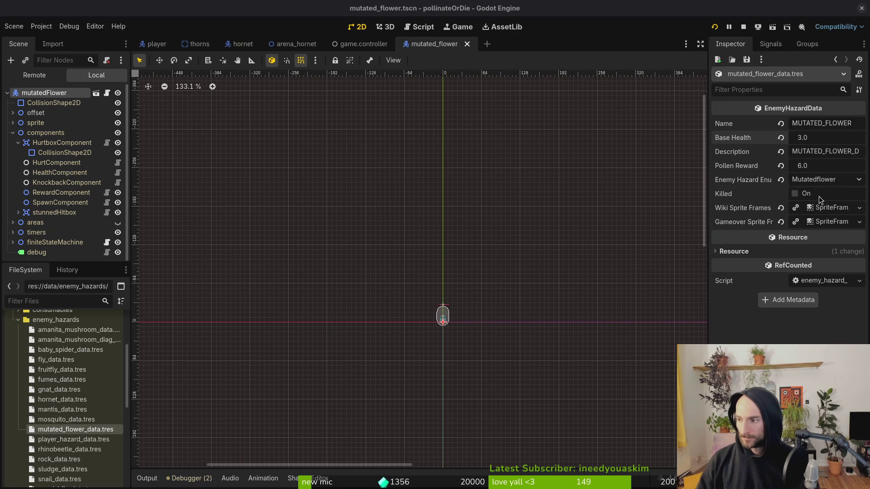
key(alt+Tab)
key(alt+Tab)
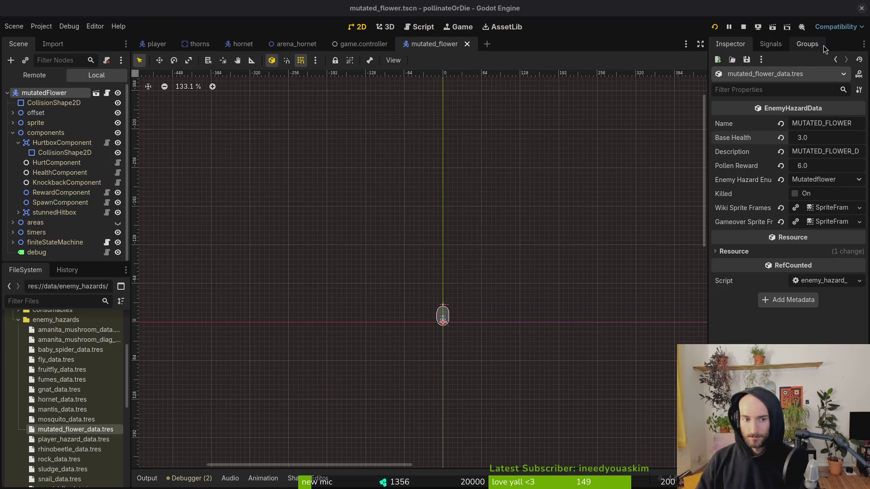
key(alt+Tab)
key(Escape)
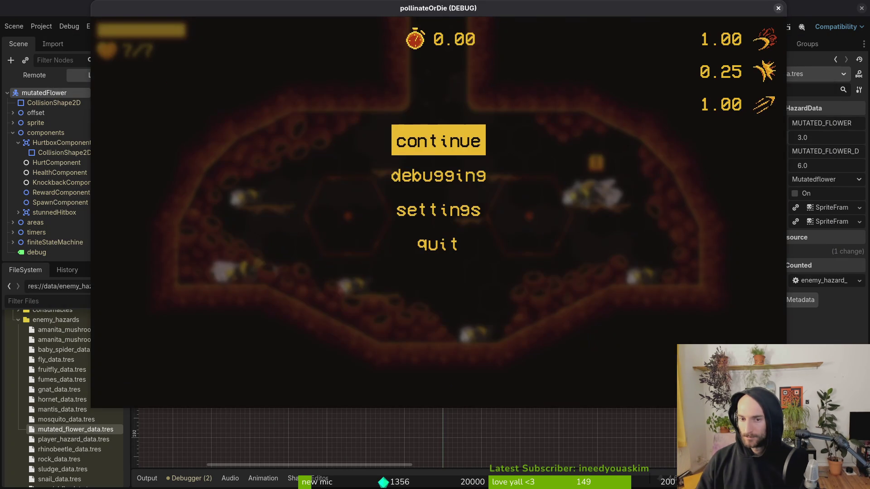
key(alt+F4)
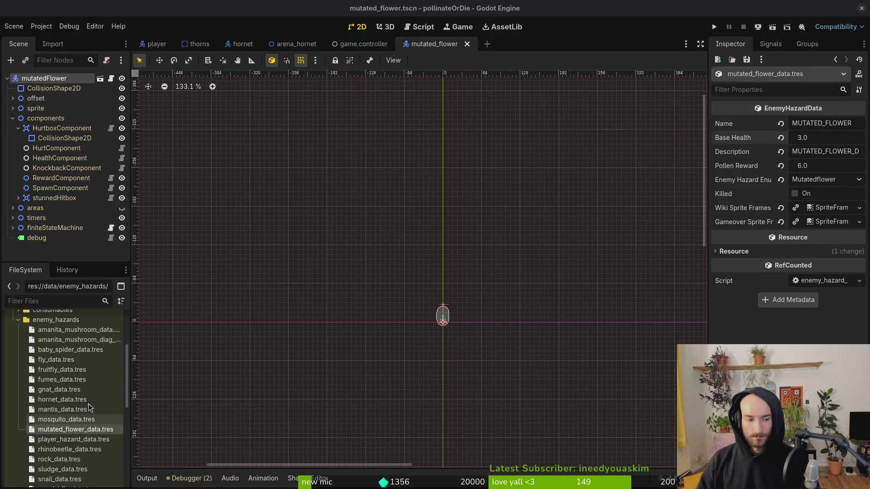
click(76, 432)
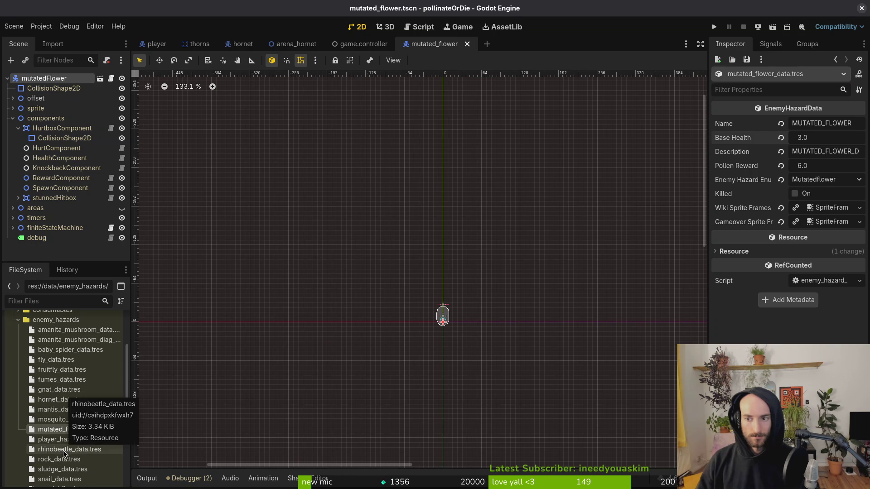
Step: Select rhinobeetle_data.tres and look up the reward in rhino_beetle.tscn in Neovim
click(69, 450)
click(835, 139)
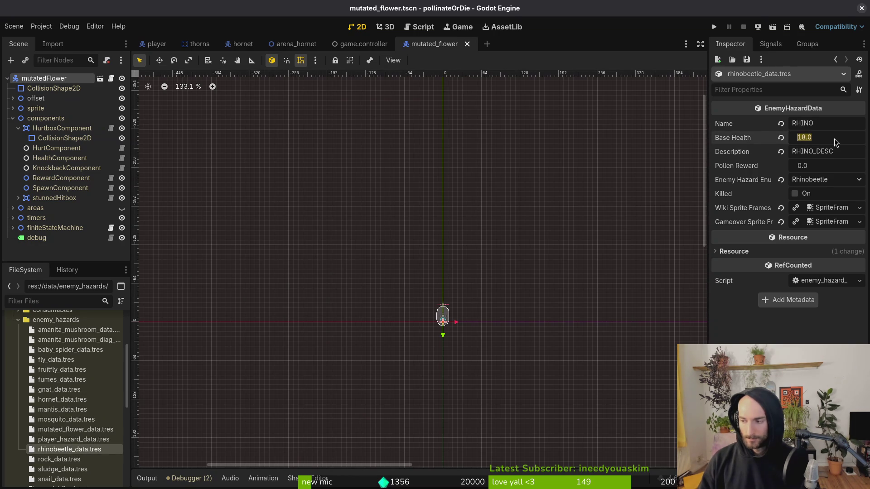
key(alt+Tab)
key(space)
key(f)
key(f)
text(rhi)
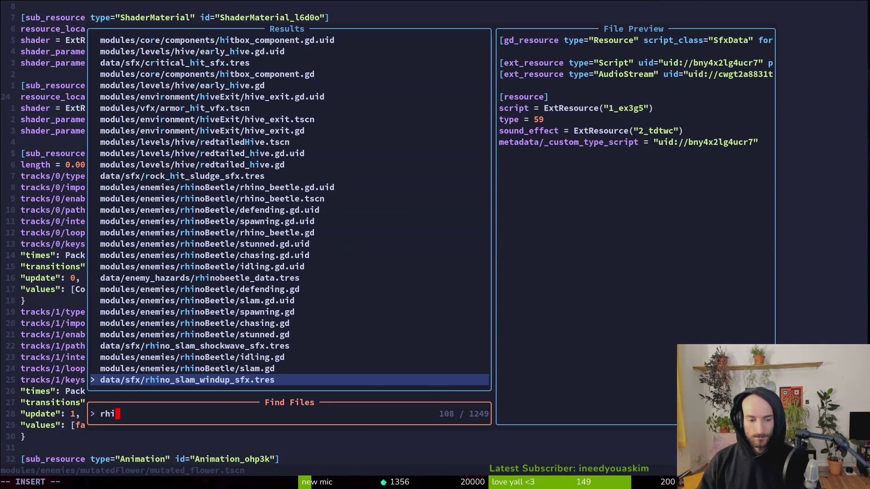
text(bet)
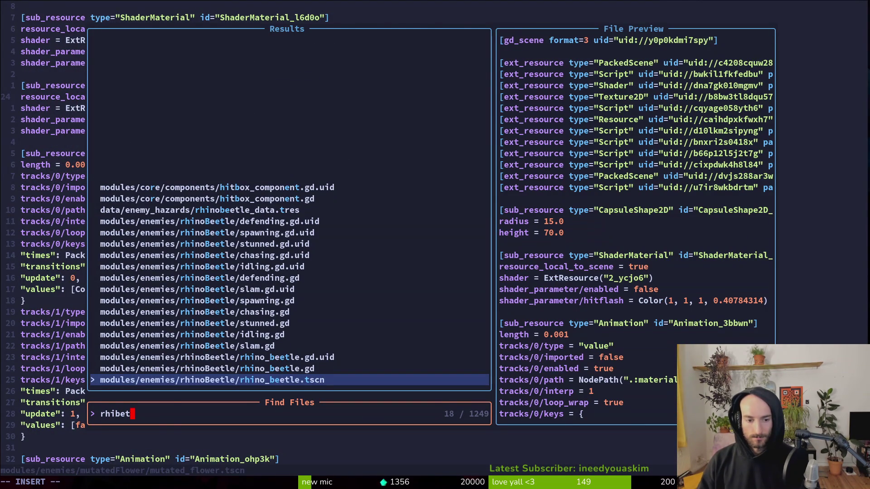
key(Return)
key(slash)
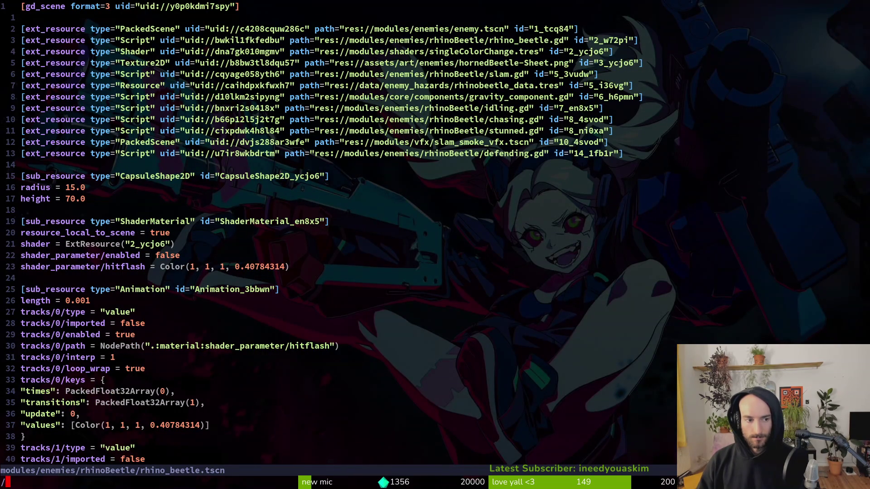
text(rew)
key(Escape)
key(alt+Tab)
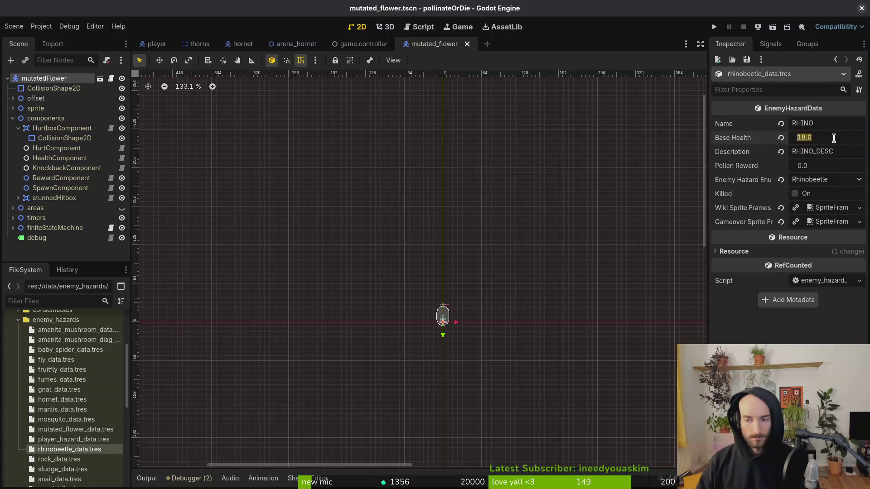
Step: Enter 20 as the rhino beetle's Pollen Reward
key(Tab)
key(Tab)
text(40)
key(BackSpace)
text(20)
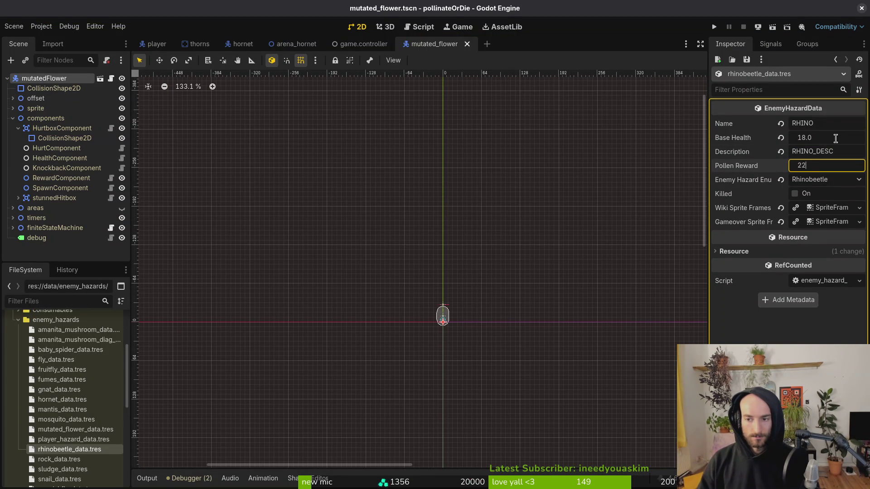
key(Return)
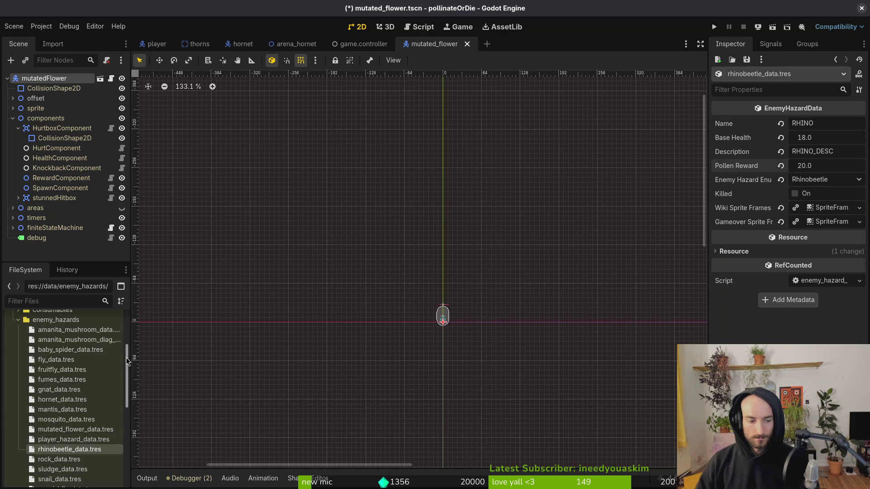
scroll(68, 453, down, 3)
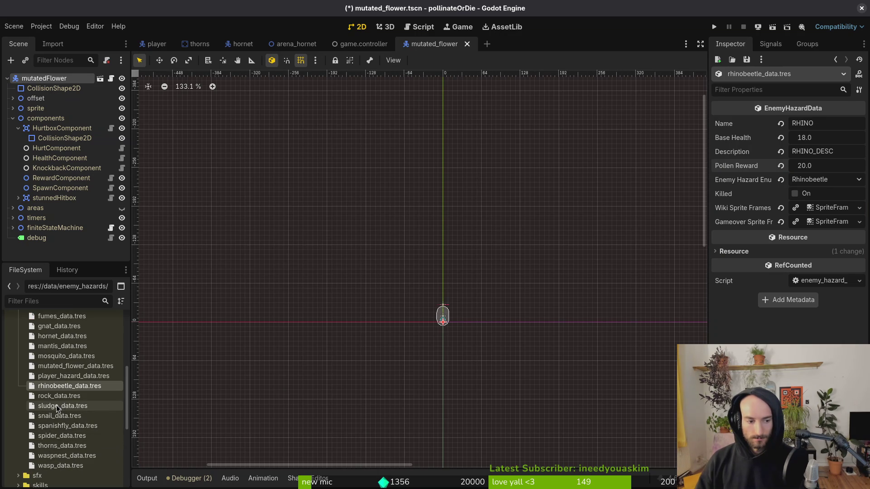
click(61, 416)
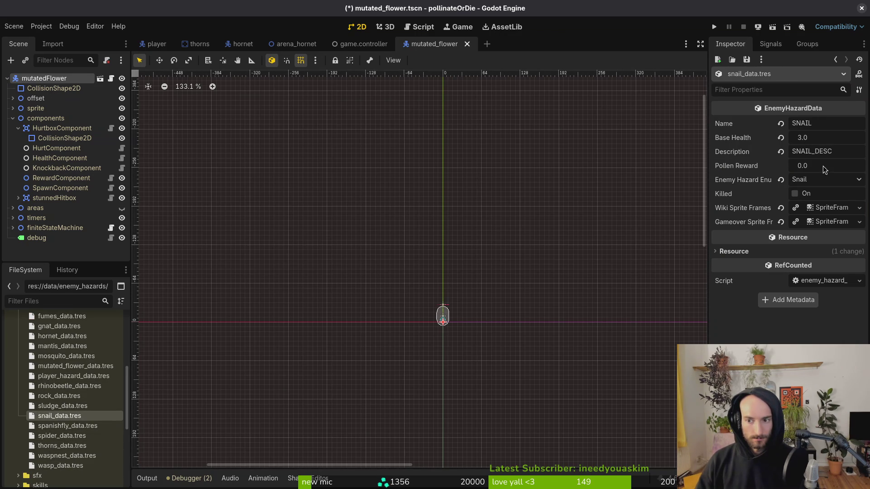
Step: Search snail.tscn in Neovim for its reward setting
key(alt+Tab)
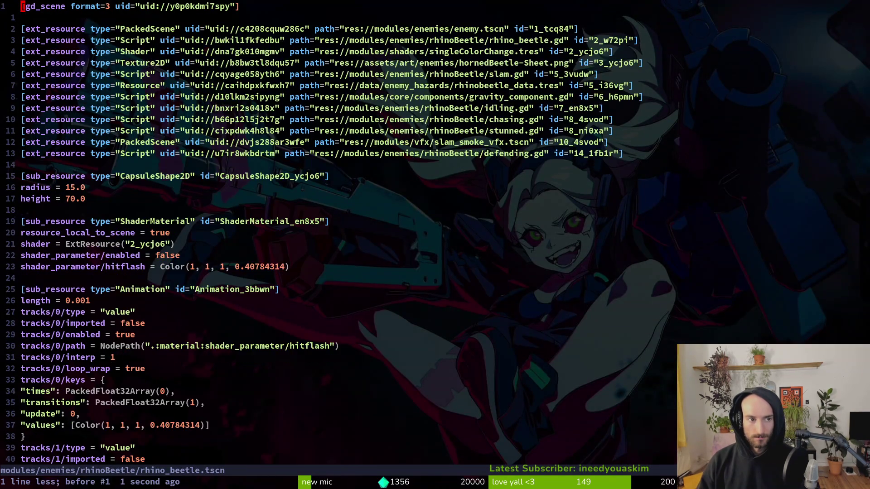
key(space)
key(f)
key(f)
text(snailts)
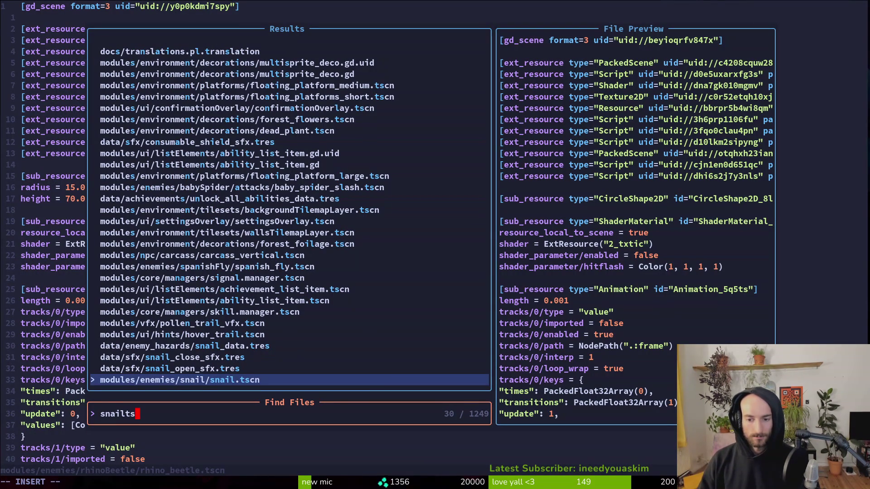
key(Return)
text(/w)
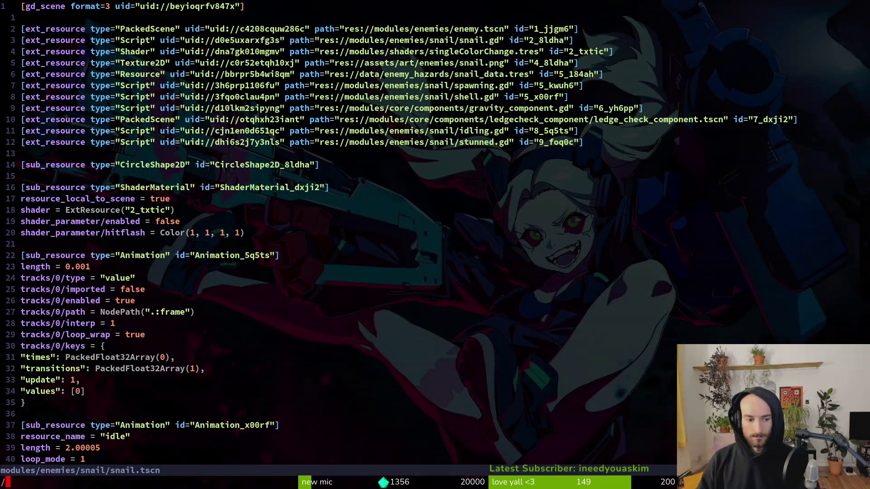
key(BackSpace)
text(rew)
key(Escape)
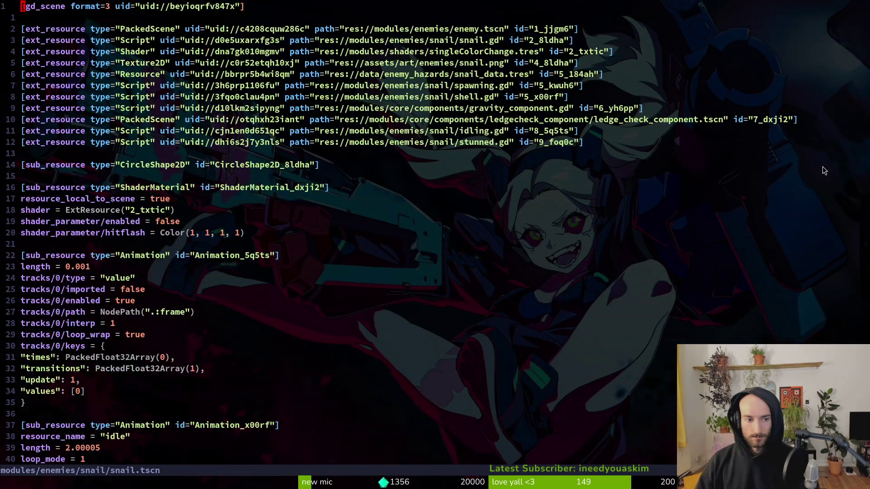
key(alt+Tab)
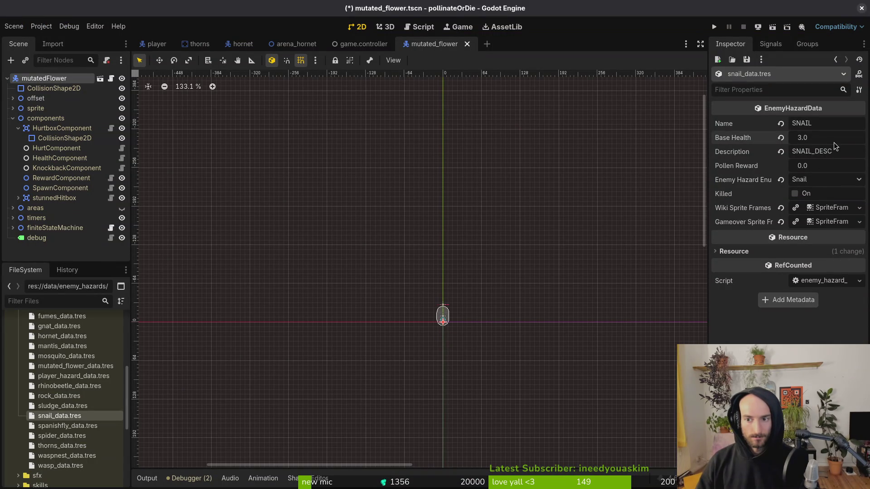
Step: Set snail_data.tres Pollen Reward to 4 and save
click(829, 168)
text(3)
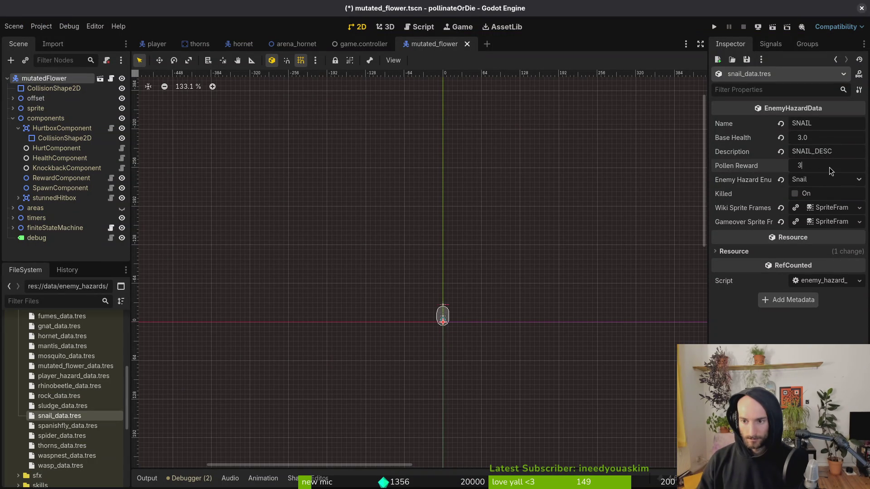
key(BackSpace)
text(4)
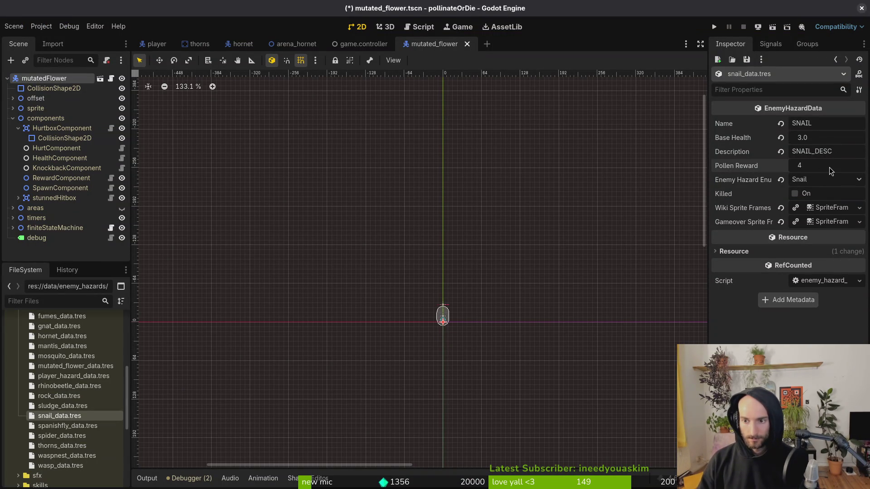
key(Return)
key(ctrl+s)
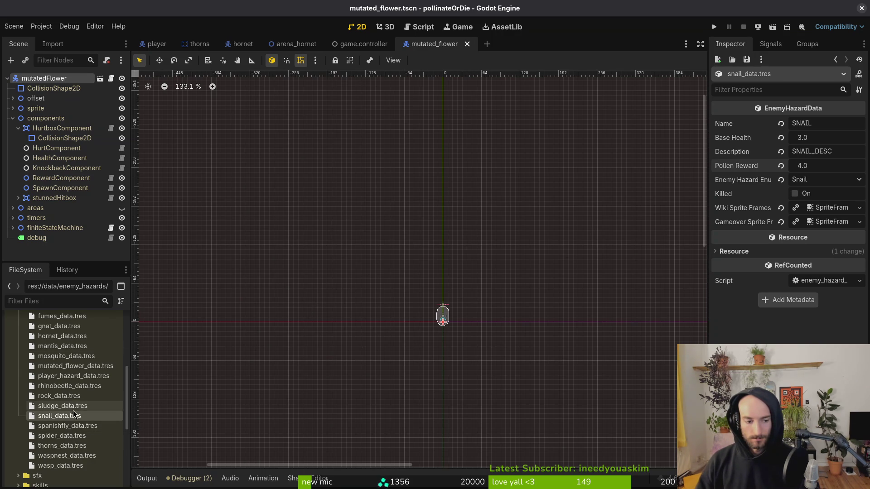
Step: Confirm the spider hazard data's Pollen Reward of 120
scroll(71, 418, up, 3)
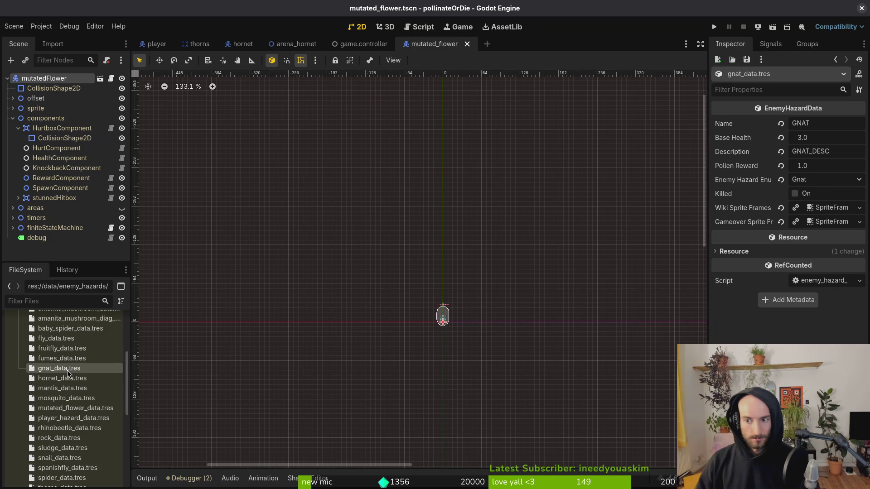
scroll(70, 371, down, 7)
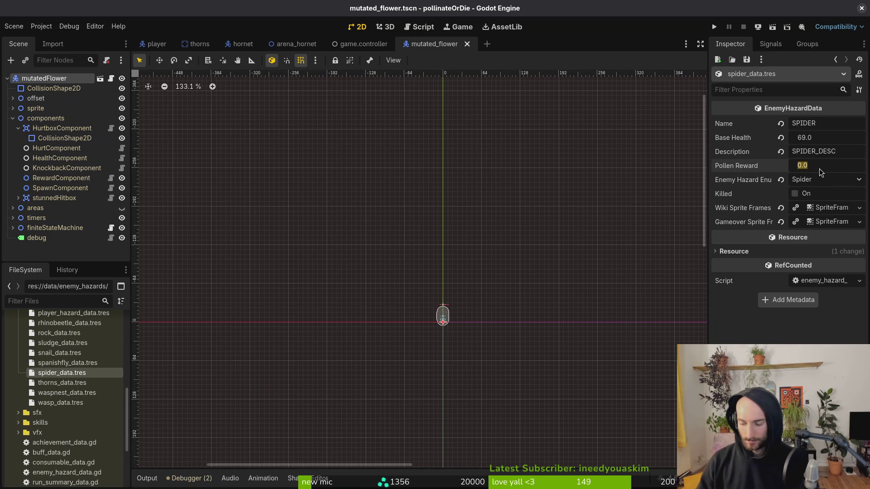
text(120)
key(Return)
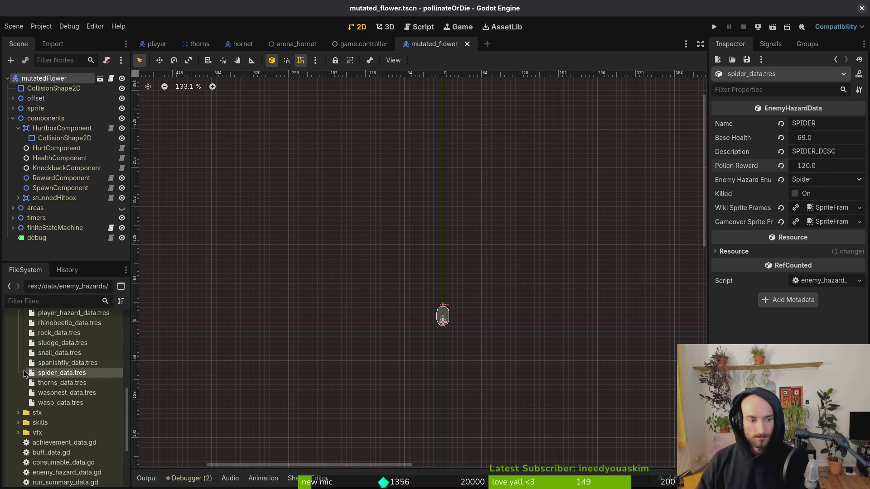
Step: Select wasp_data.tres and look up the reward in wasp.tscn in Vim
click(57, 402)
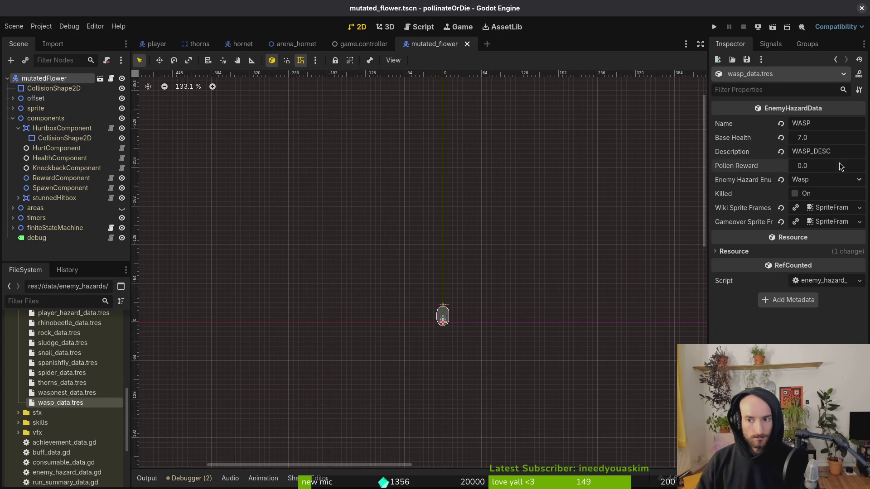
key(alt+Tab)
key(ctrl+p)
text(waspts)
key(Return)
text(/rew)
key(alt+Tab)
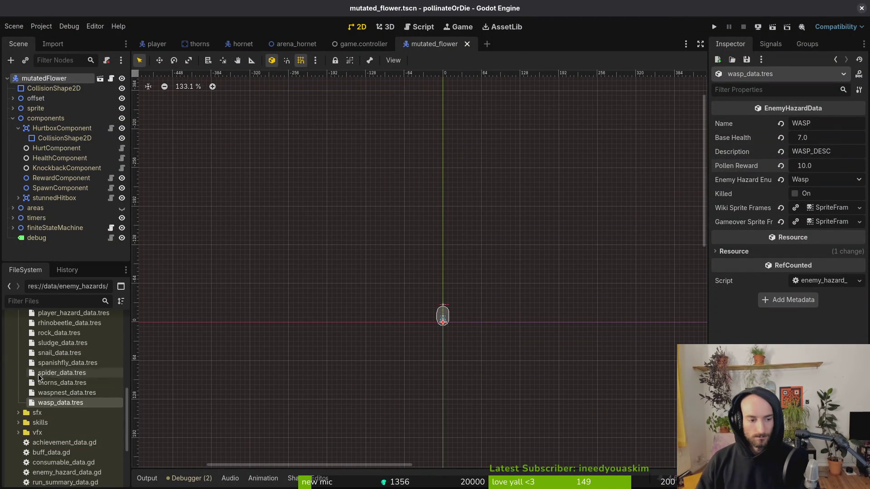
Step: Collapse the enemy_hazards folder and start a test run of the game
scroll(36, 397, up, 5)
click(18, 362)
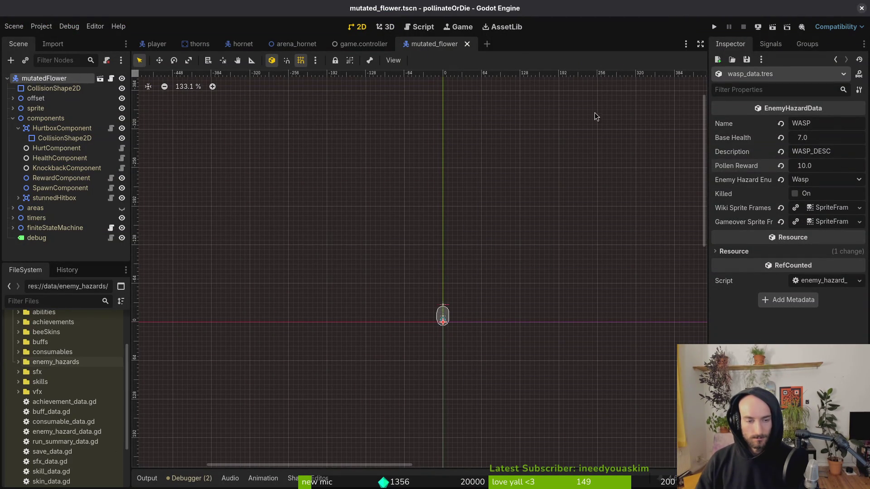
click(714, 27)
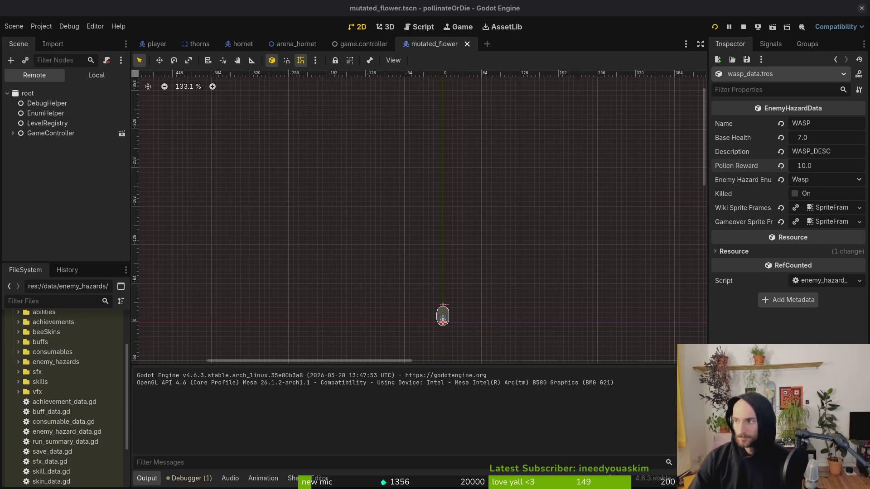
Step: Start a new game and fly the bee up through the first cave rooms to a plant
key(Down)
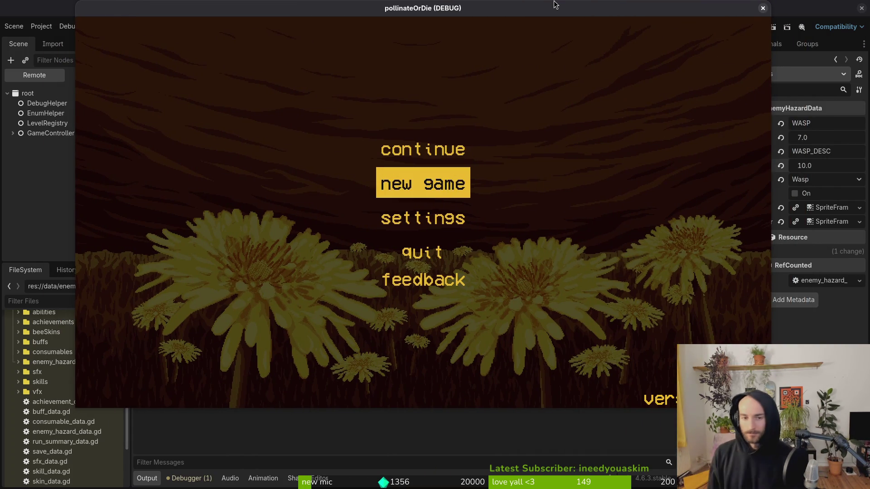
key(Return)
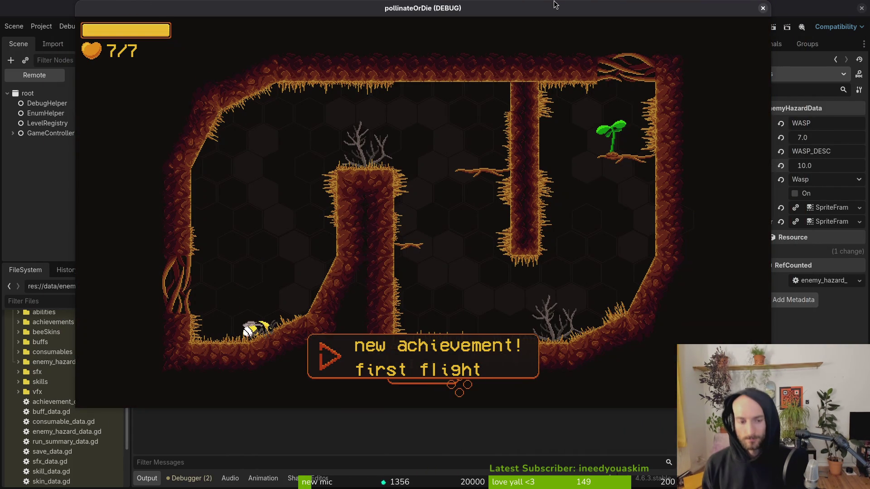
key(Up)
key(Up)
key(Right)
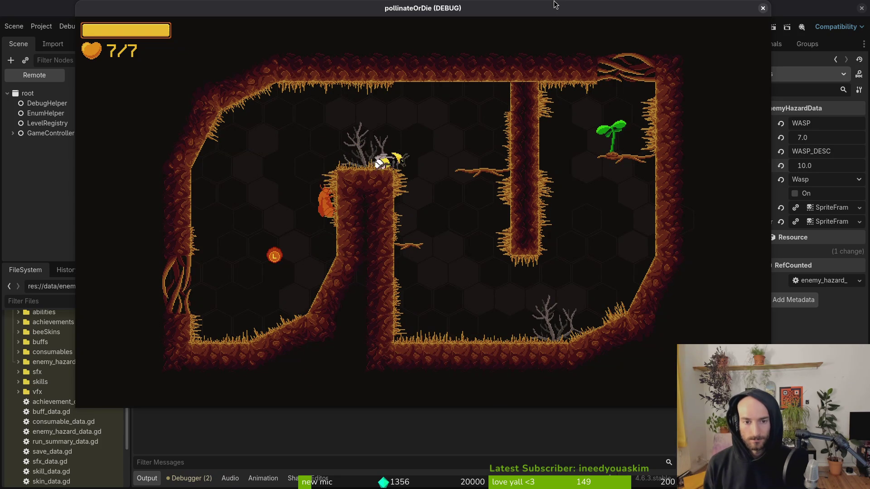
key(Up)
key(Up)
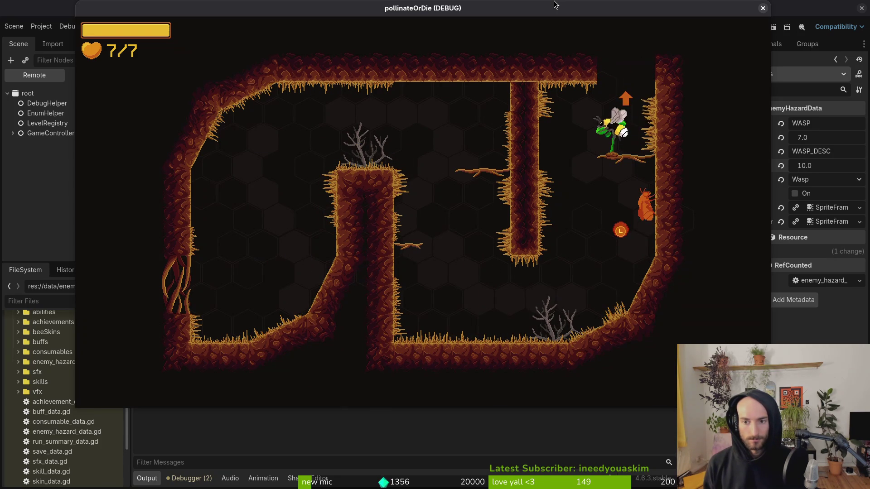
key(Up)
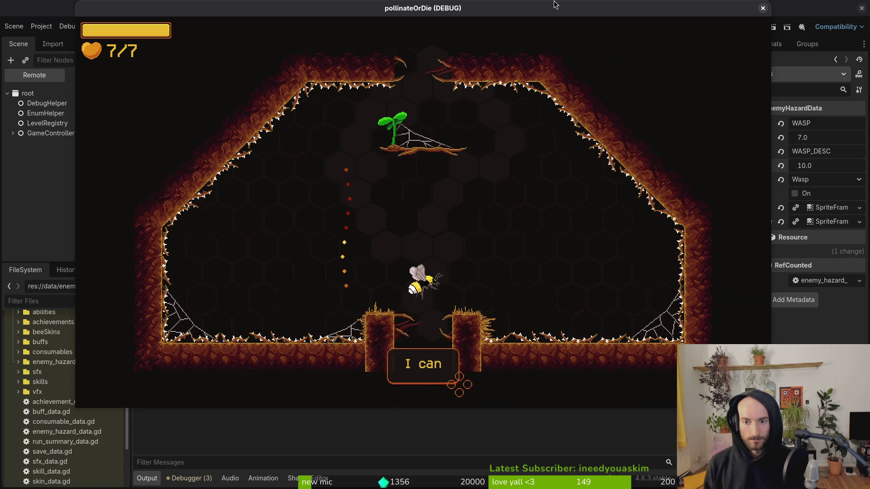
key(Up)
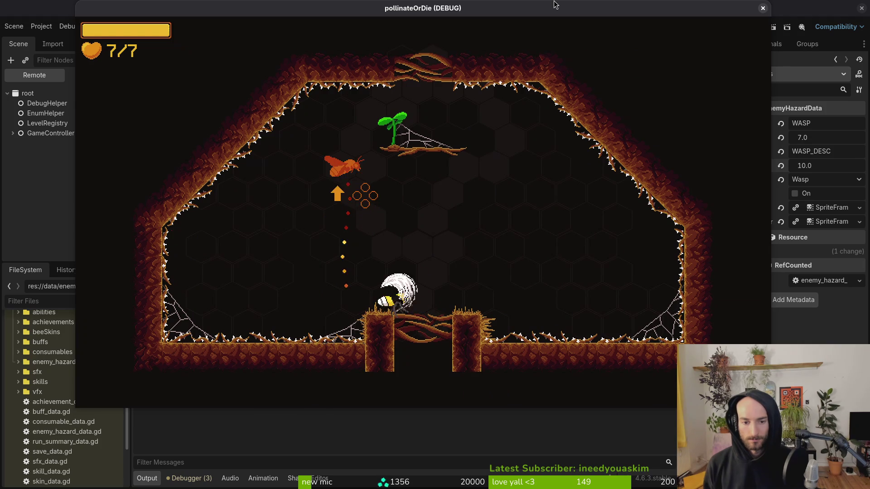
key(Up)
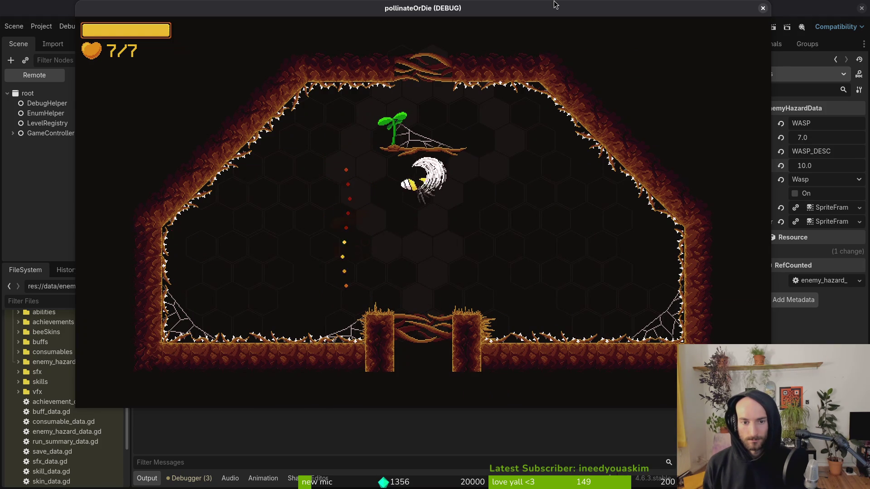
key(Up)
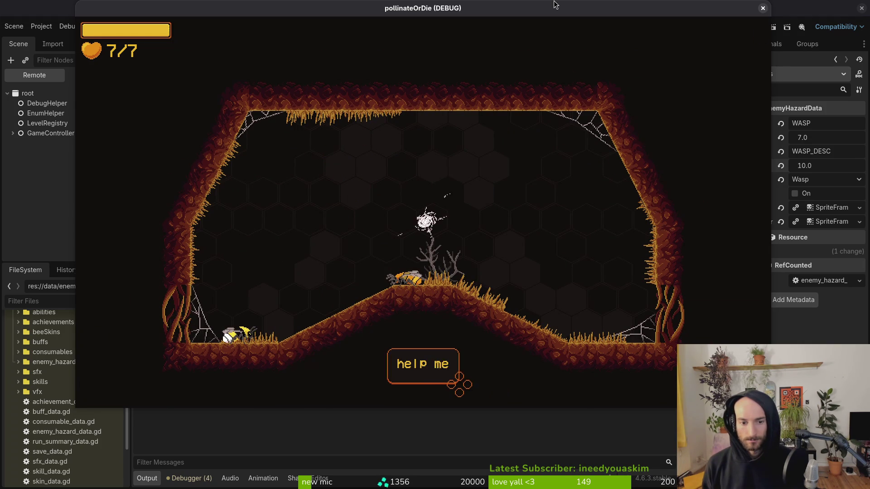
Step: Fight the orange enemy with dashes and slashes, then drop the bee to the floor
key(Right)
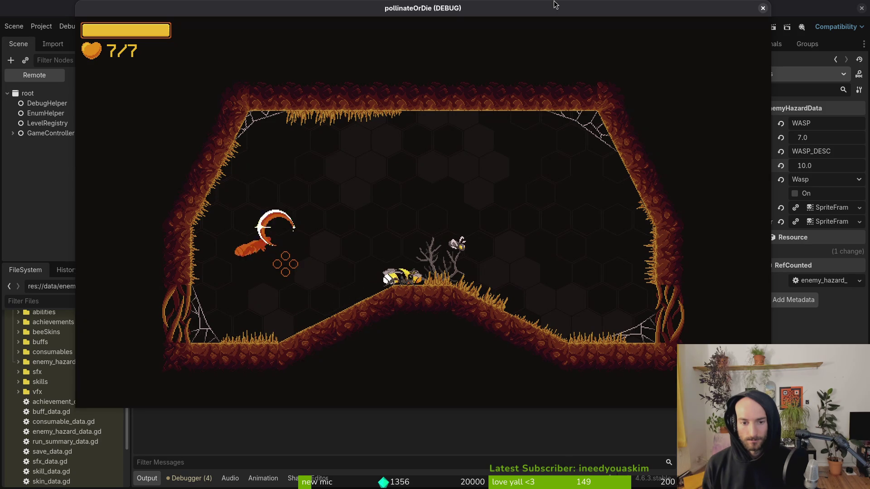
key(Up)
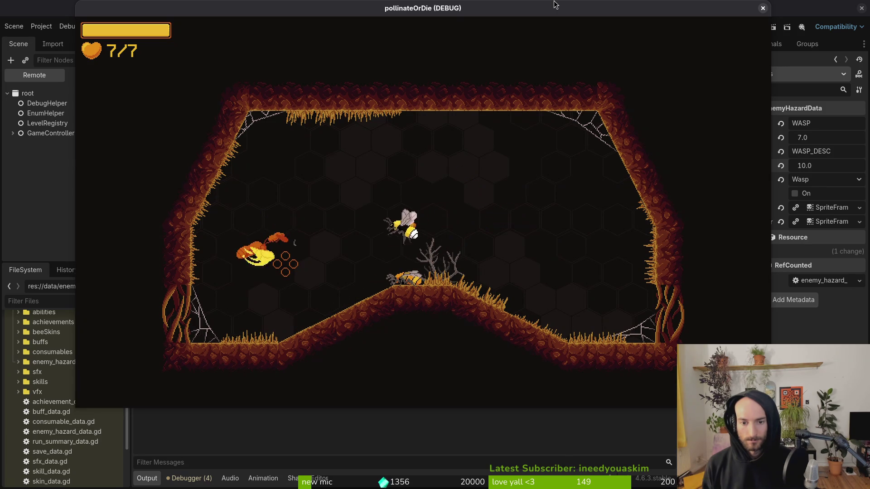
key(Down)
key(Left)
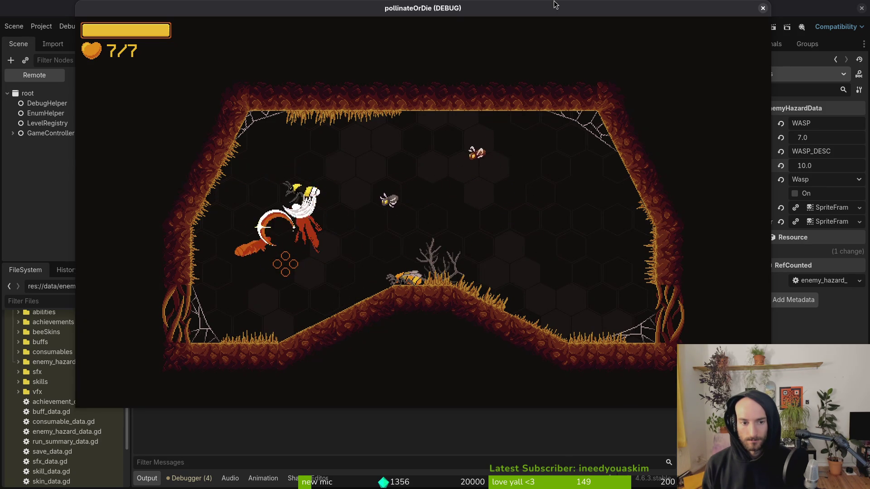
key(Up)
key(Right)
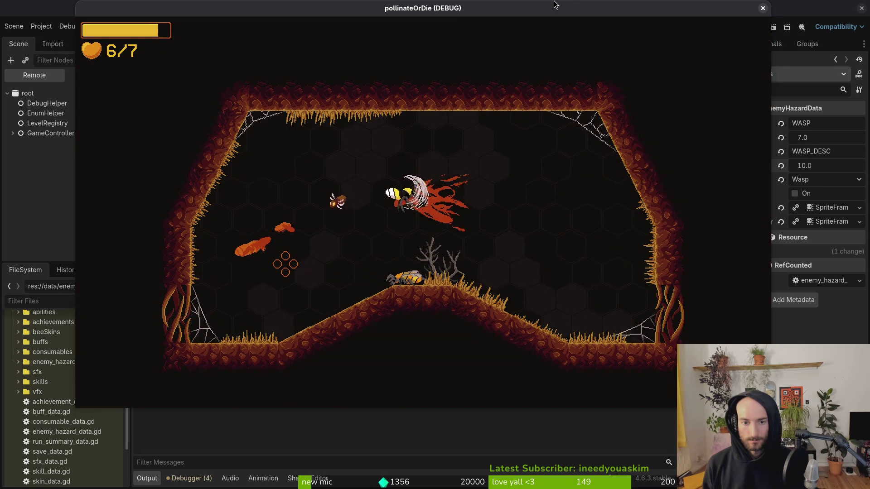
key(Up)
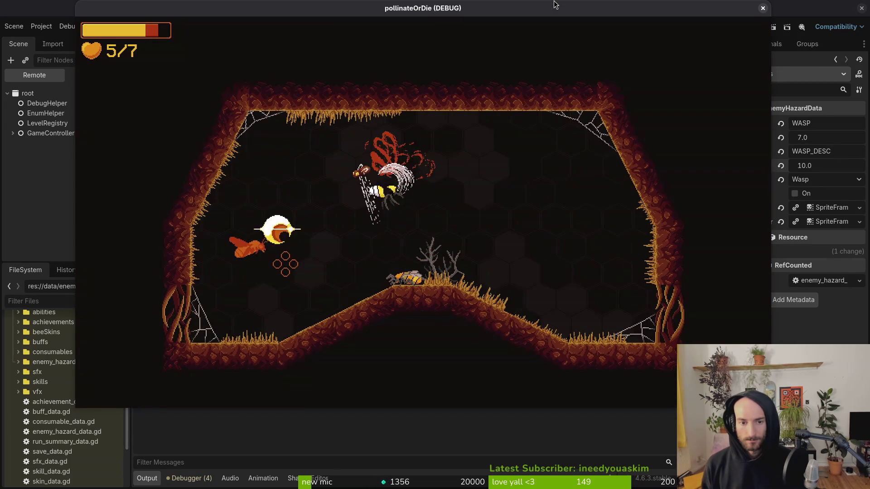
key(Right)
key(Down)
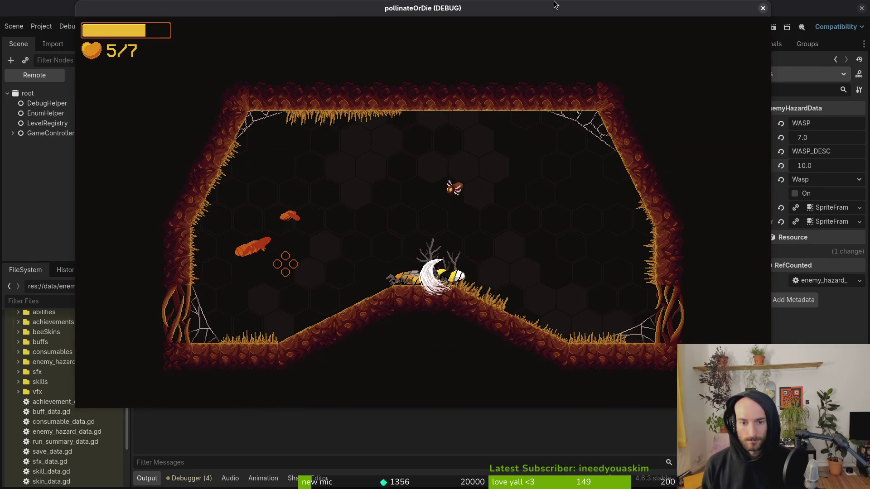
key(Up)
key(Right)
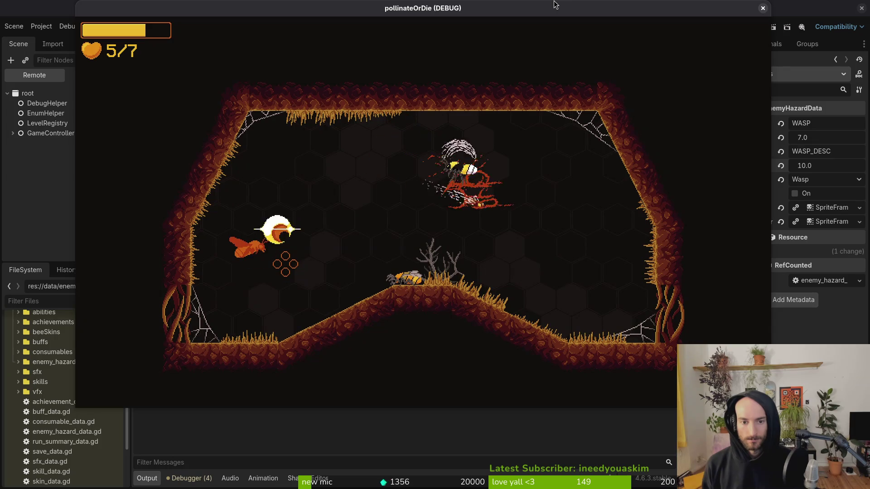
key(Down)
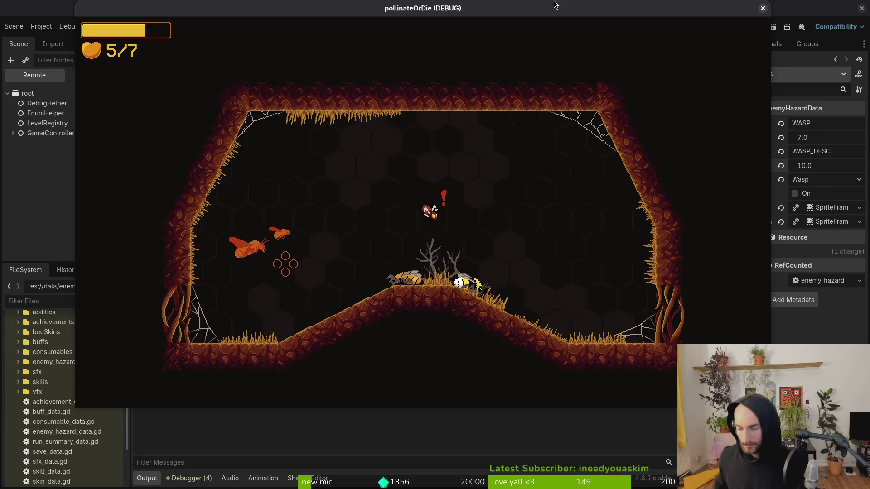
Step: Close the game window, delete all files in the project's user data folder, and expand enemy_hazards
click(763, 8)
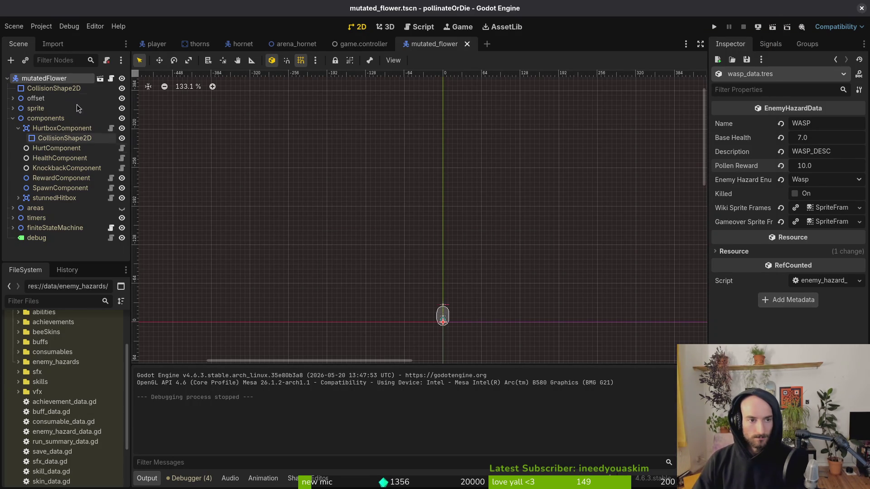
click(35, 26)
click(97, 115)
key(ctrl+a)
key(Delete)
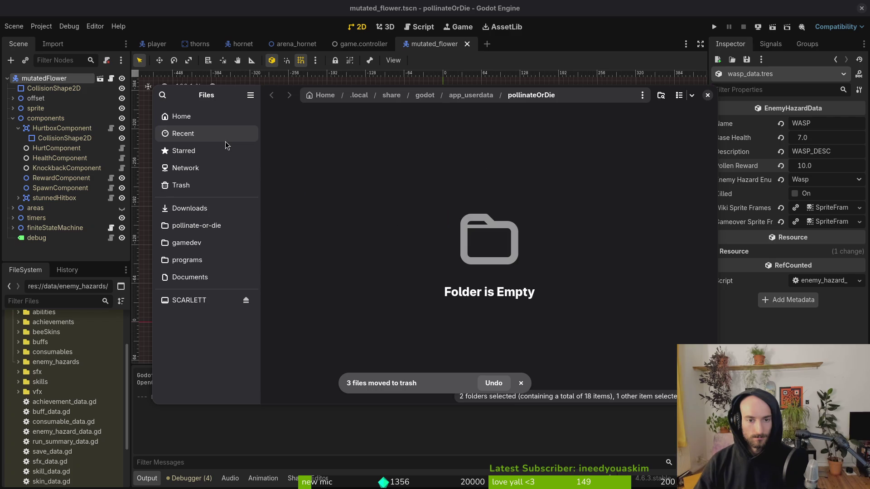
click(707, 95)
scroll(63, 459, up, 2)
click(18, 383)
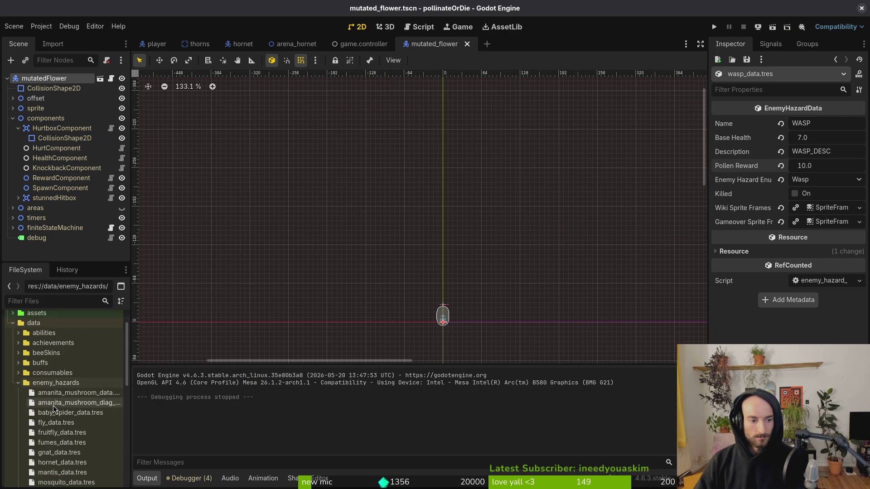
Step: Set fruitfly_data.tres Base Health to 0.1, save it, and relaunch the game
click(64, 433)
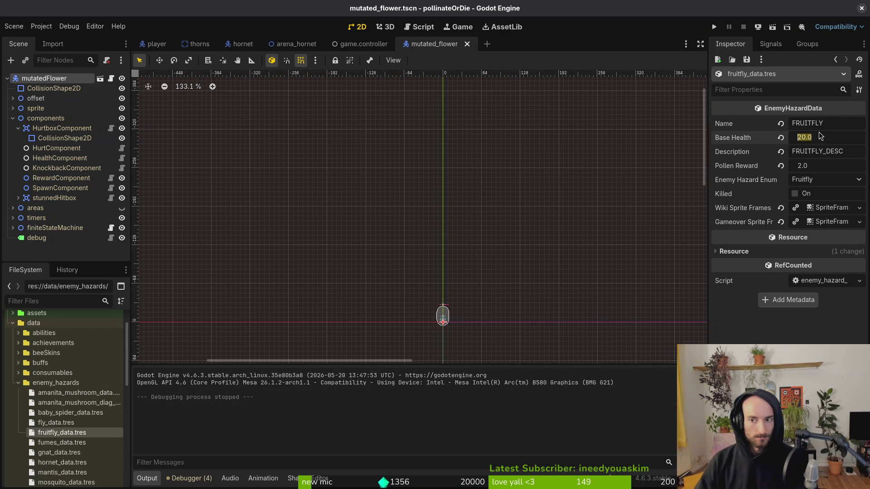
text(0.1)
key(ctrl+s)
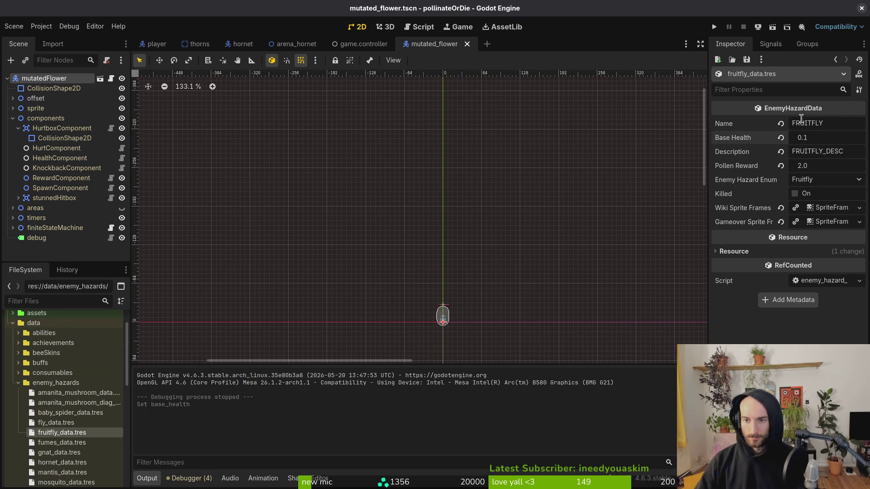
click(18, 383)
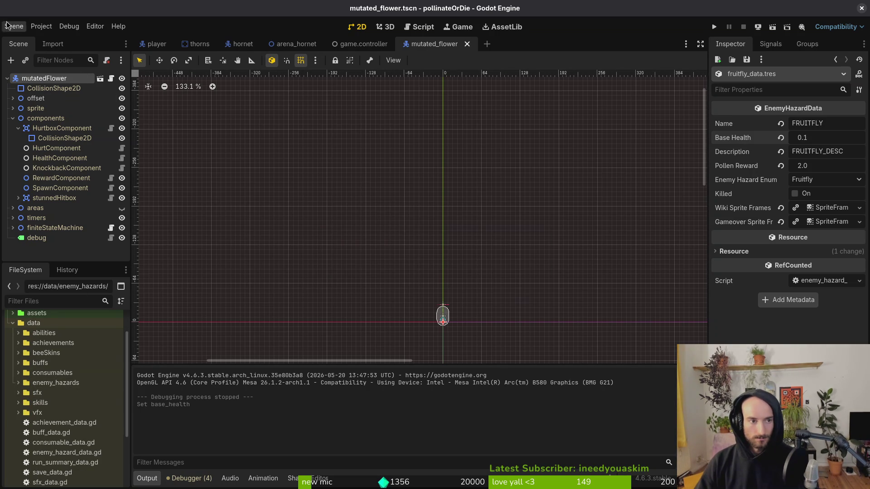
click(715, 27)
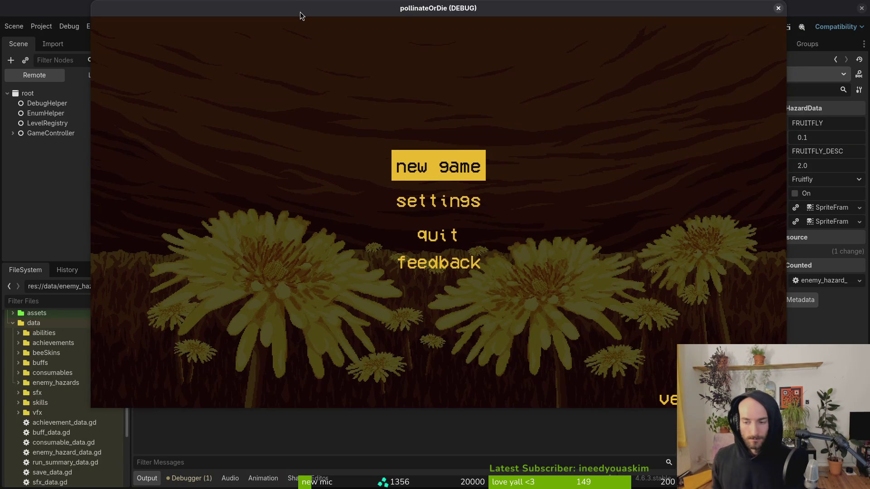
Step: Start a new game and fly the bee up through several rooms to the next cave floor
key(Return)
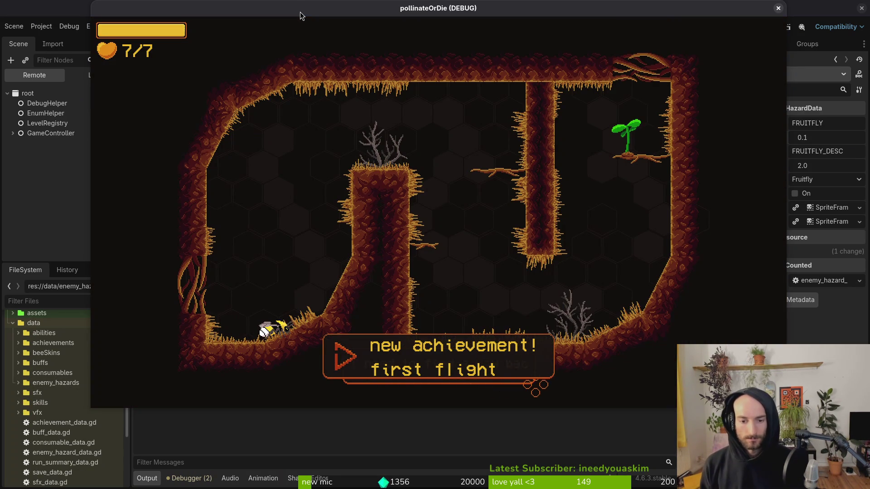
key(w)
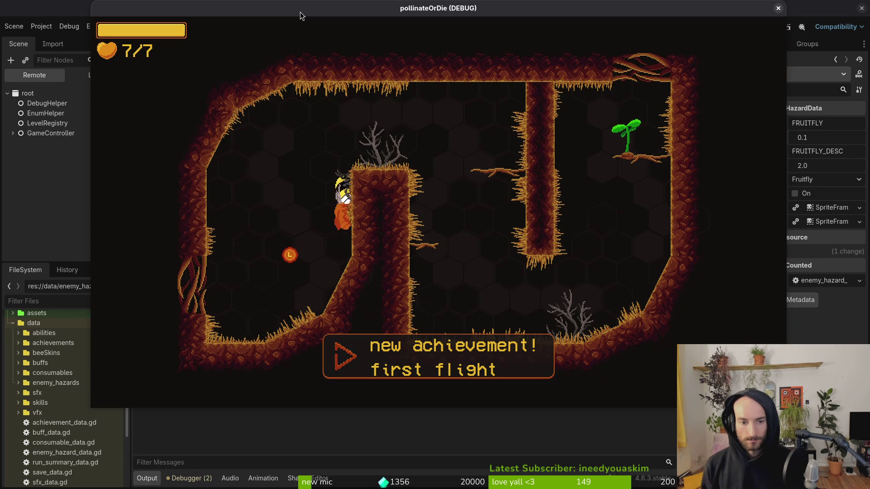
key(d)
key(d)
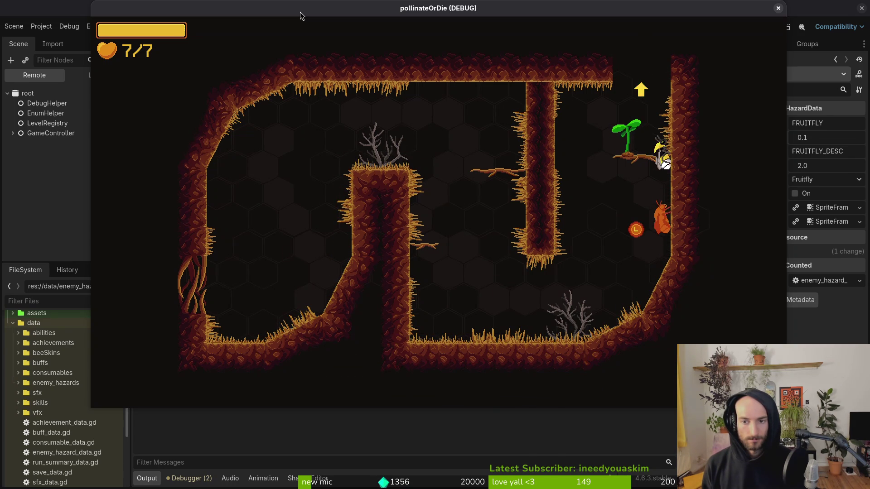
key(d)
key(w)
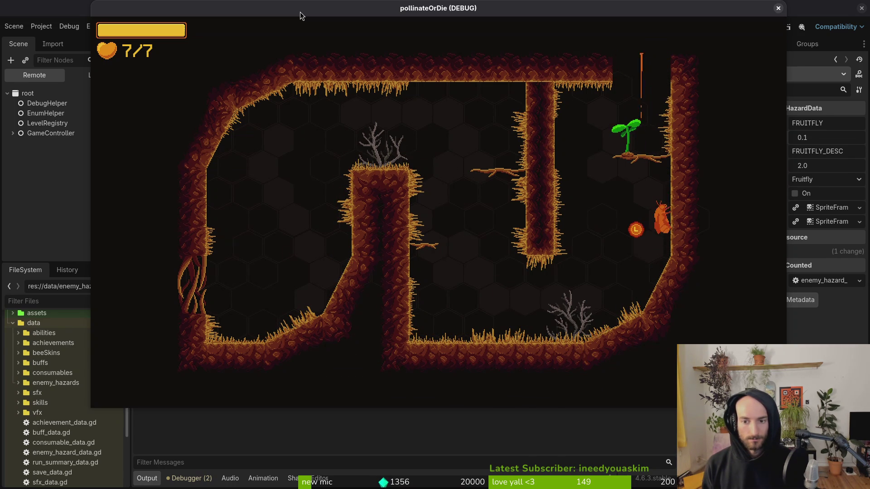
key(w)
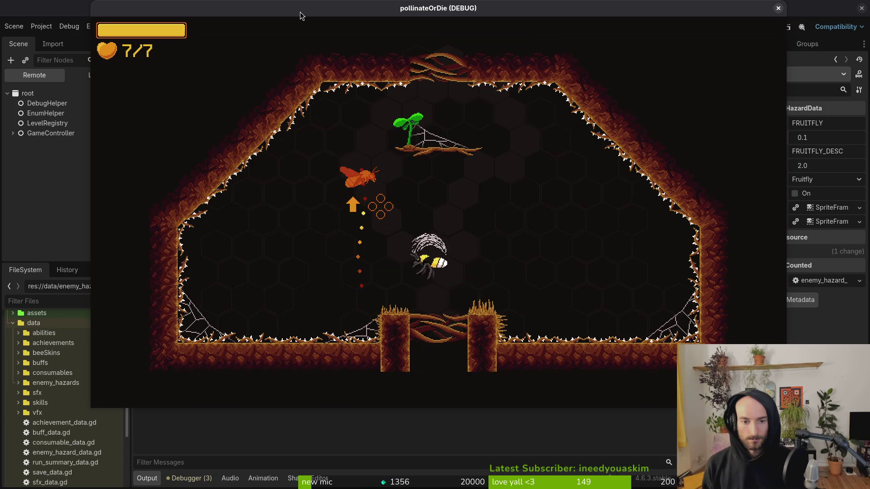
key(w)
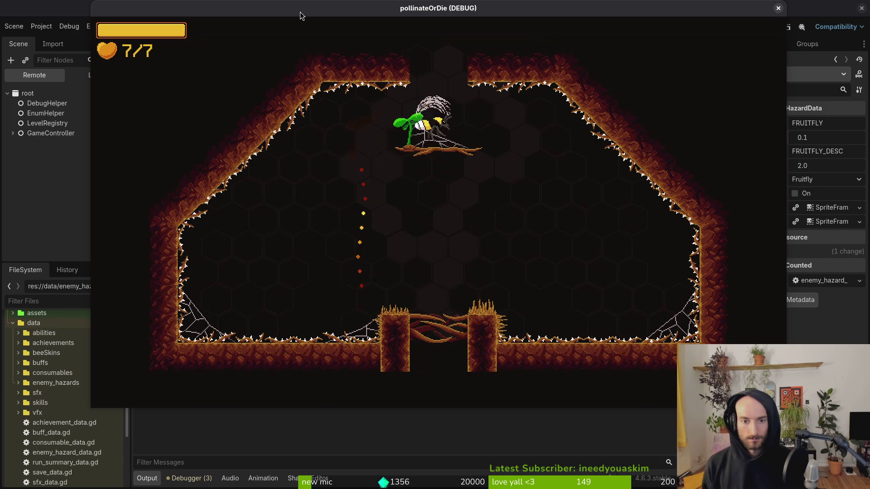
key(d)
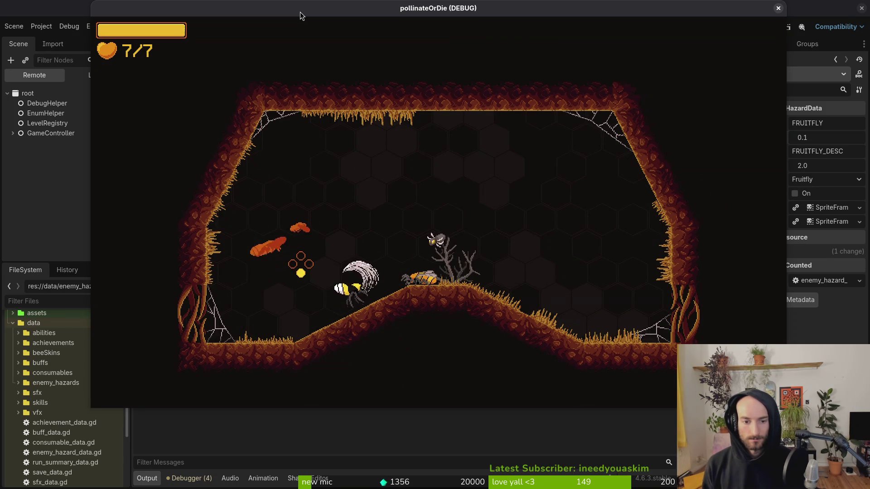
Step: Slash at enemies along the floor, then climb the slope toward the flying insects
key(d)
key(w)
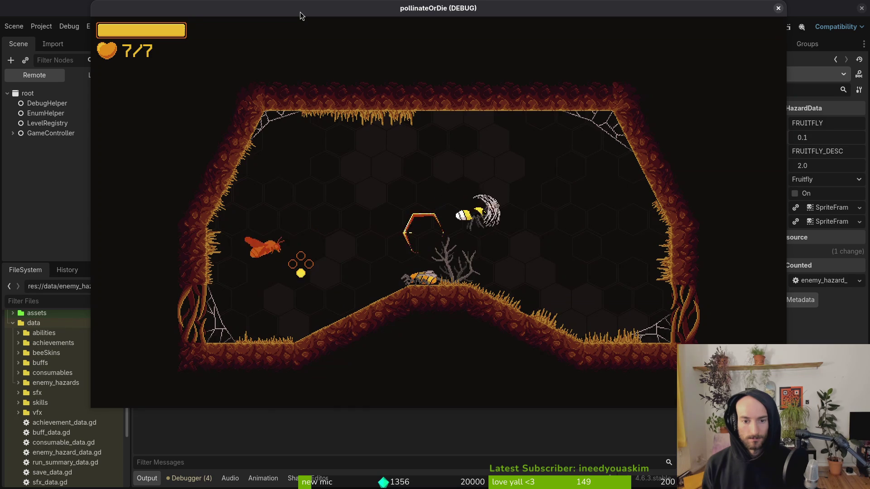
key(a)
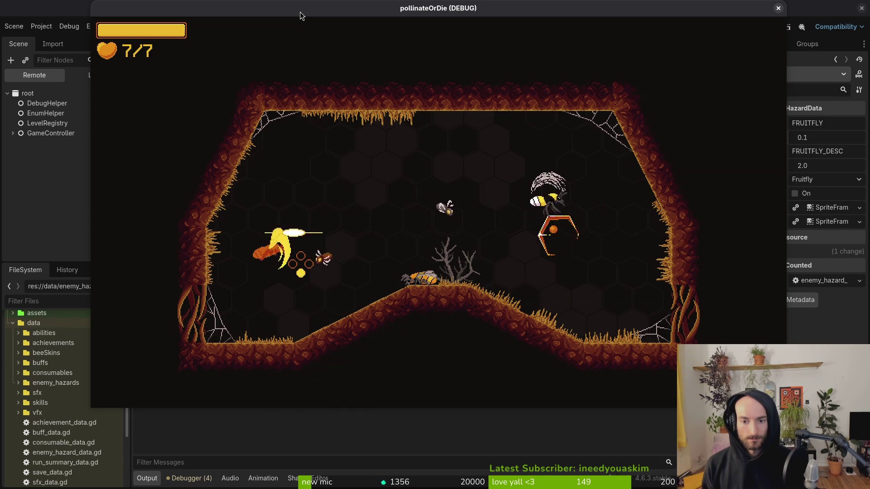
key(a)
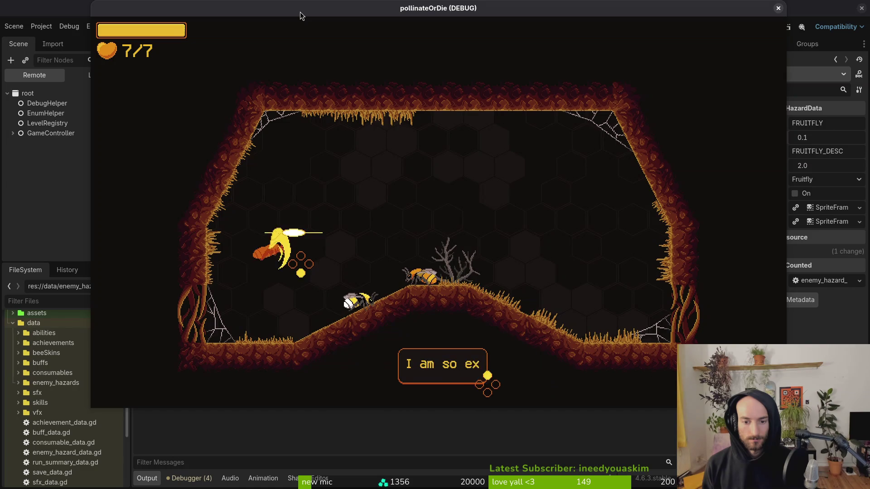
key(d)
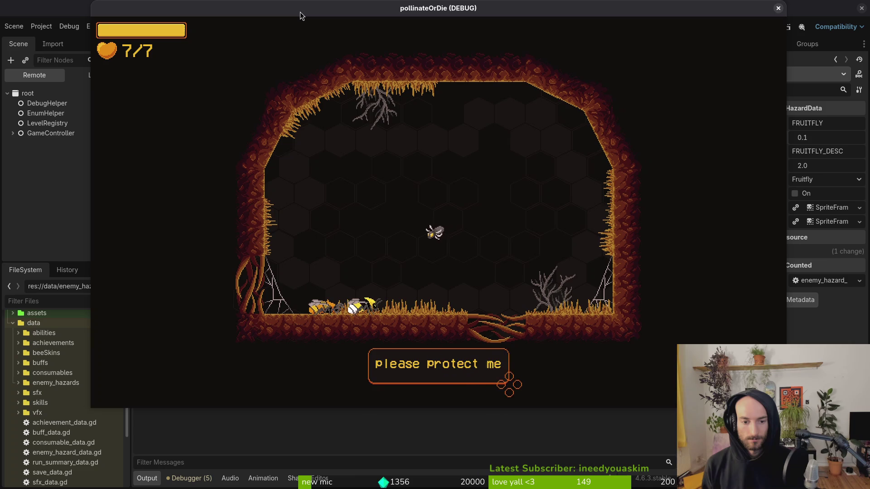
key(w)
key(d)
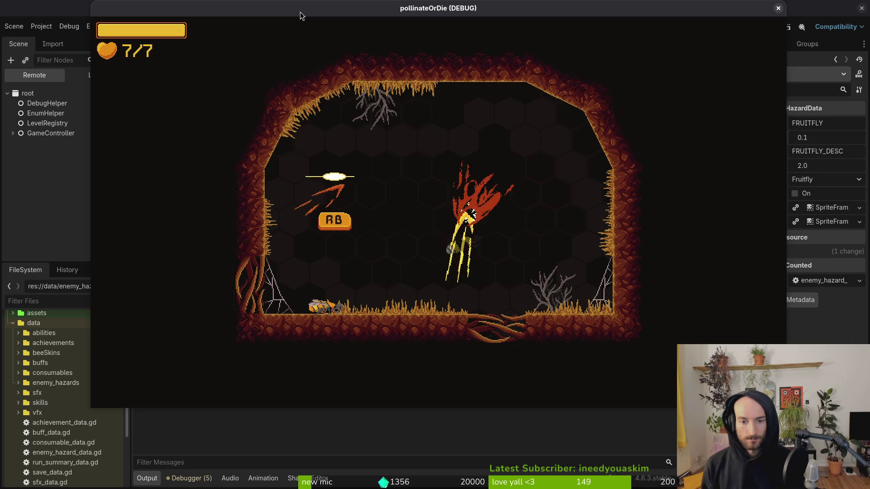
key(s)
key(a)
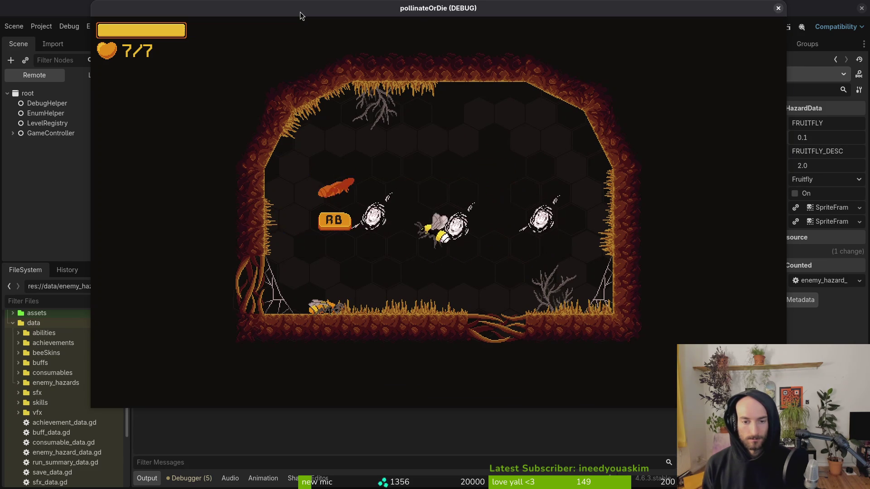
Step: Dash and attack the insects and the snail in the arena, keeping health at 7/7
key(w)
key(d)
key(a)
key(s)
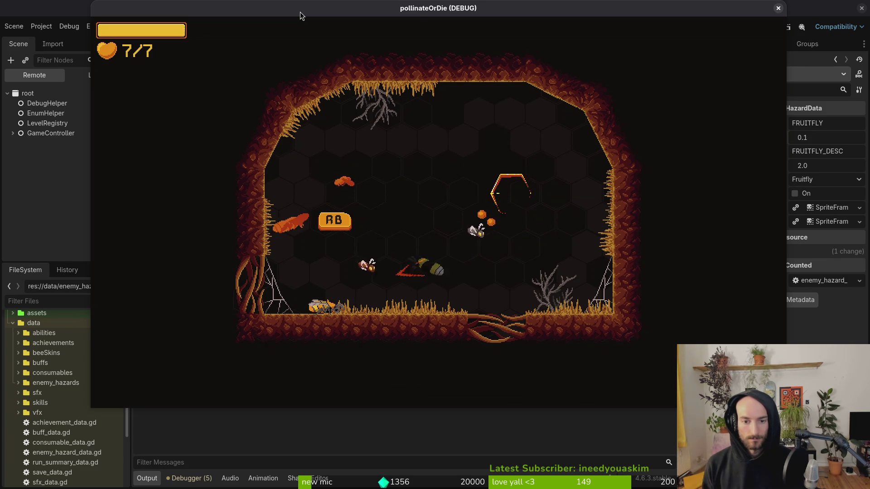
key(w)
key(d)
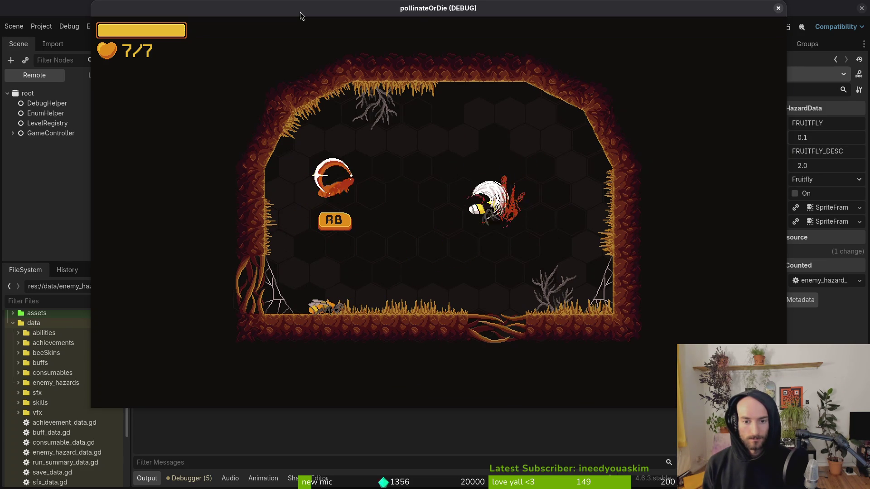
key(a)
key(s)
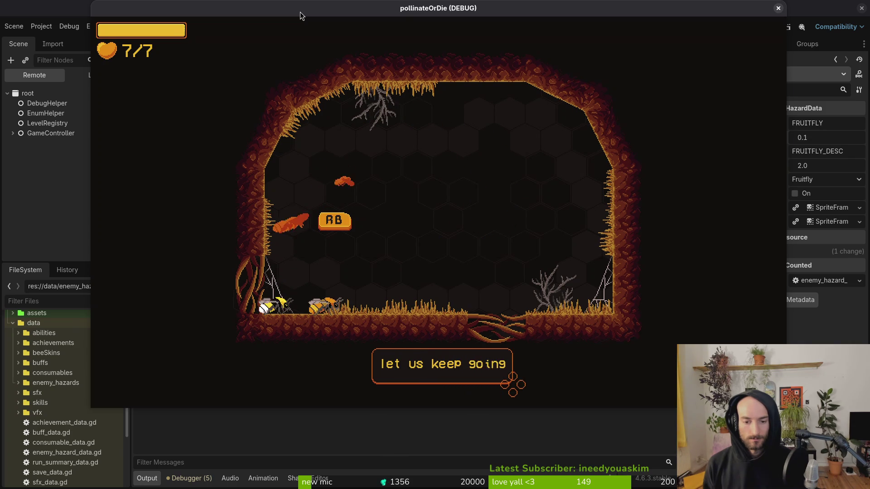
key(d)
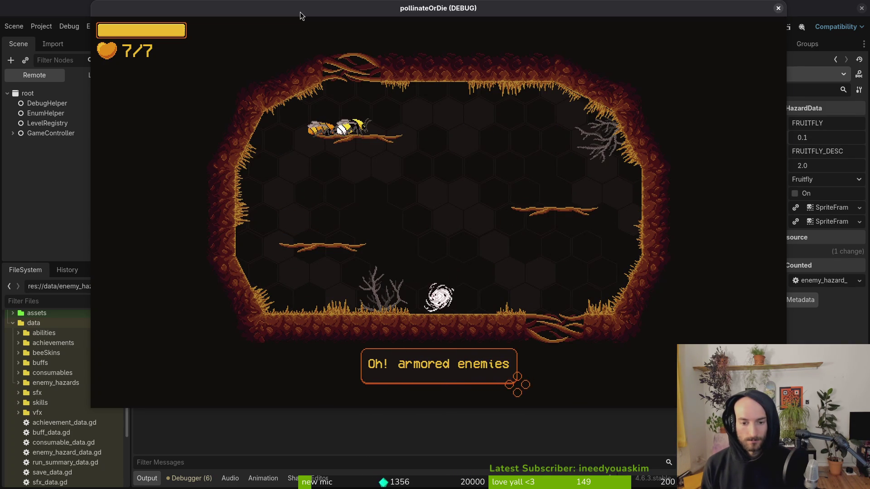
key(d)
key(d)
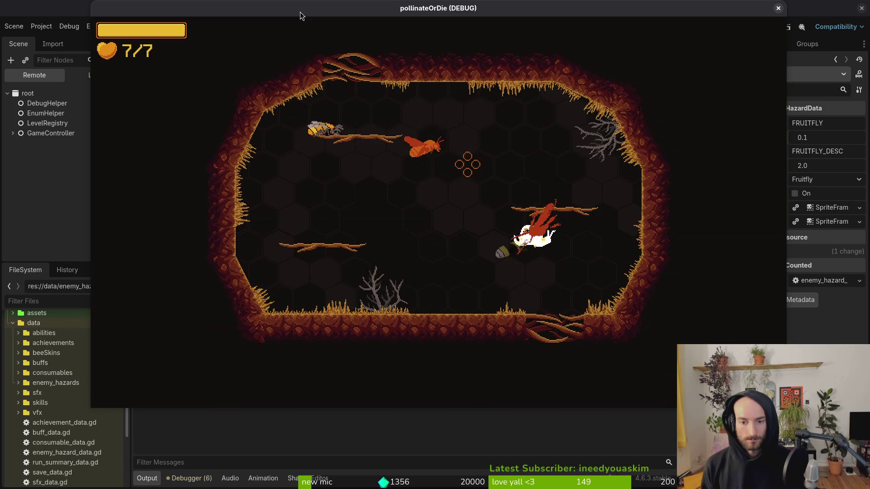
key(a)
key(d)
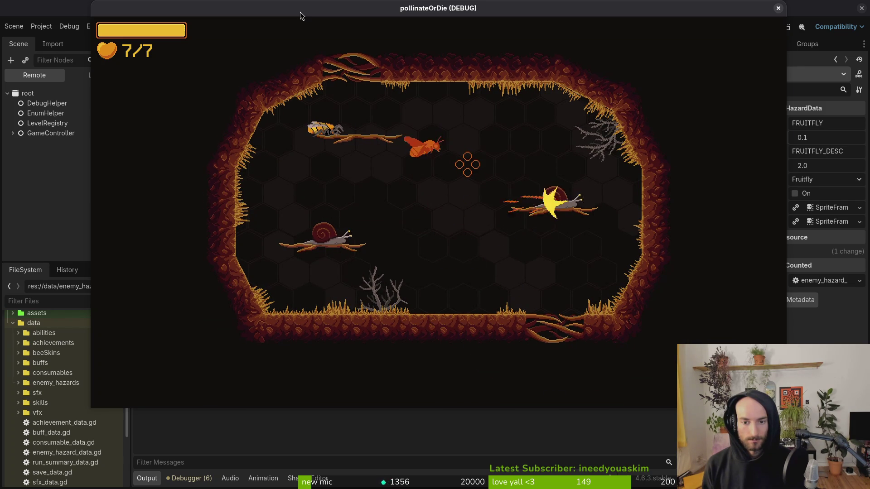
key(a)
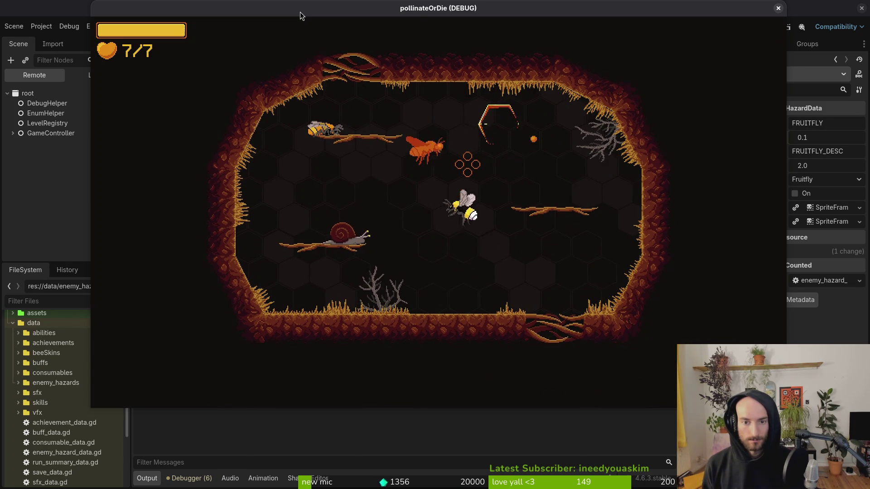
key(d)
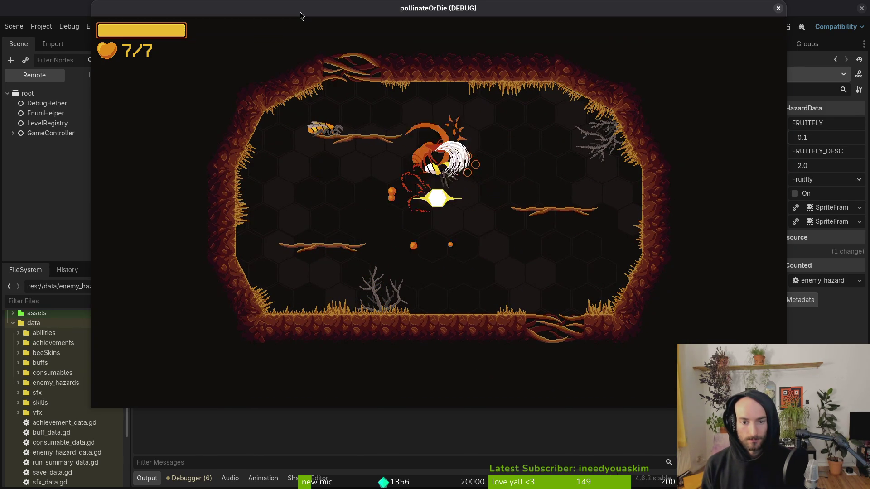
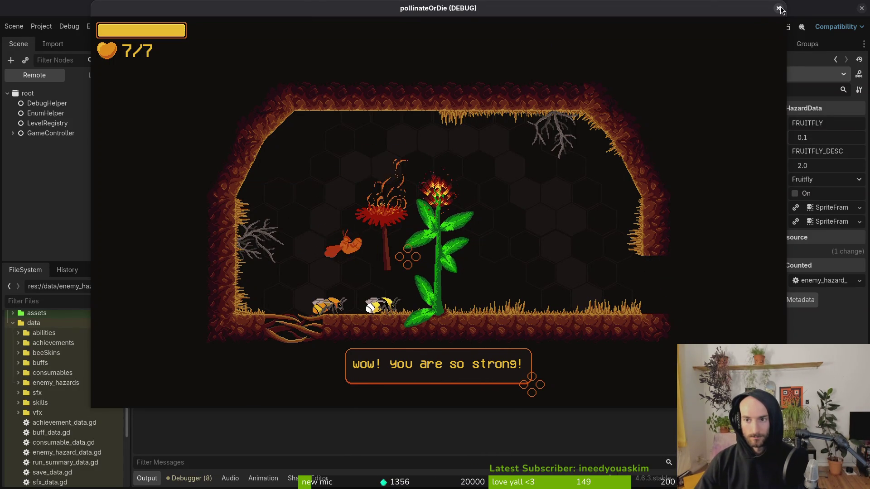
Step: Stop the running game and open fly_data.tres from the enemy_hazards folder
key(F8)
key(ctrl+s)
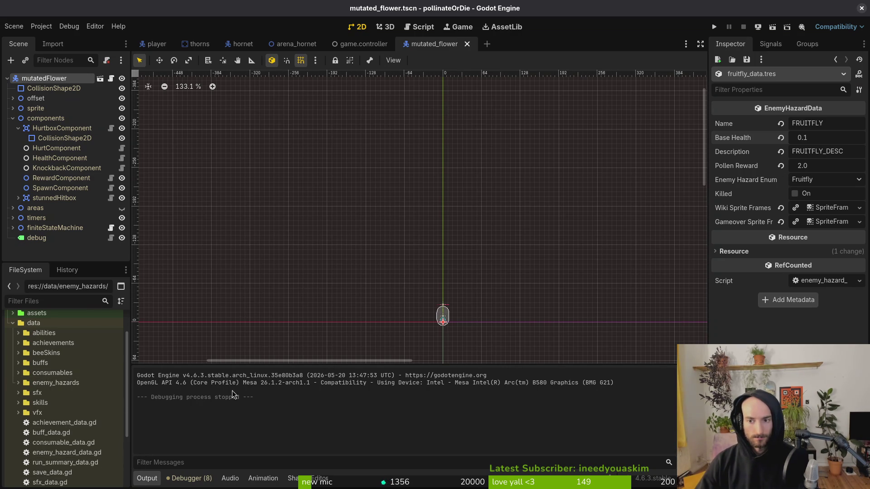
scroll(28, 344, up, 3)
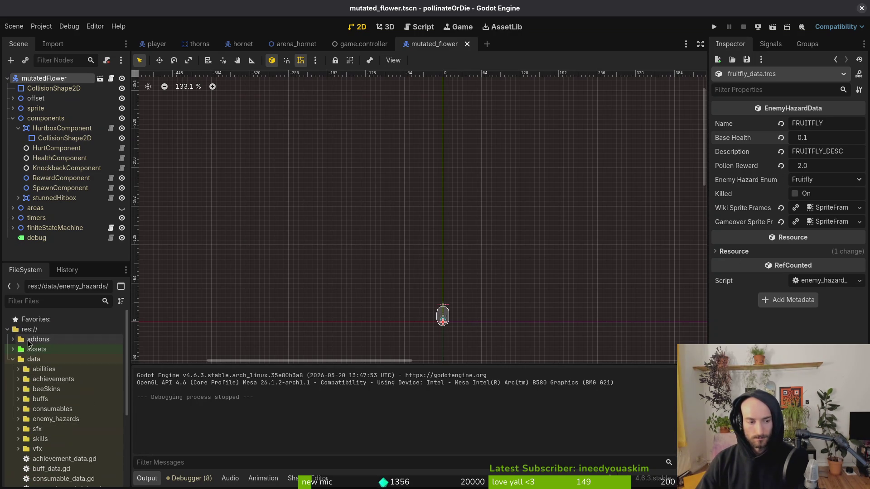
scroll(102, 455, down, 5)
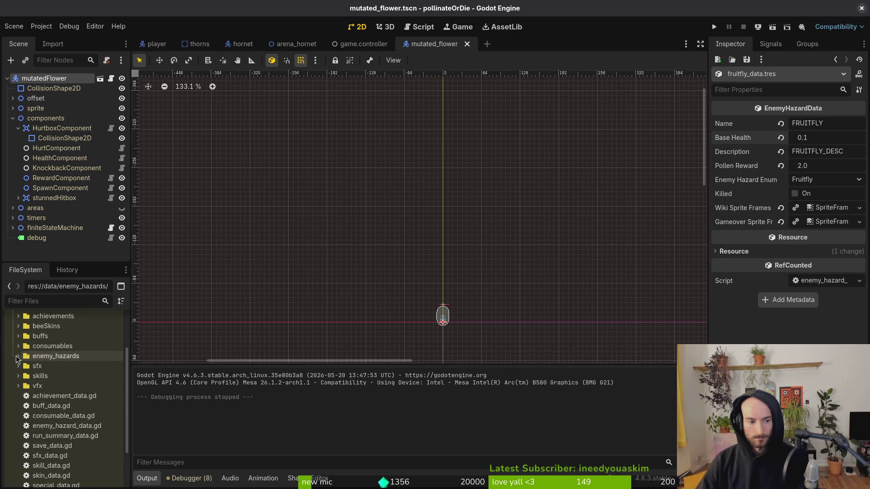
click(18, 356)
click(60, 397)
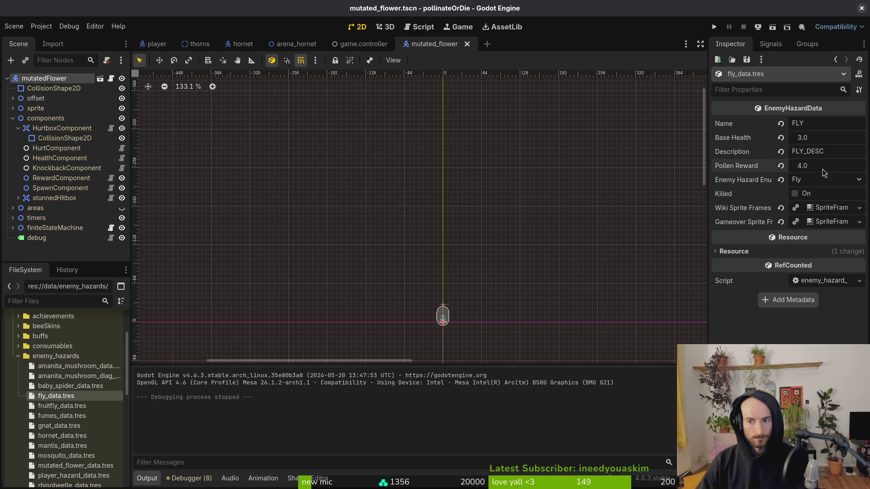
Step: Save the fly's Pollen Reward at 5.0 and test it, then save 3.0 and relaunch
key(ctrl+s)
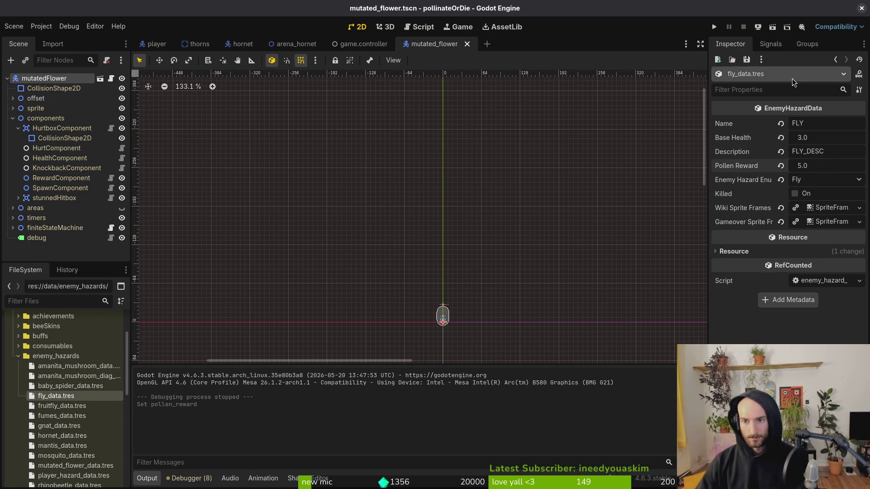
click(713, 28)
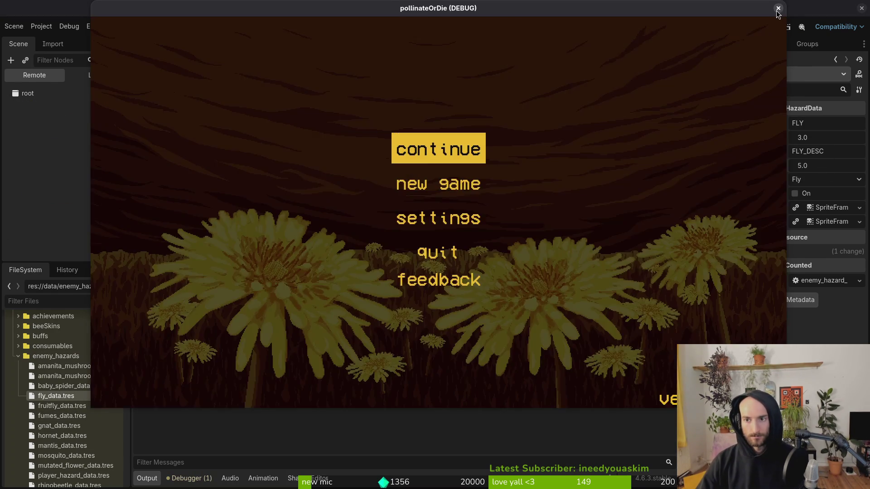
click(778, 8)
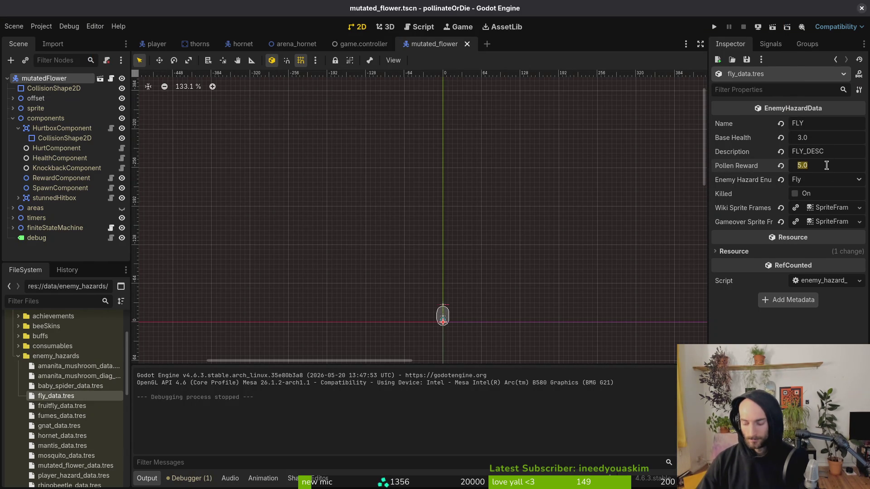
text(3)
key(ctrl+s)
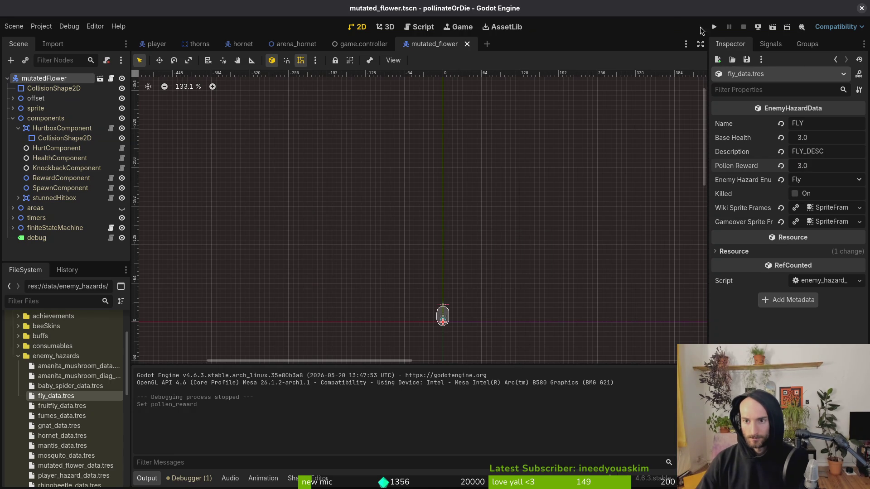
click(715, 28)
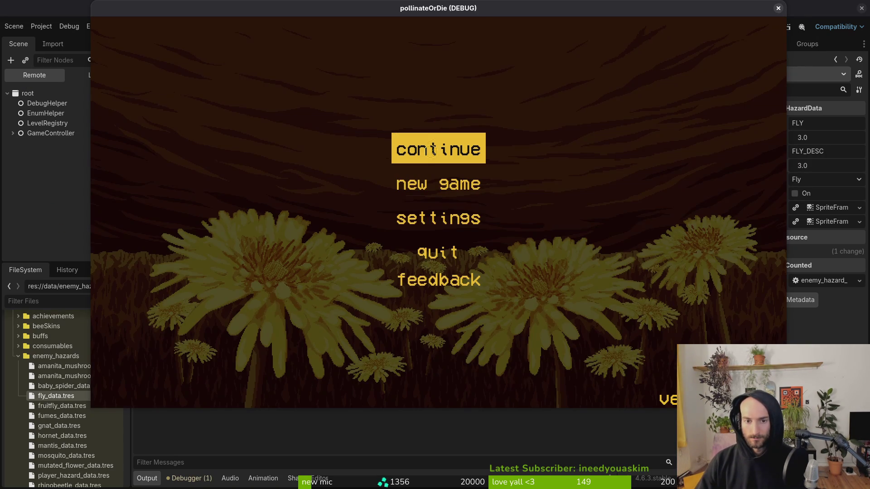
Step: Continue the saved game, quit back to the main menu, and start a New Game
key(Return)
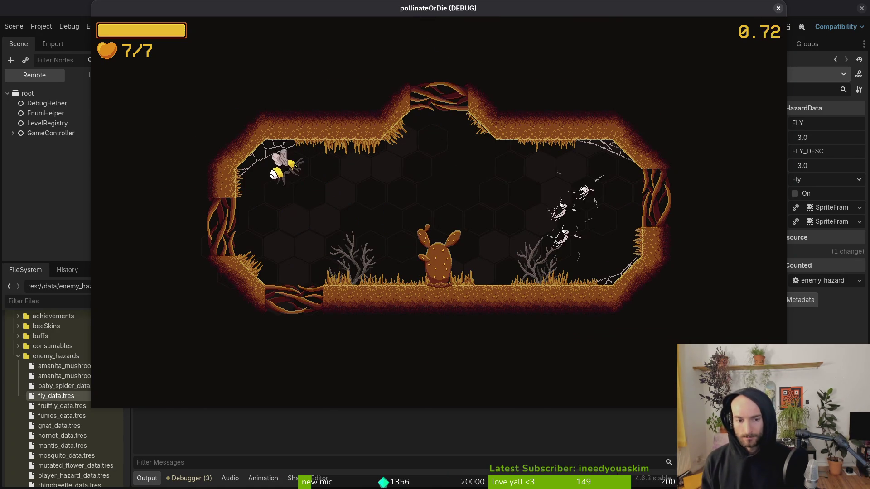
key(Escape)
key(Down)
key(Down)
key(Down)
key(Return)
key(Left)
key(Return)
key(Down)
key(Return)
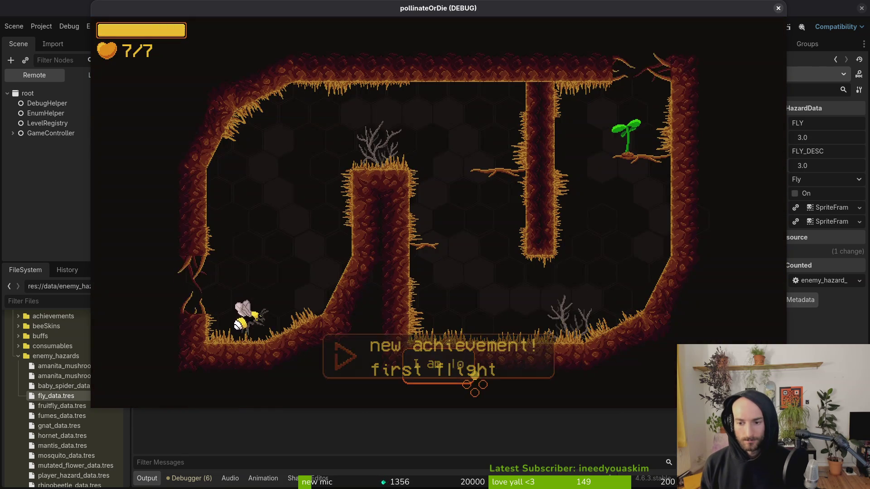
key(Escape)
key(Down)
key(Down)
key(Down)
key(Escape)
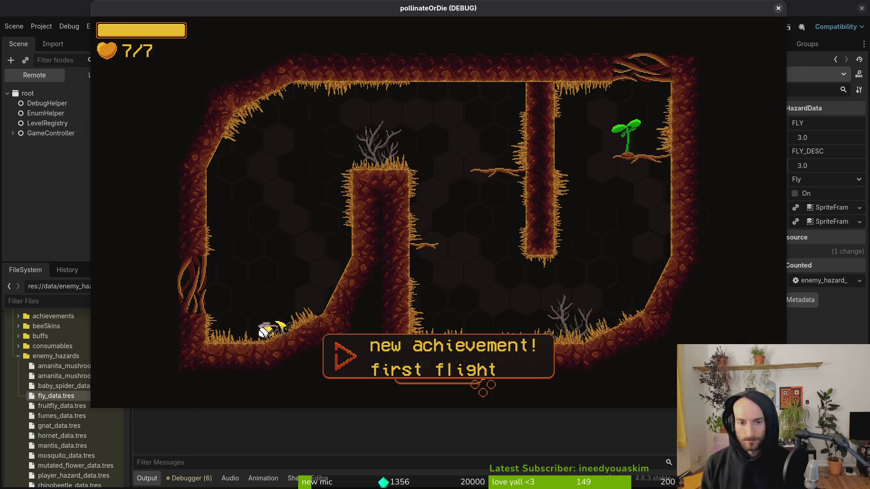
Step: Fly the bee up the slope and through the ceiling gap into the next rooms
key(Up)
key(Right)
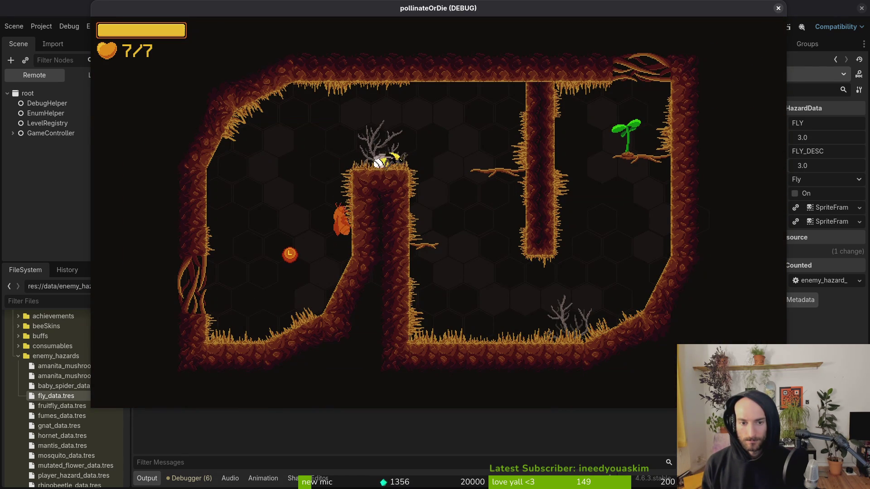
key(Down)
key(Right)
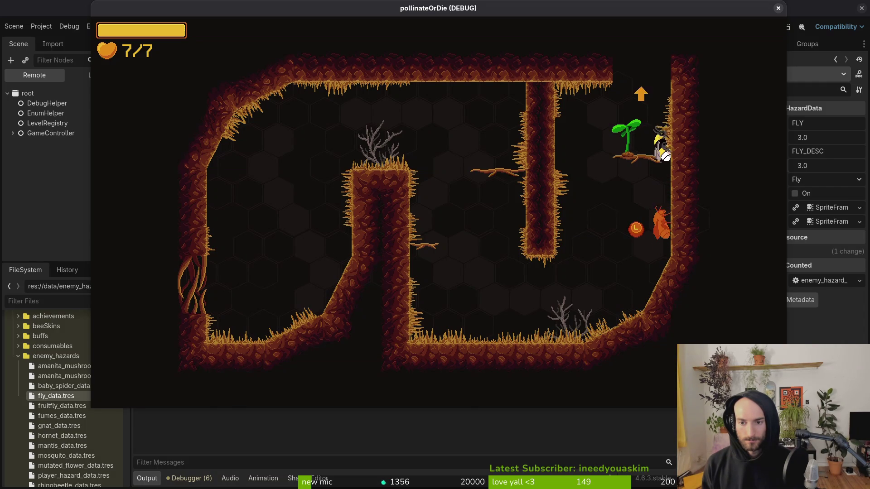
key(Up)
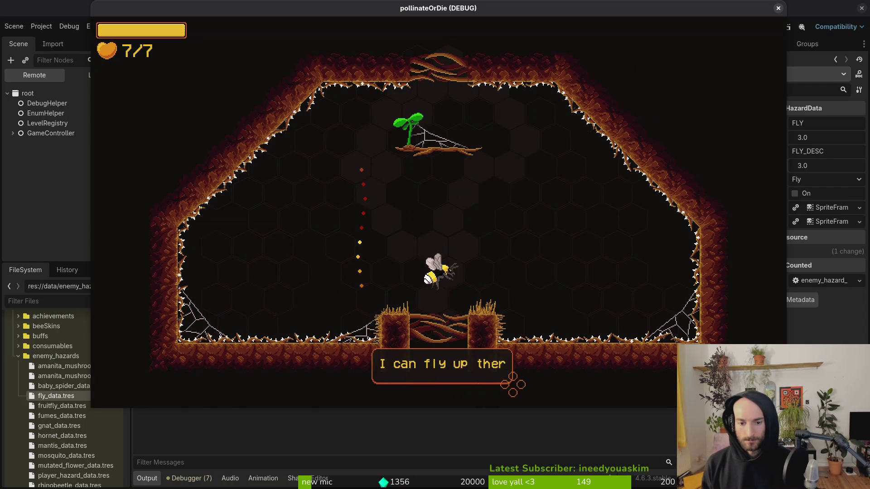
key(Up)
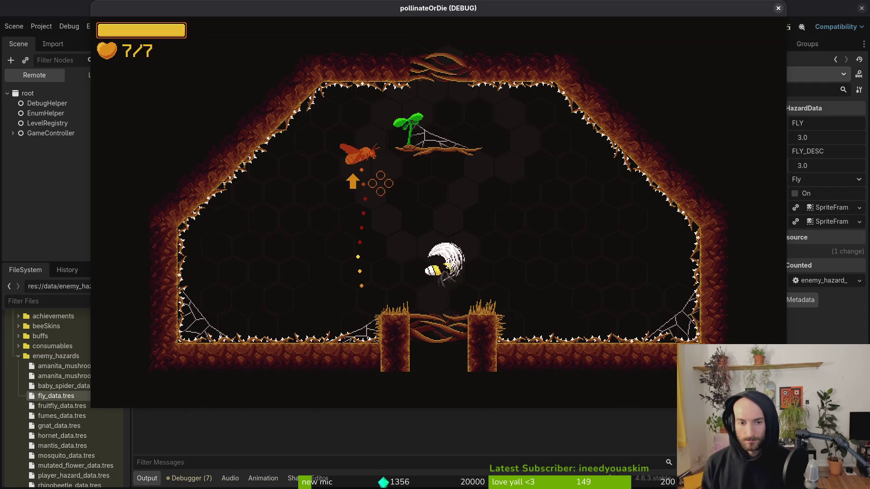
key(Up)
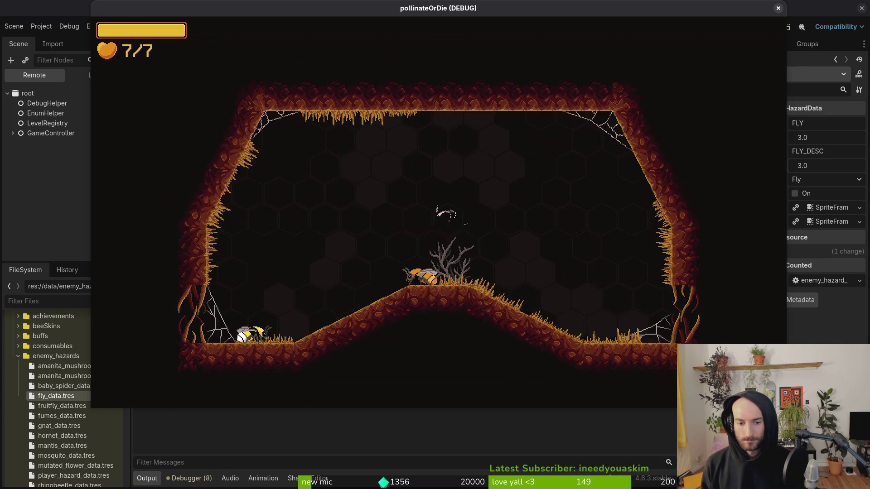
Step: Attack the orange flies, then leave the room through the right exit
key(Right)
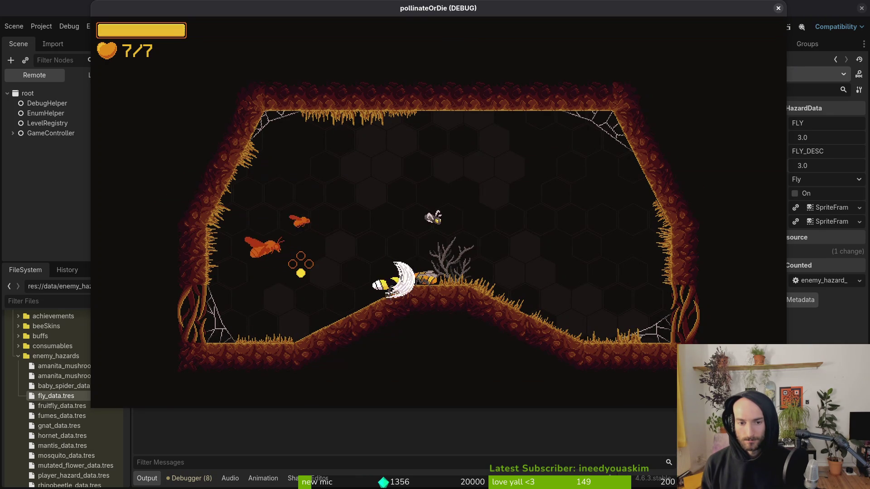
key(Up)
key(Right)
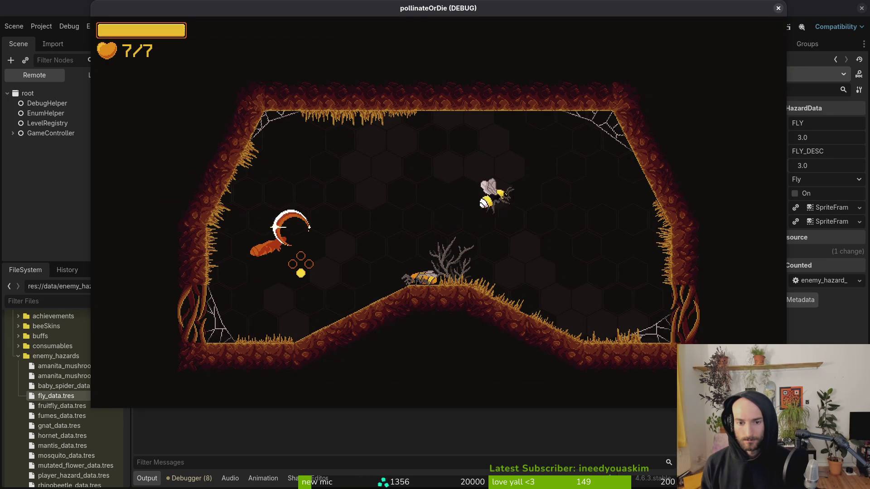
key(Left)
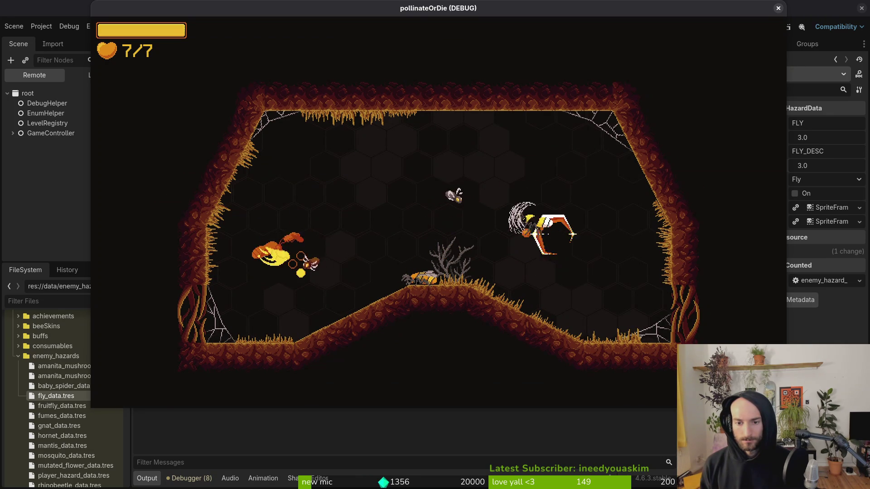
key(Left)
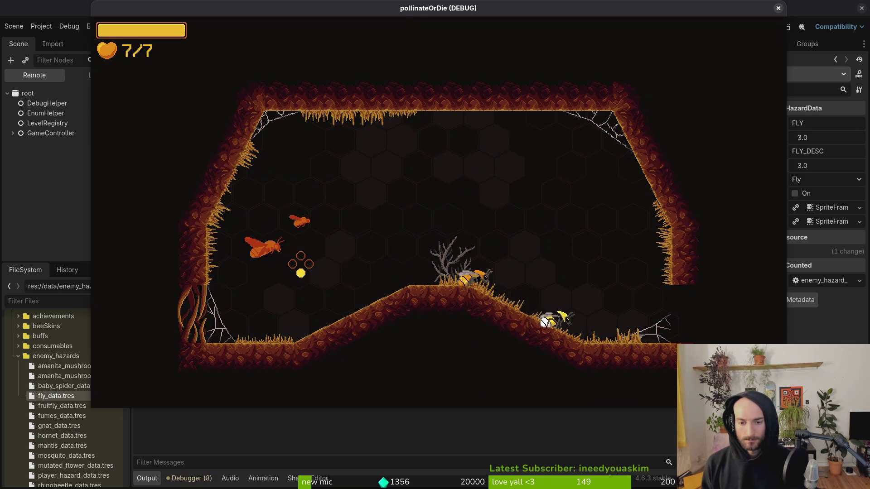
key(Right)
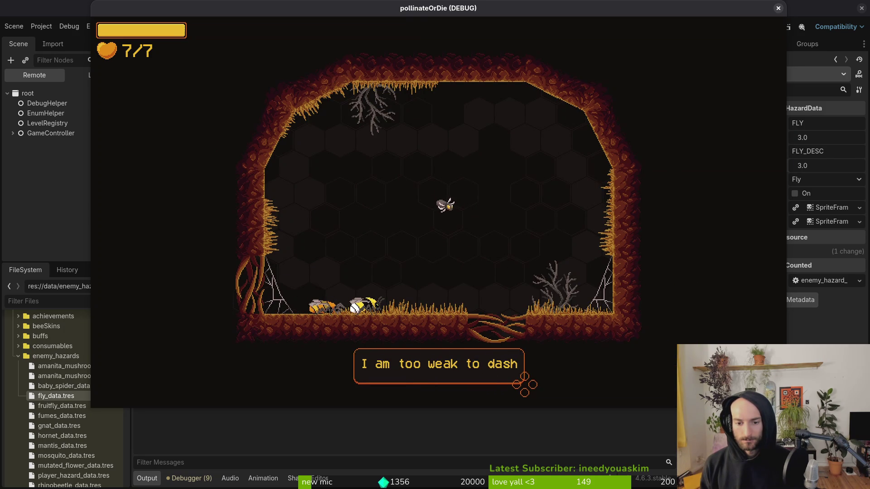
Step: Fight through the next room, dashing through flies and destroying the snail
key(Up)
key(Right)
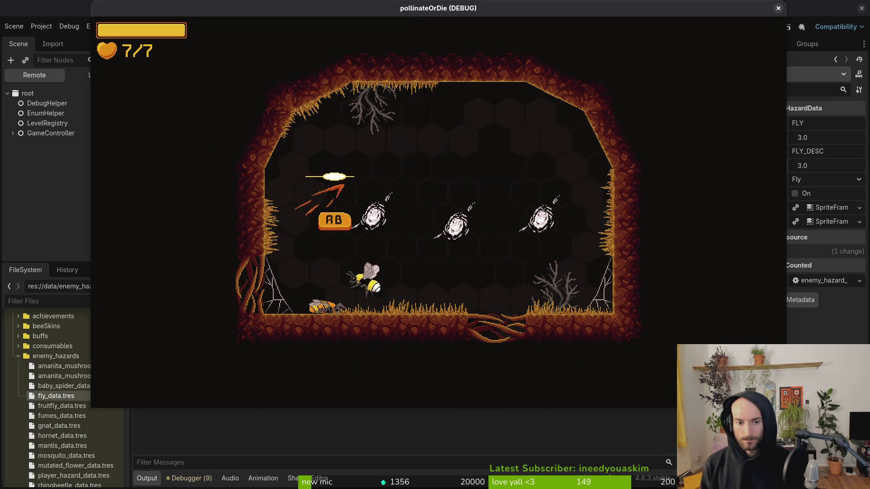
key(Up)
key(Right)
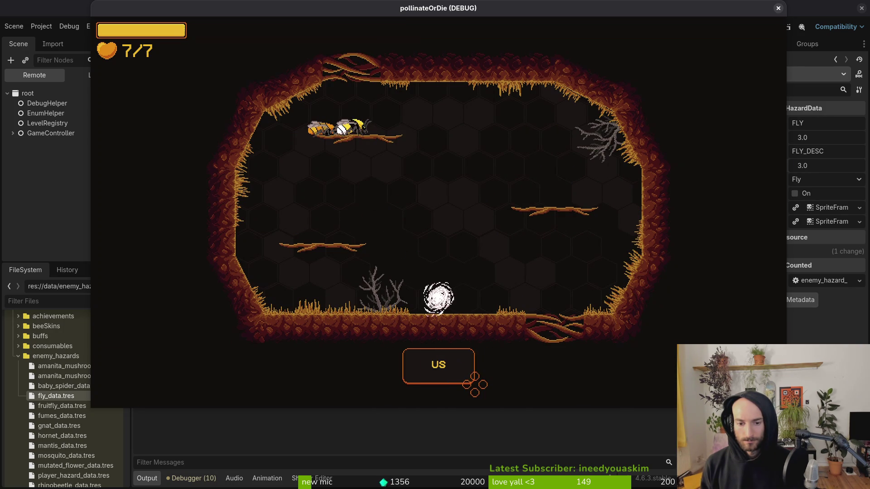
click(468, 165)
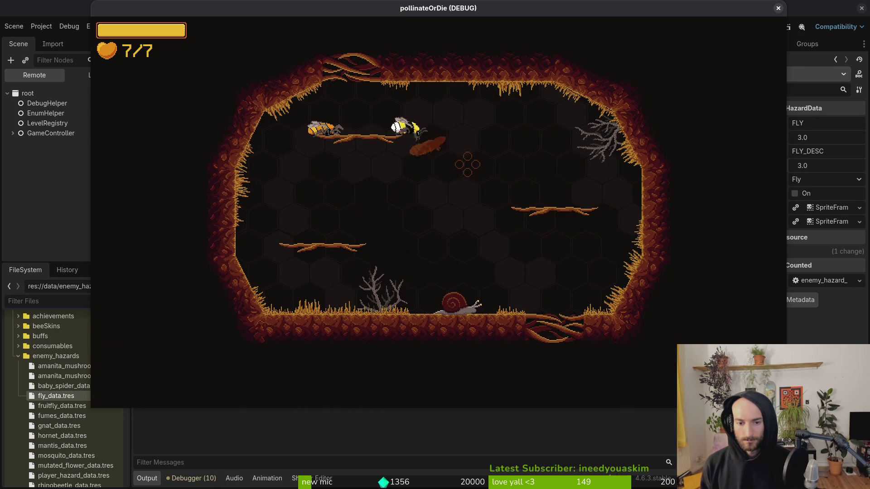
click(467, 164)
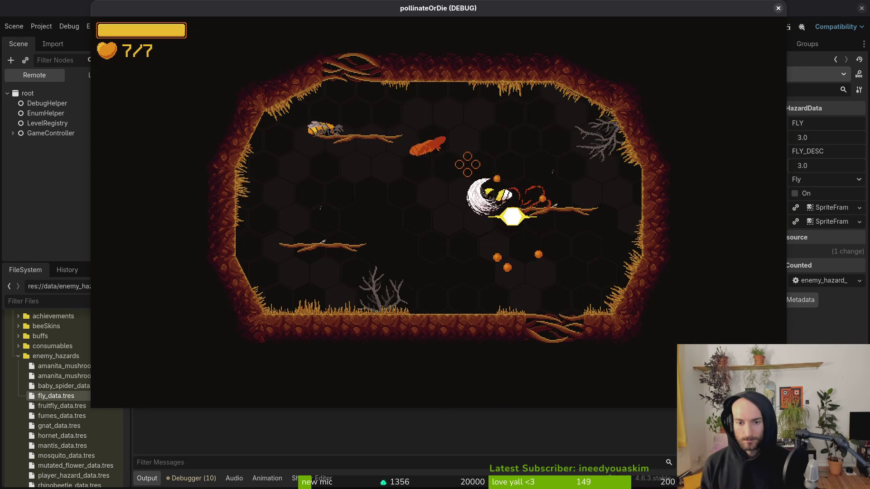
click(468, 165)
key(d)
key(w)
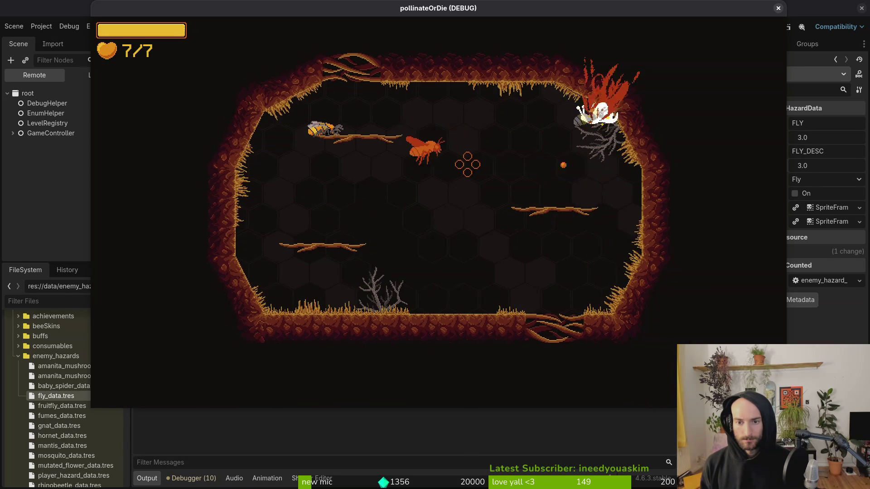
key(s)
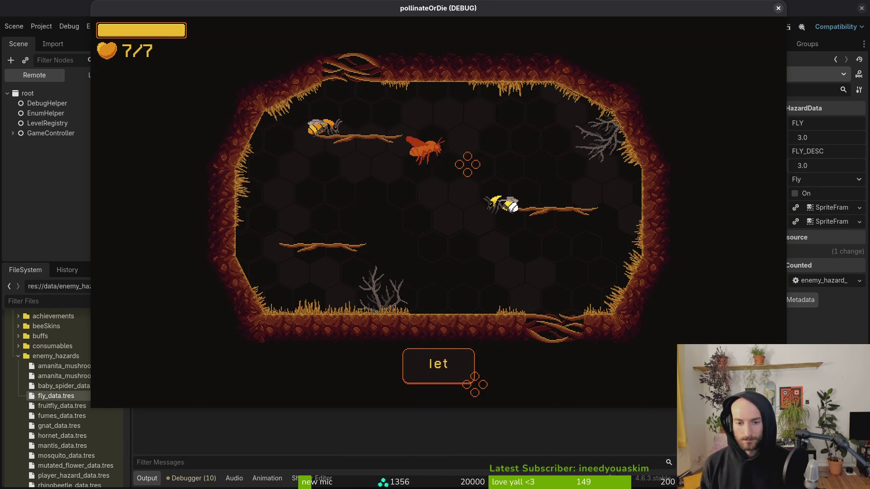
key(s)
key(a)
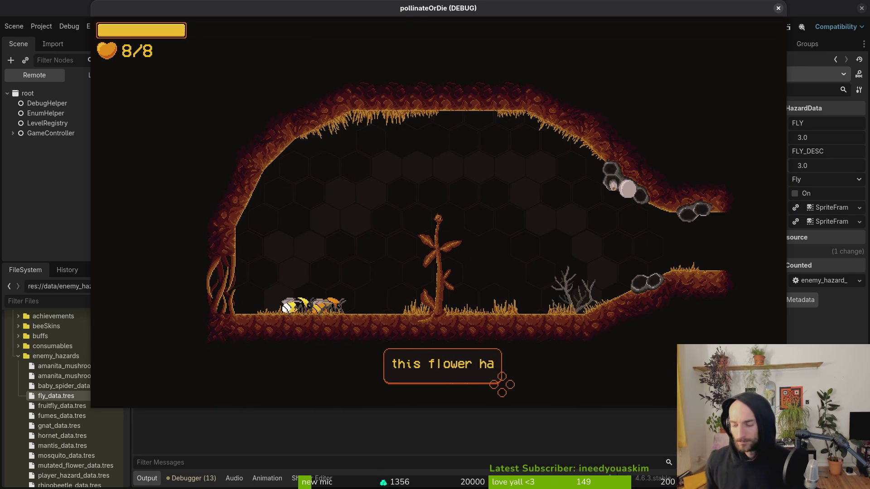
Step: Stop the game and delete everything in the project's user data folder
click(778, 8)
key(ctrl+s)
click(42, 26)
click(100, 116)
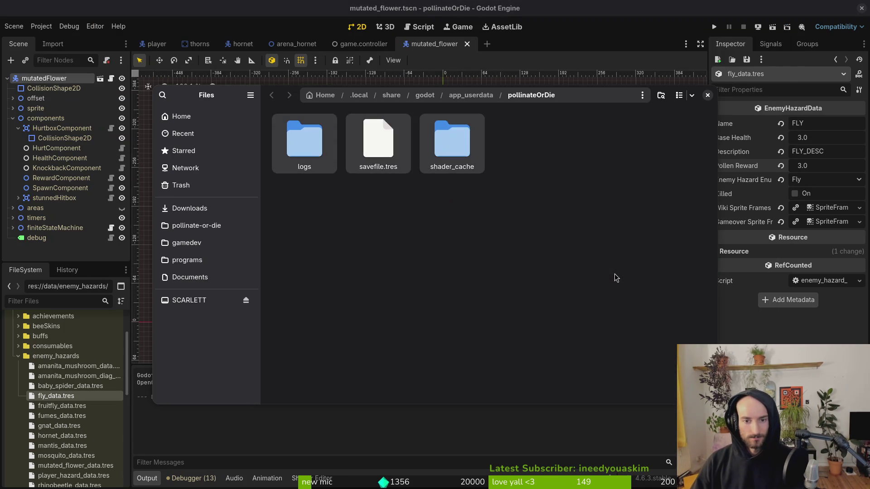
key(ctrl+a)
key(Delete)
Step: Close the file manager and relaunch the project with F5
click(707, 95)
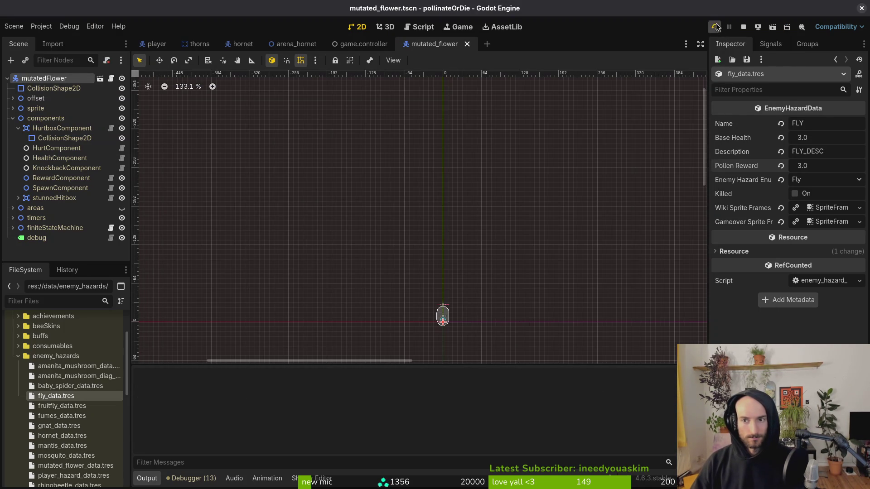
key(F5)
key(Down)
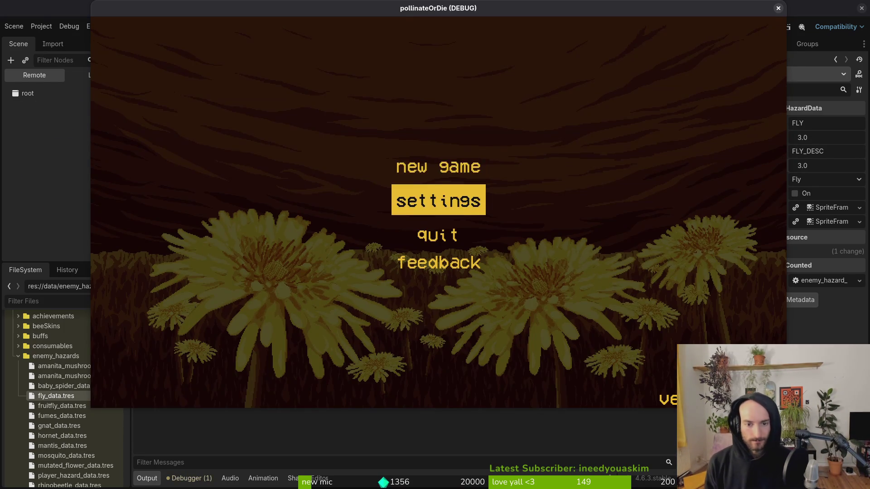
Step: Start a new game and fly the bee up the slope onto the pillar
key(Up)
key(Return)
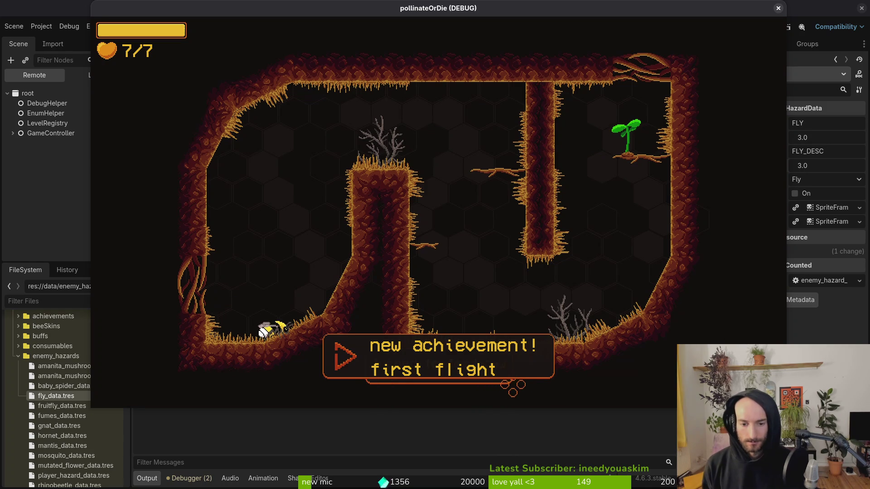
key(Right)
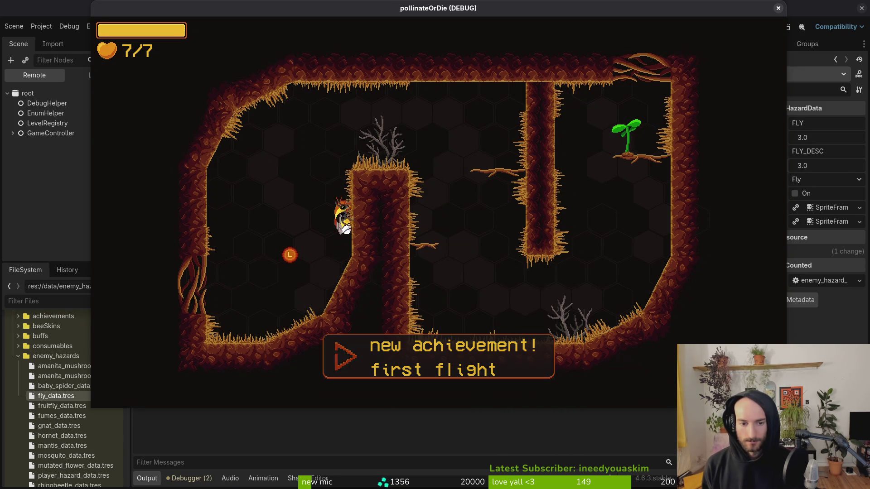
key(Up)
key(Right)
key(Right)
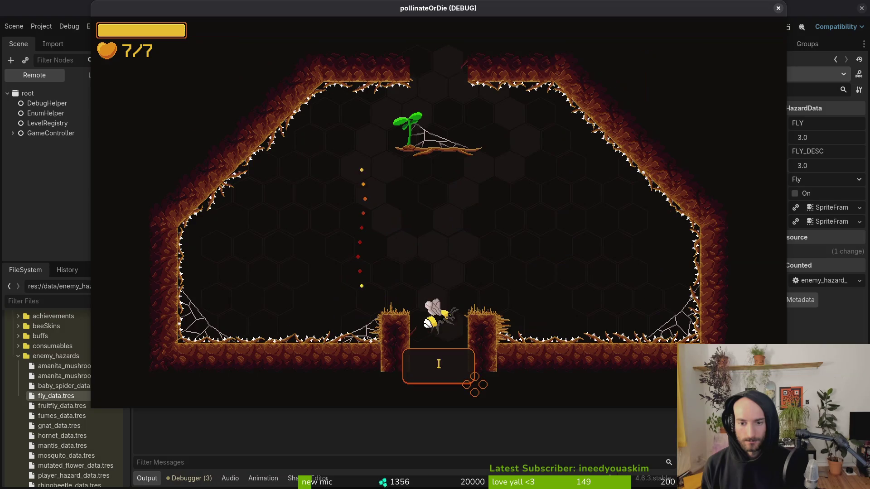
Step: Fly up through the cave-top opening, attack the enemy fly, then close the game
key(Up)
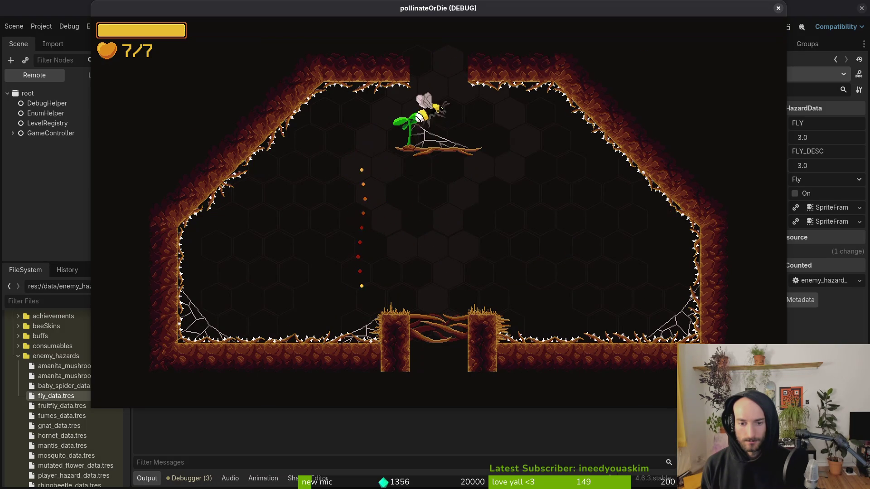
key(Up)
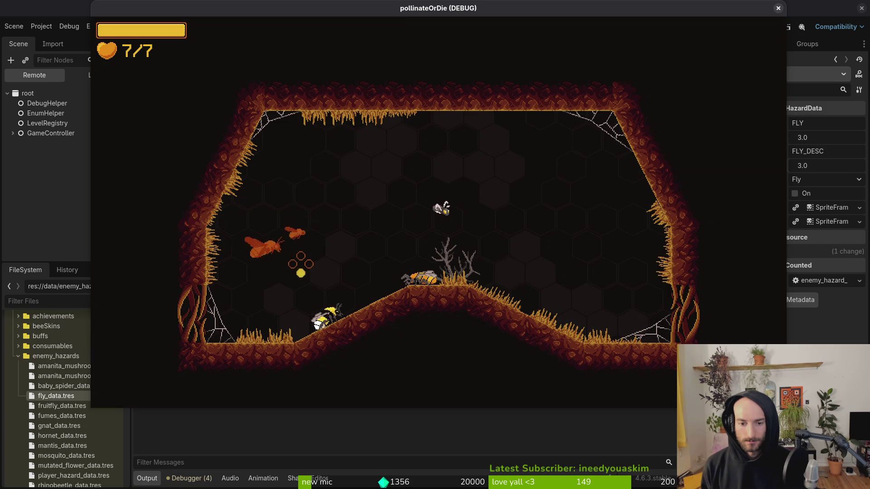
key(Right)
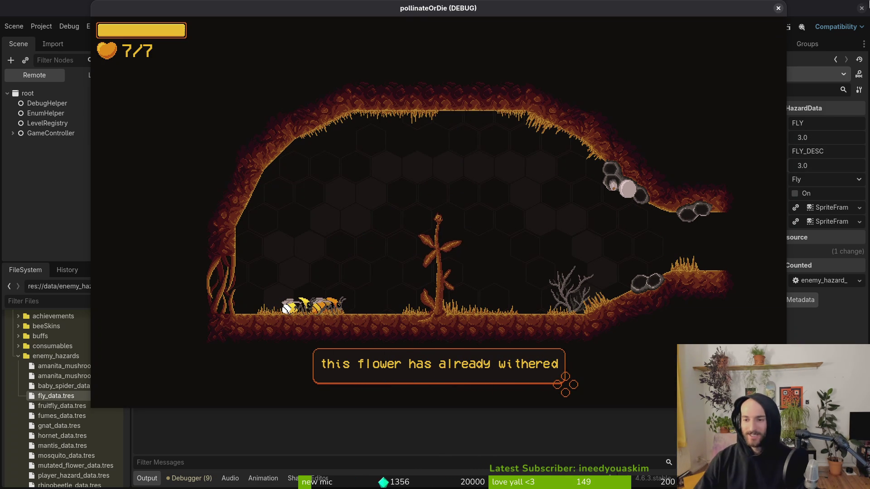
click(778, 9)
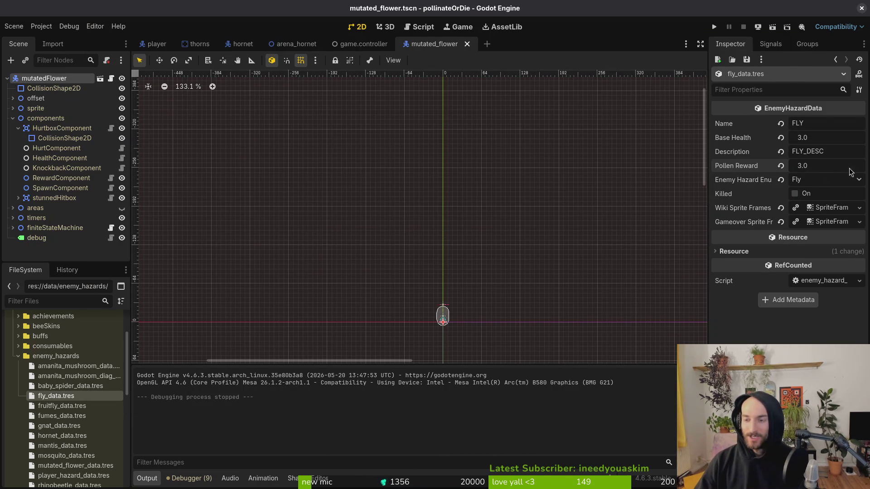
Step: Switch to Neovim, open the project with vim ., and open enemy.gd
key(super+2)
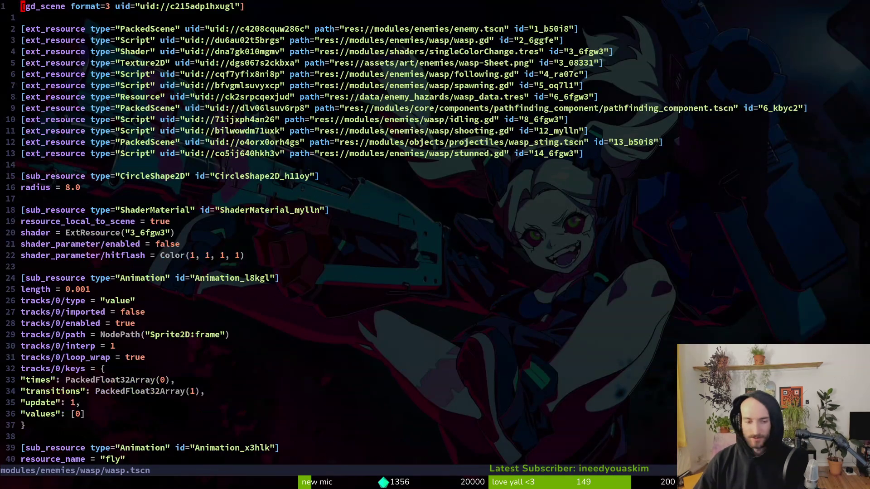
text(:wq)
key(Return)
text(vim .)
key(Return)
text(enenemy)
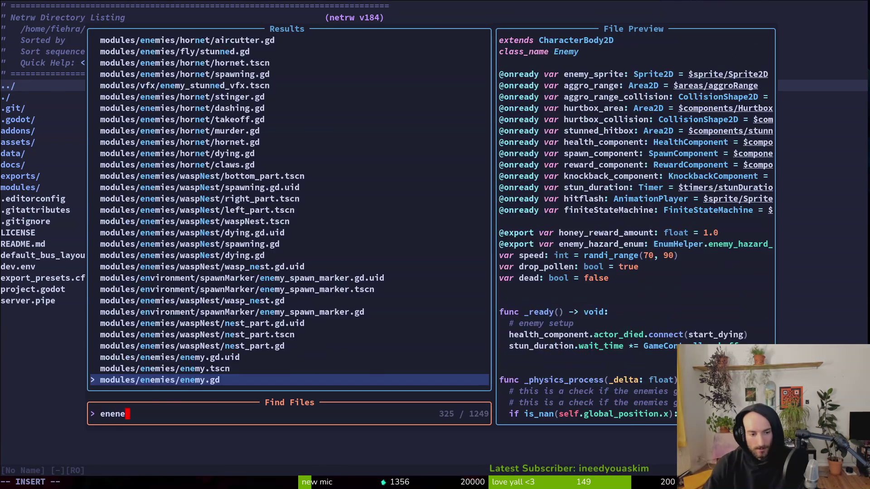
key(Return)
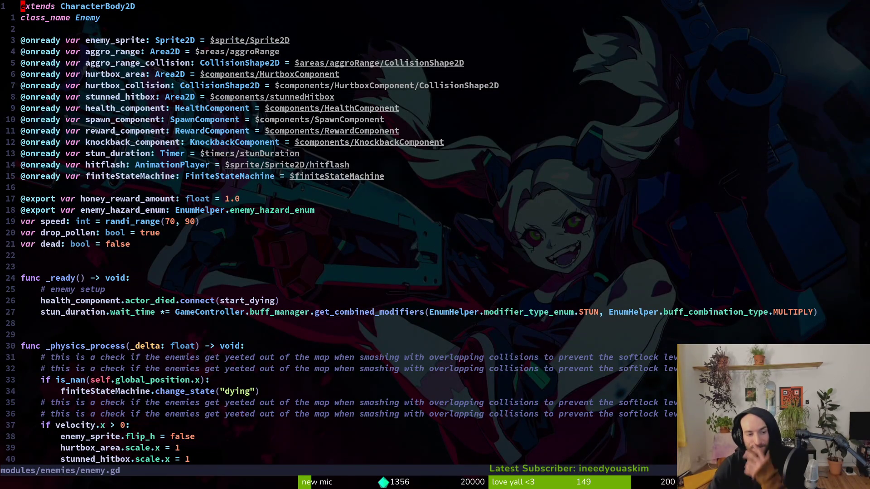
Step: Delete the honey_reward_amount line from enemy.gd and save the file
key(j)
key(j)
key(j)
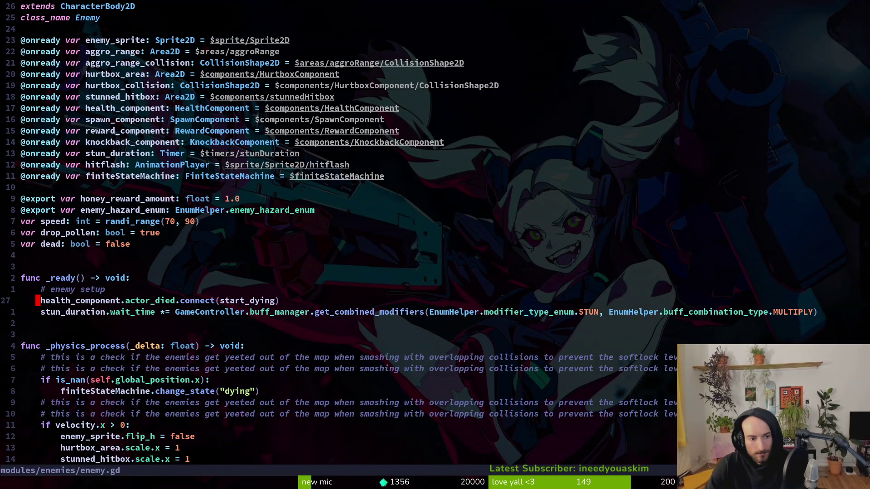
key(o)
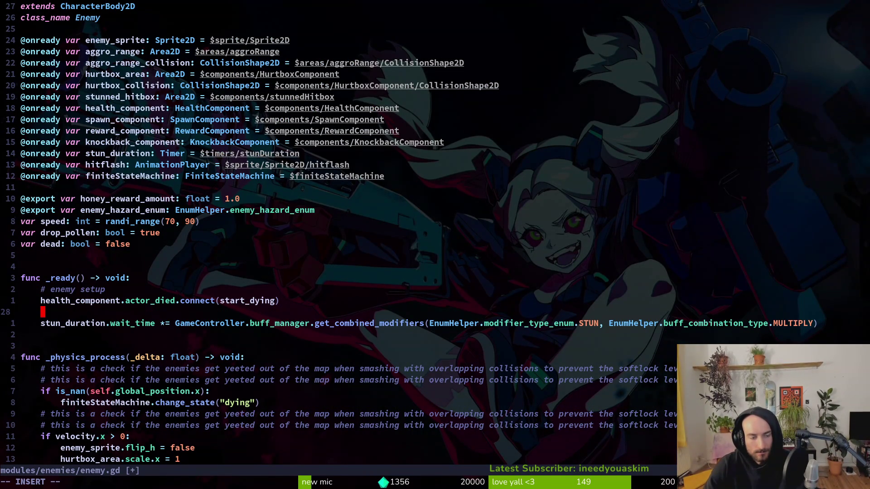
key(Escape)
key(d)
key(d)
text(:w)
key(Return)
key(k)
key(k)
key(k)
key(k)
key(k)
key(k)
key(d)
key(d)
text(:w)
key(Return)
Step: Search the project for honey_reward_amount, check the dying state script, and return
key(space)
text(fghoney_reward_a)
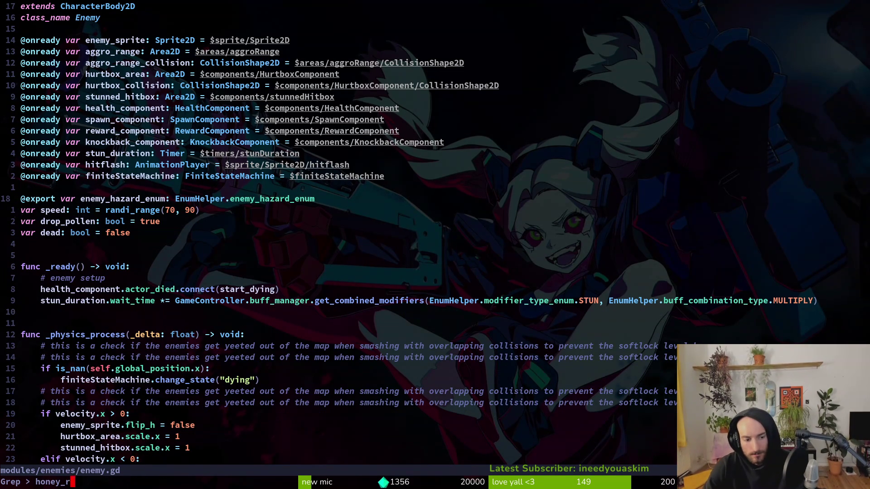
text(mount)
key(Return)
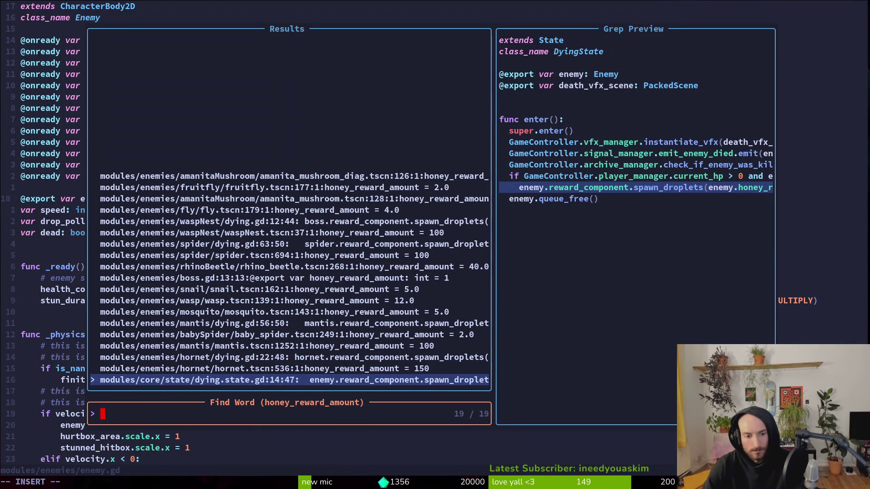
key(Return)
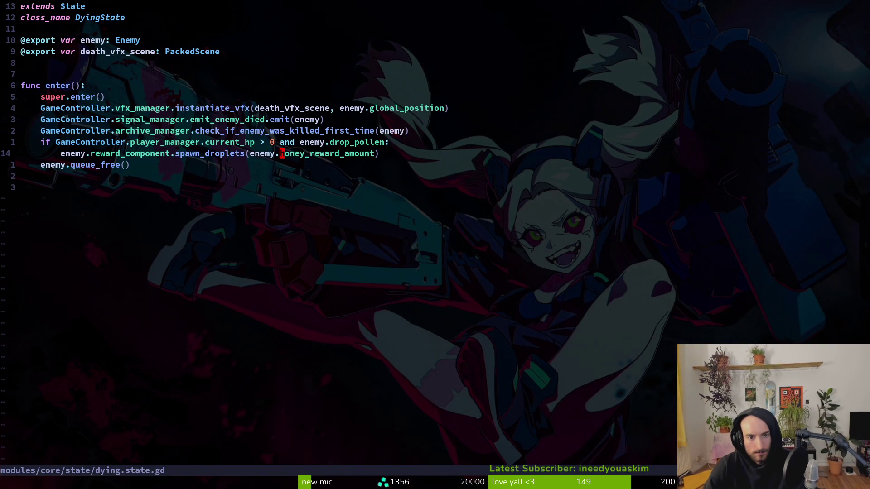
key(ctrl+o)
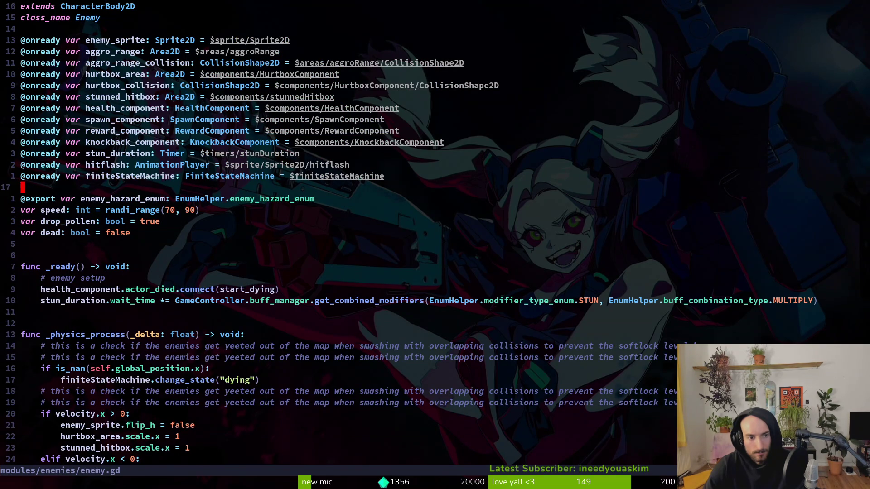
Step: Add a line var enemy_data: EnemyHazardData = GameController.achievement_manager with a method call
text(o)
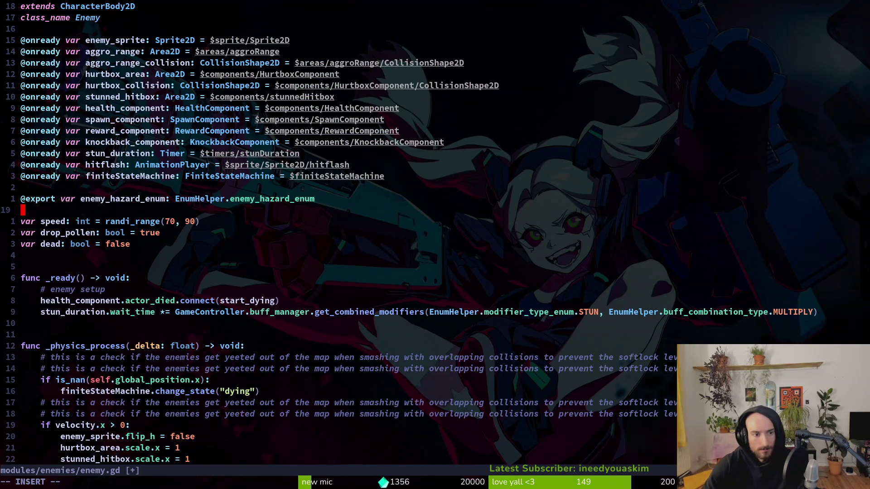
text(var enemy_data)
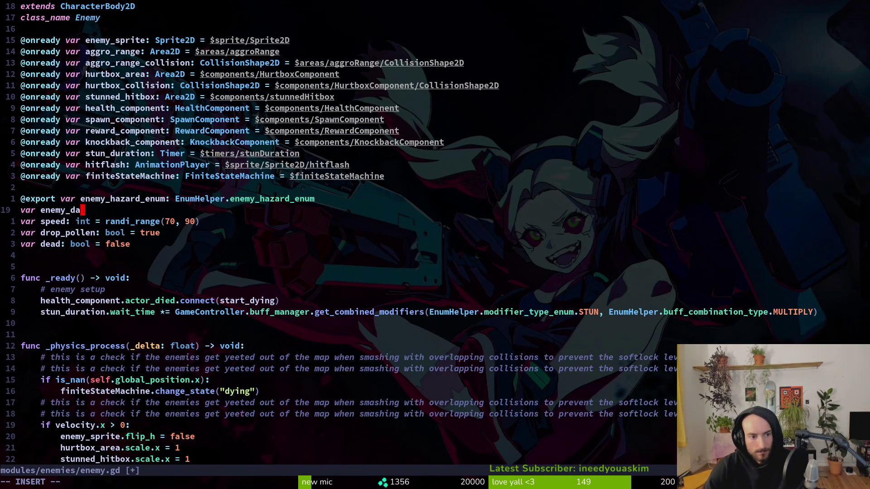
text(: )
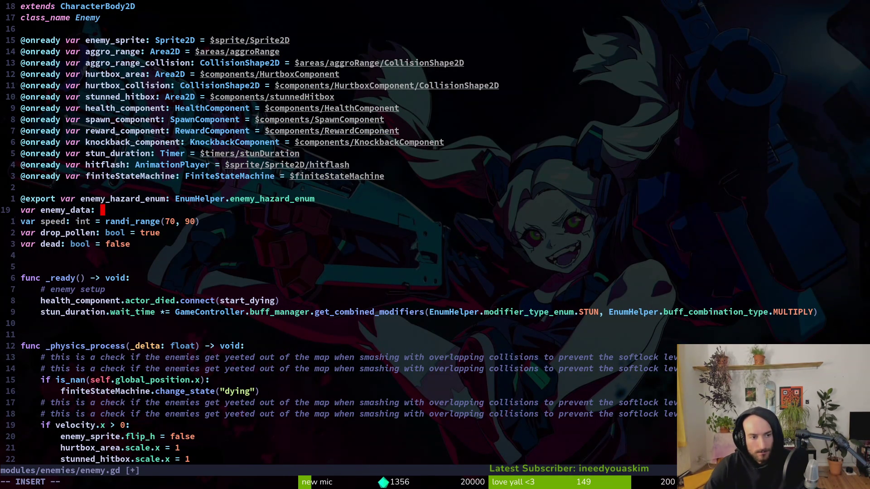
text(Enemy)
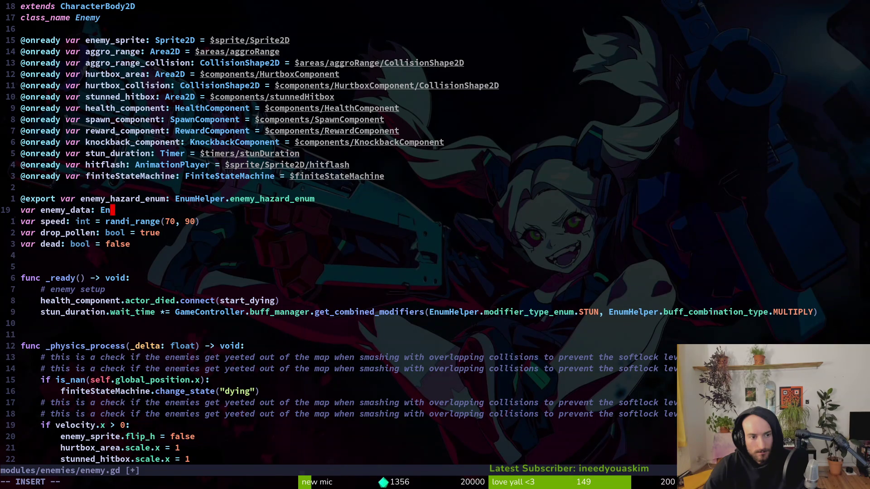
key(Tab)
text(= )
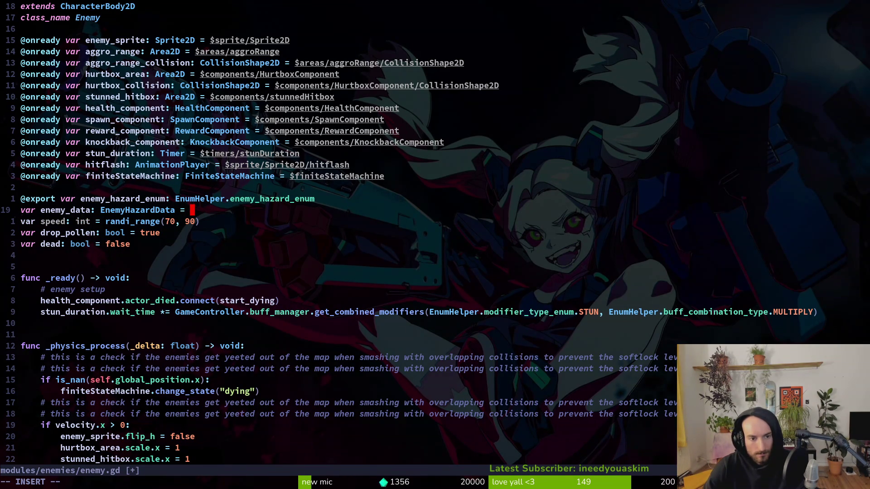
text(Ga)
key(Tab)
text(.ach)
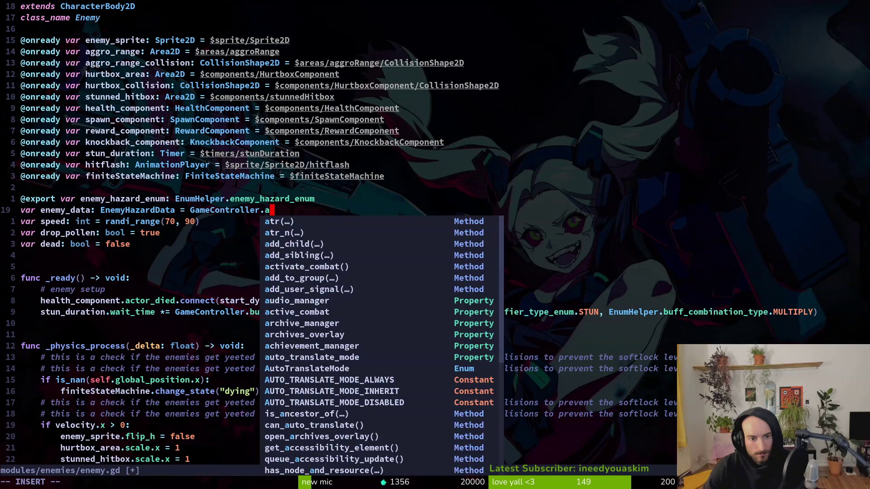
key(Tab)
text(.geen)
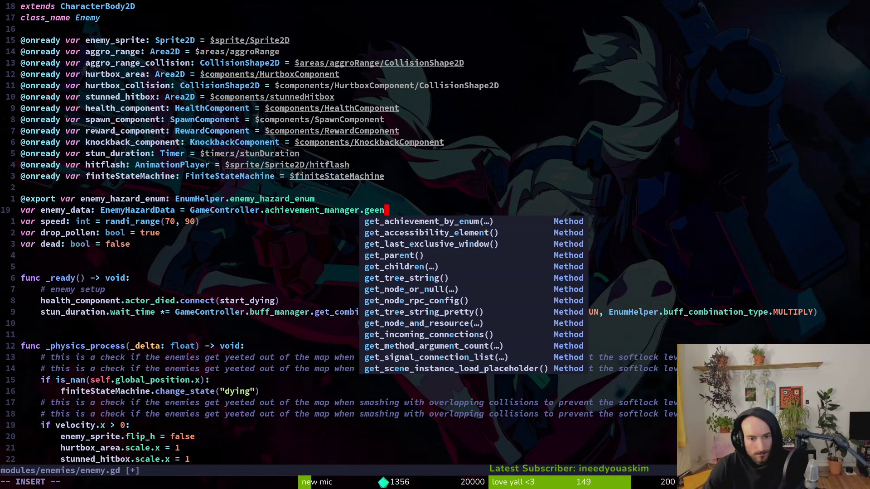
key(Tab)
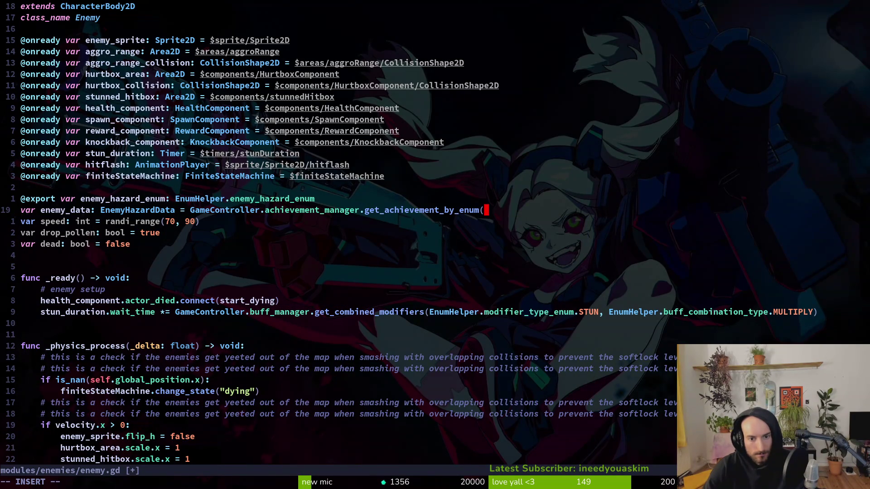
Step: Erase the wrongly completed get_achievement_by_enum and retype the method name
key(BackSpace)
key(BackSpace)
key(BackSpace)
text(ene)
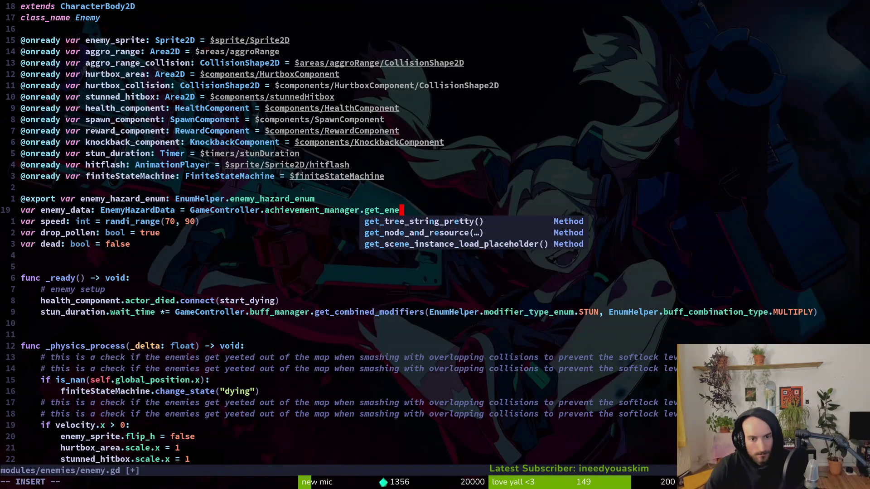
key(BackSpace)
key(BackSpace)
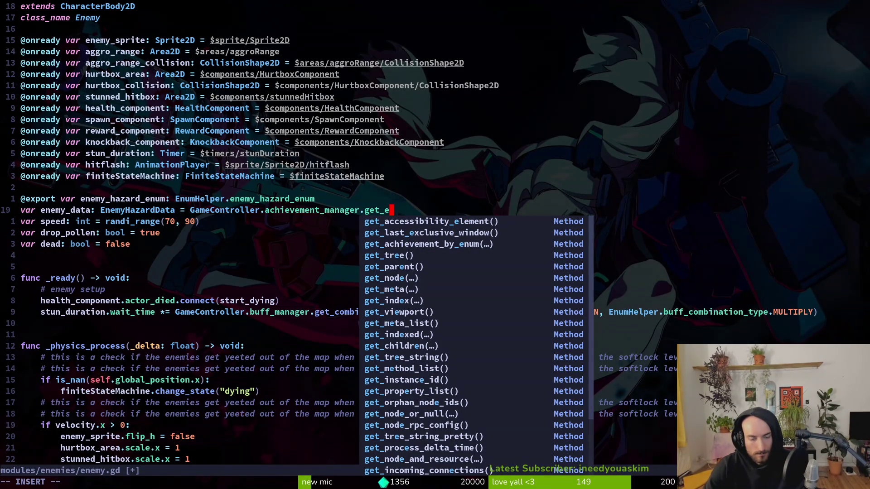
key(BackSpace)
text(da)
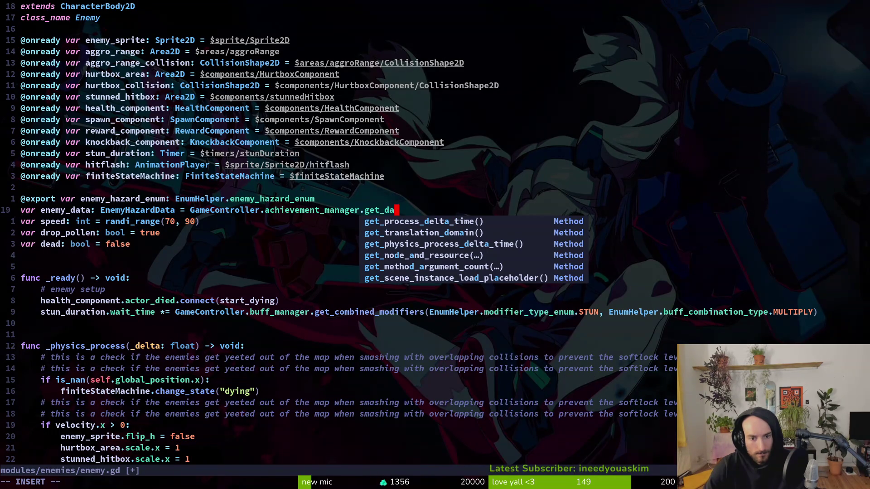
key(BackSpace)
key(BackSpace)
key(BackSpace)
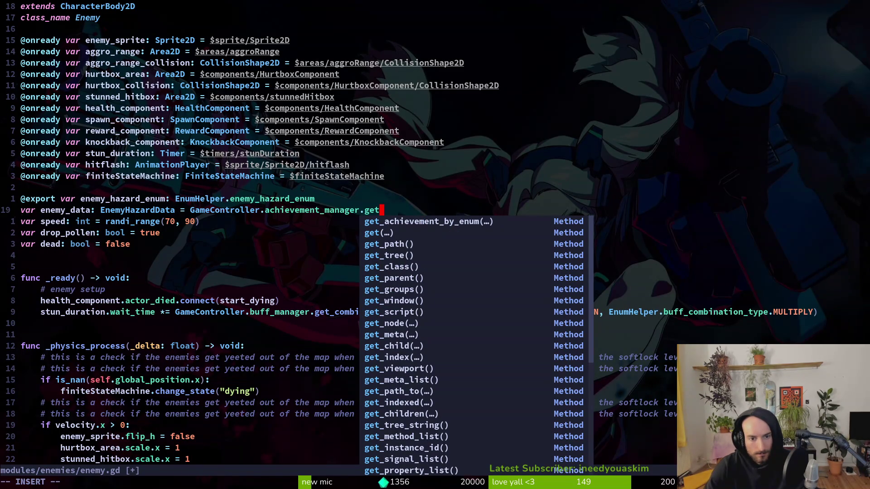
text(ene)
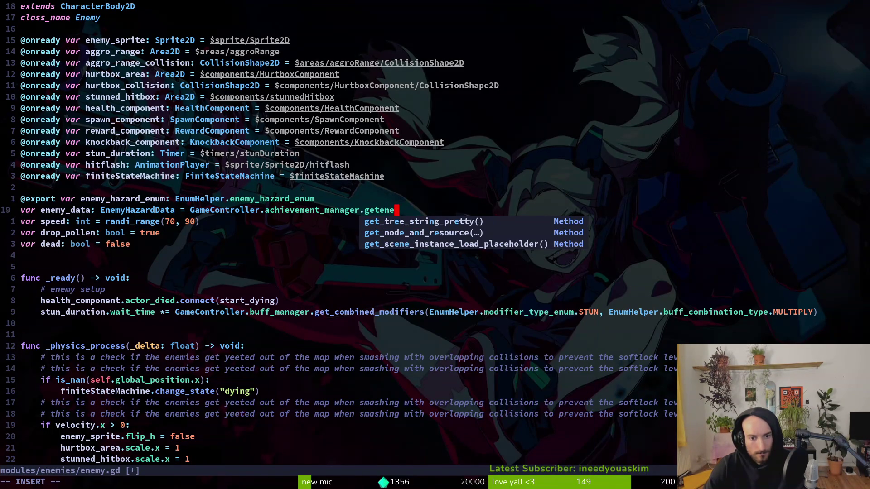
text(by)
key(Escape)
Step: Change achievement_manager to archive_manager on line 19
text(ciw)
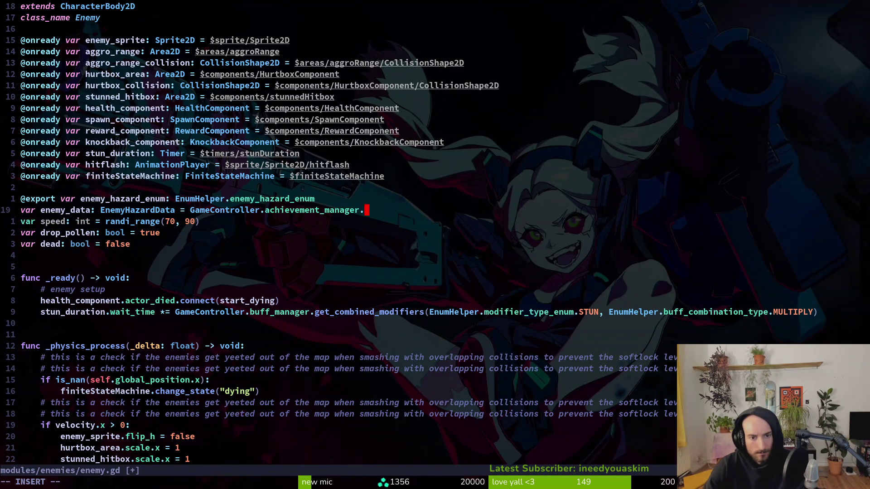
text(geten)
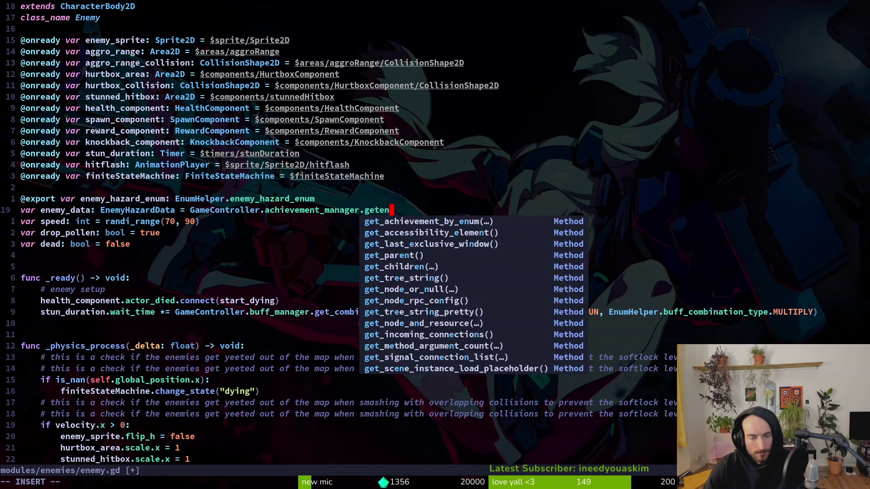
key(Escape)
key(space)
key(f)
key(f)
text(a)
key(Escape)
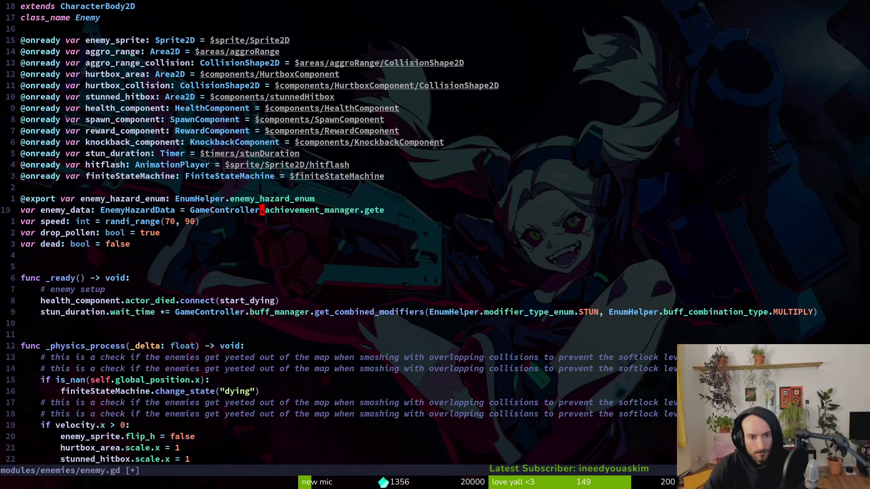
text(ciwarc)
key(Return)
key(Escape)
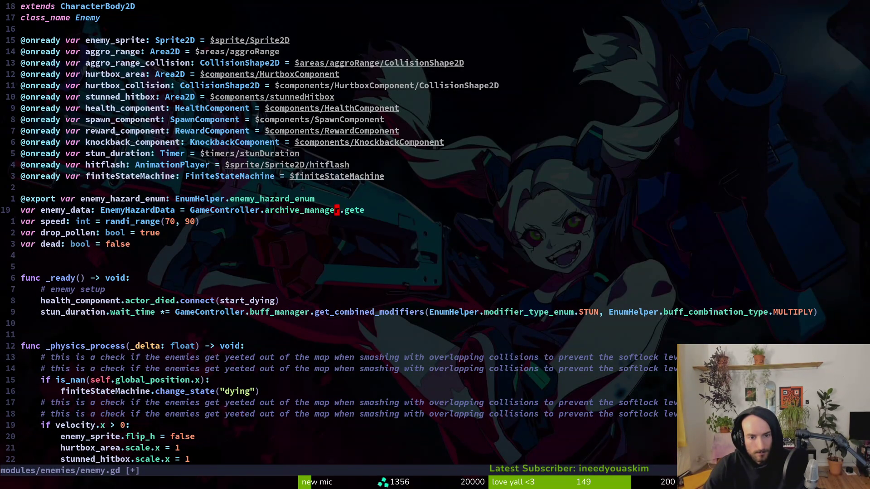
Step: Make the call get_enemy_hazard_by_enum(enemy_hazard_enum) and save enemy.gd with :w
text(ciwgene)
key(Return)
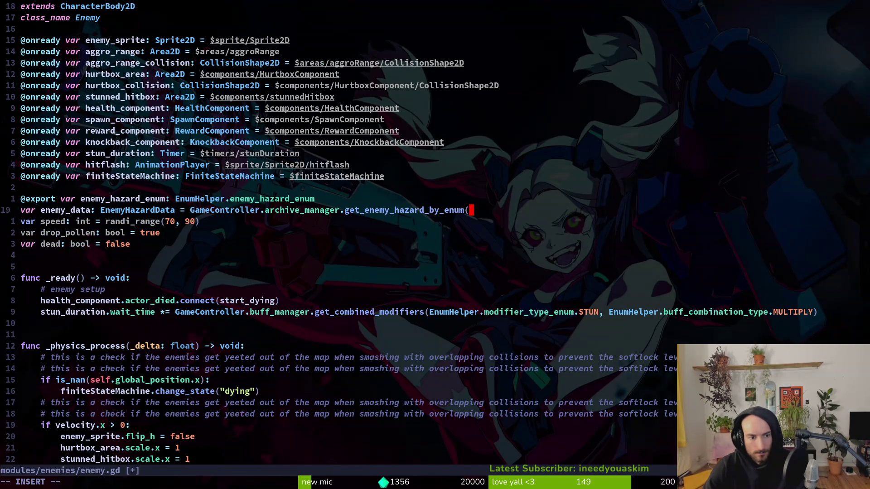
text(enemy_)
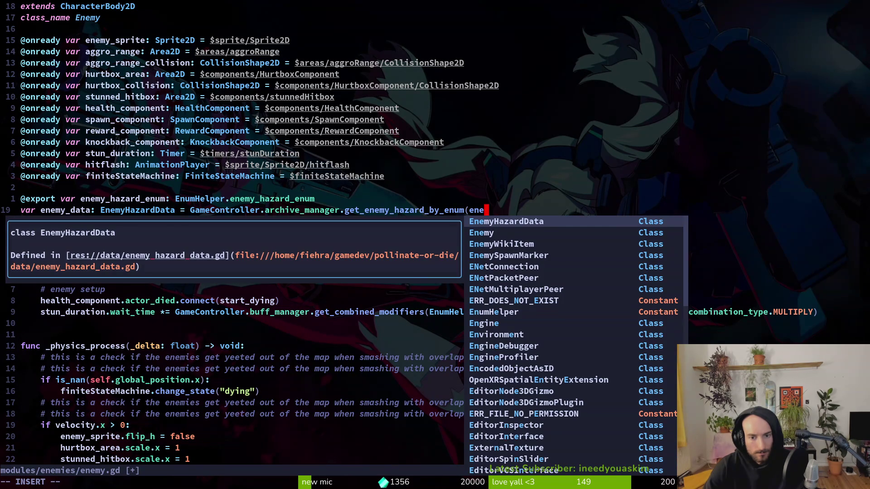
text(ha)
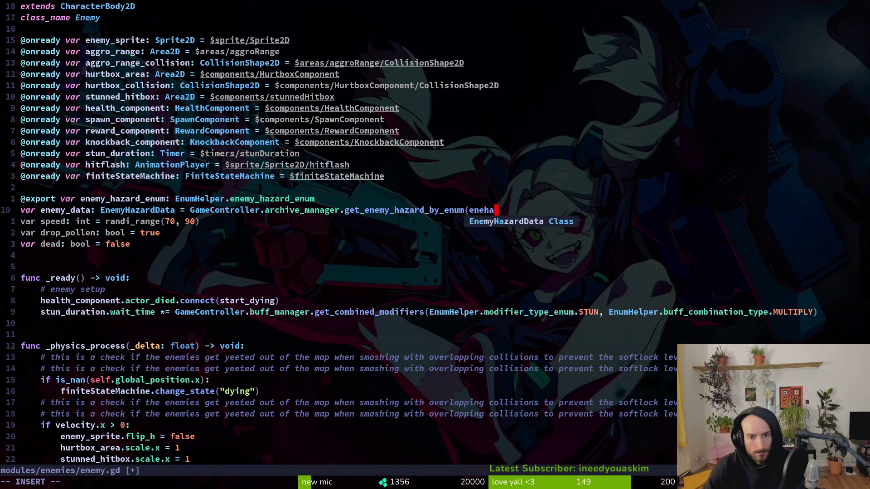
text(z)
key(Tab)
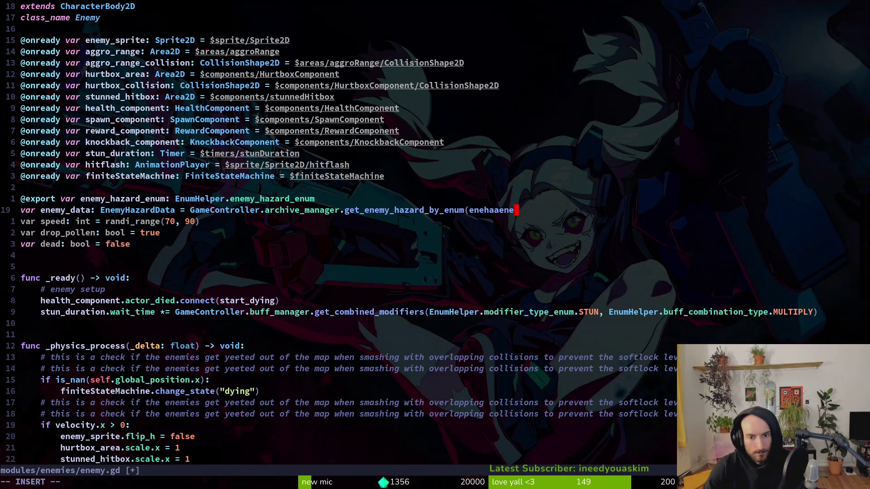
text())
key(Escape)
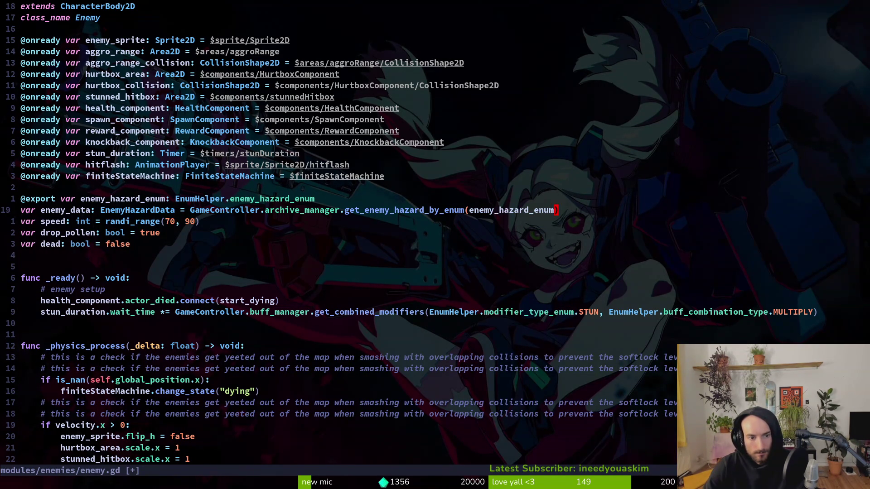
text(:w)
key(Return)
Step: Jump back to the dying_state.gd script
key(k)
key(j)
key(k)
key(j)
key(j)
key(j)
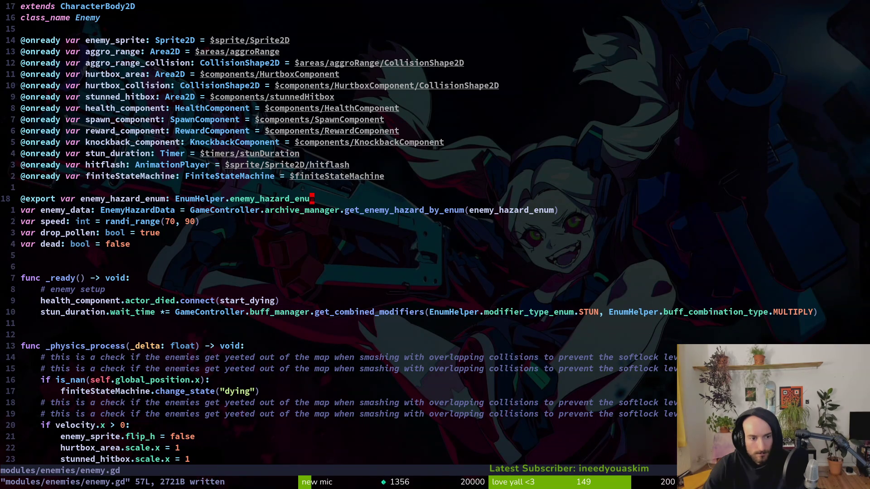
key(ctrl+o)
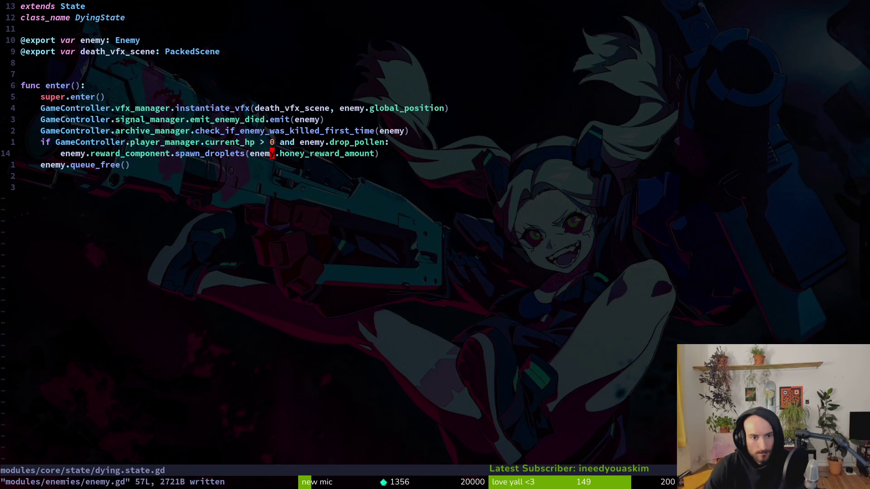
Step: In dying.state.gd, spawn droplets from enemy.enemy_data.pollen_reward and save the file
text(i.eneda)
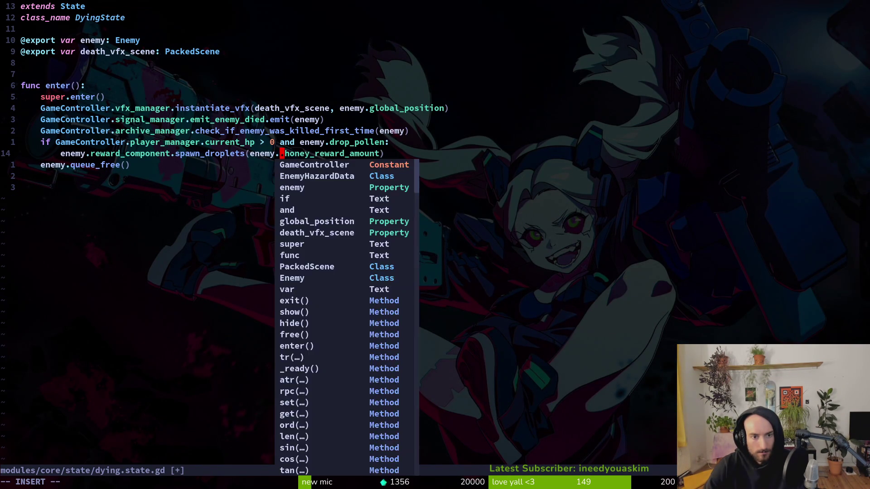
key(BackSpace)
key(BackSpace)
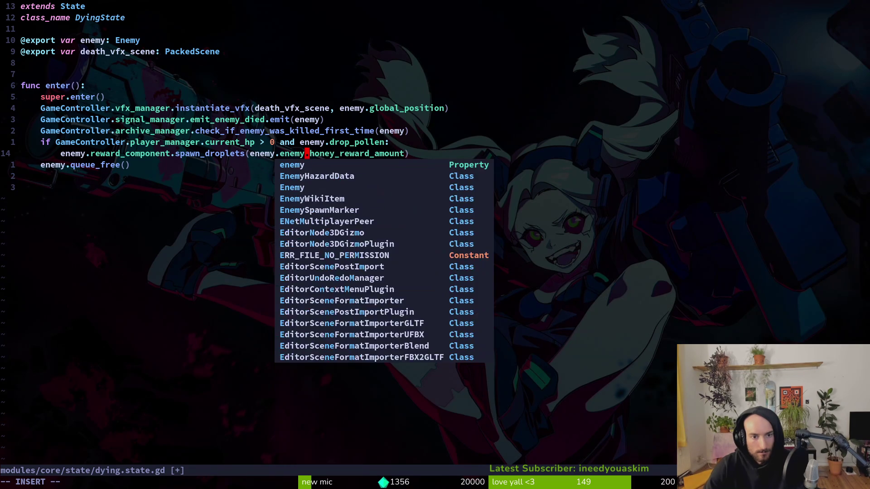
text(my_dta)
key(BackSpace)
key(BackSpace)
text(ata)
key(Escape)
key(w)
key(w)
text(cwpolle)
key(Tab)
key(Escape)
text(:w)
key(Return)
Step: Undo and redo the pollen_reward change to verify it, then begin a honey_reward_amount search
key(alt+Tab)
key(alt+Tab)
key(u)
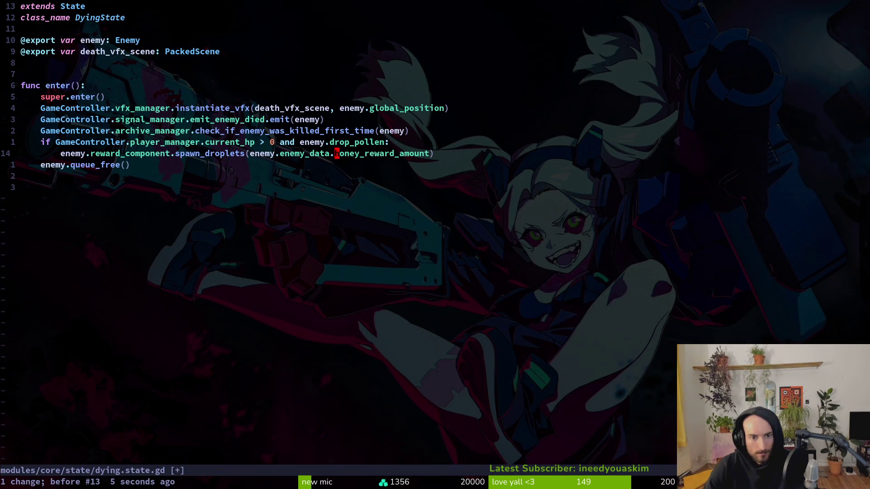
key(ctrl+r)
key(ctrl+r)
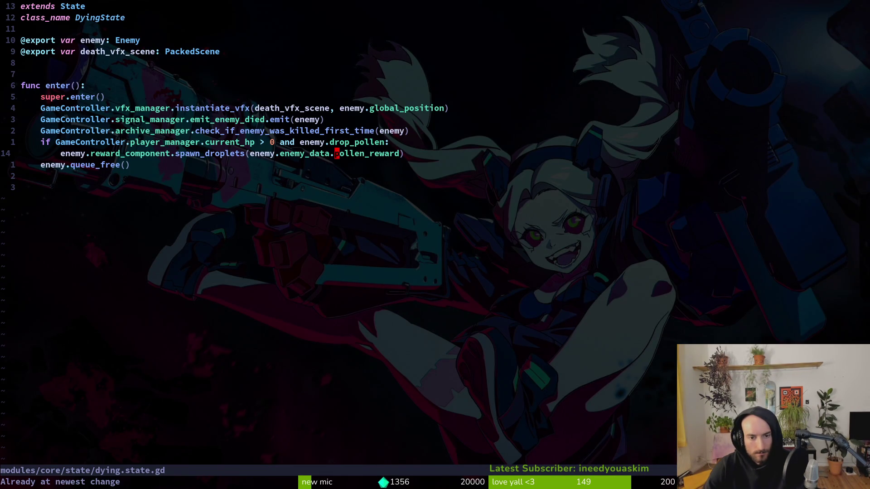
key(u)
key(space)
Step: Search the project for honey_reward_amount and open the hornet dying script match
key(f)
key(w)
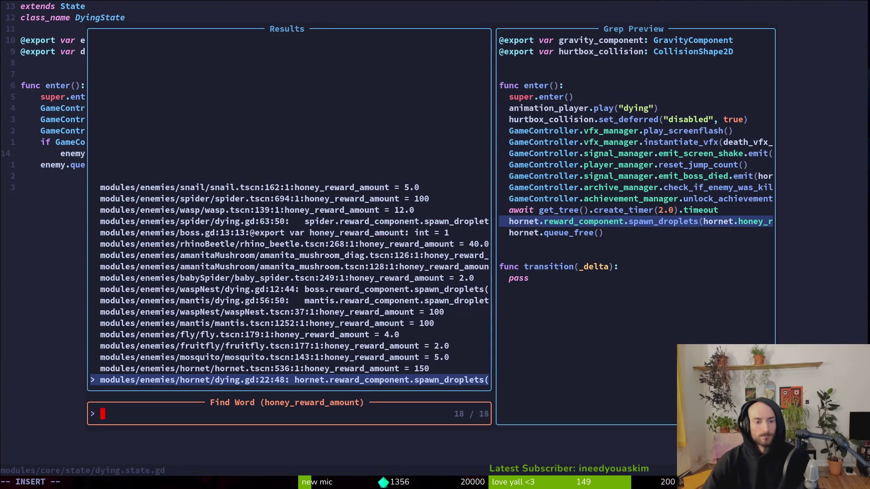
key(Return)
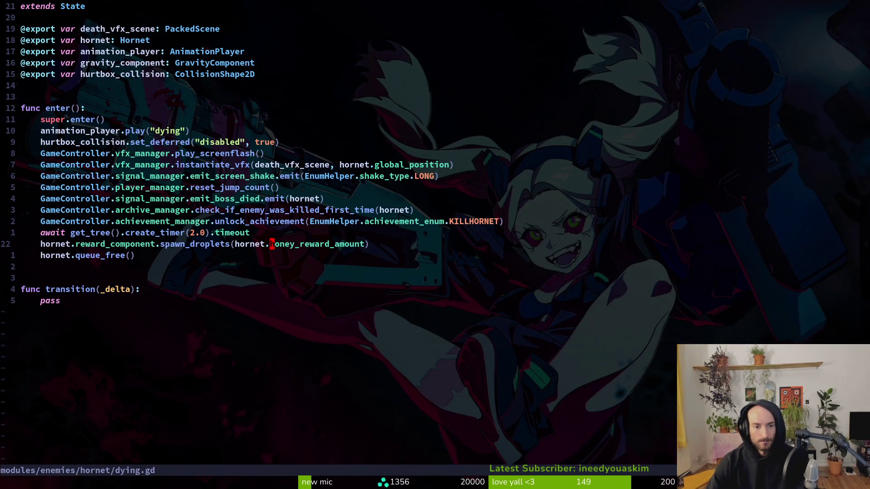
text(sm)
key(Escape)
Step: Open boss.gd and delete its honey_reward_amount export line
key(space)
key(f)
key(f)
text(boss)
key(Return)
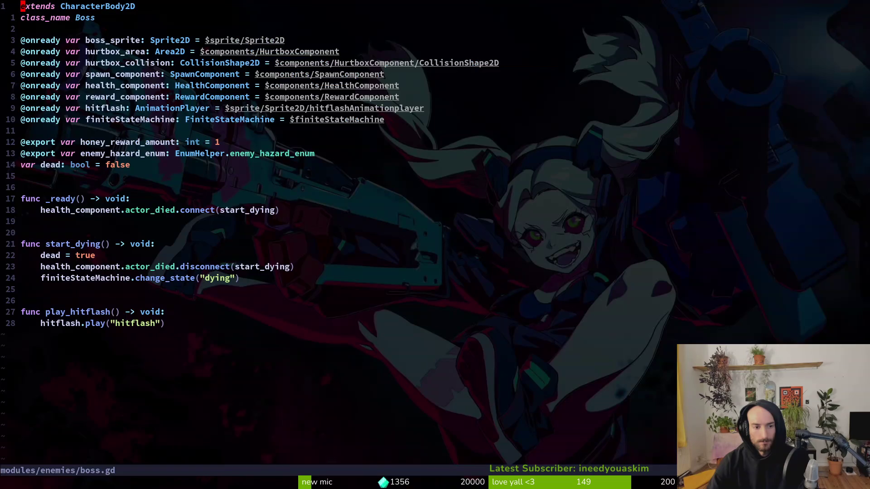
key(8)
key(j)
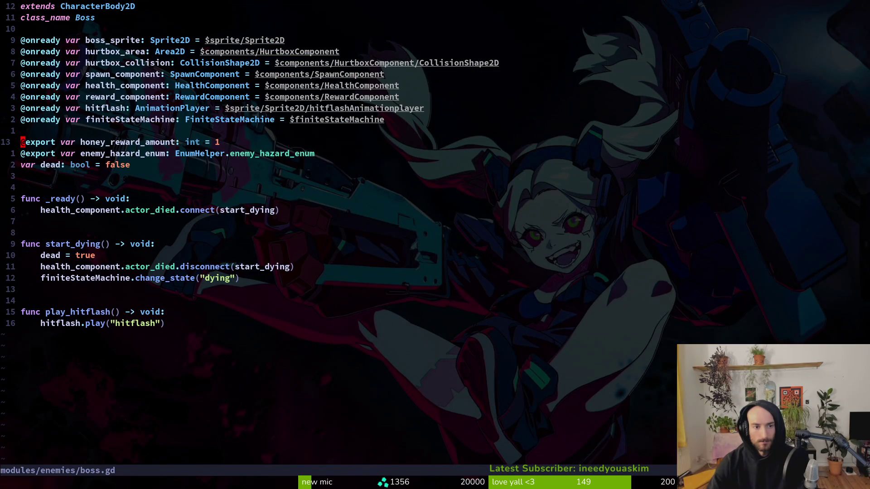
key(V)
key(d)
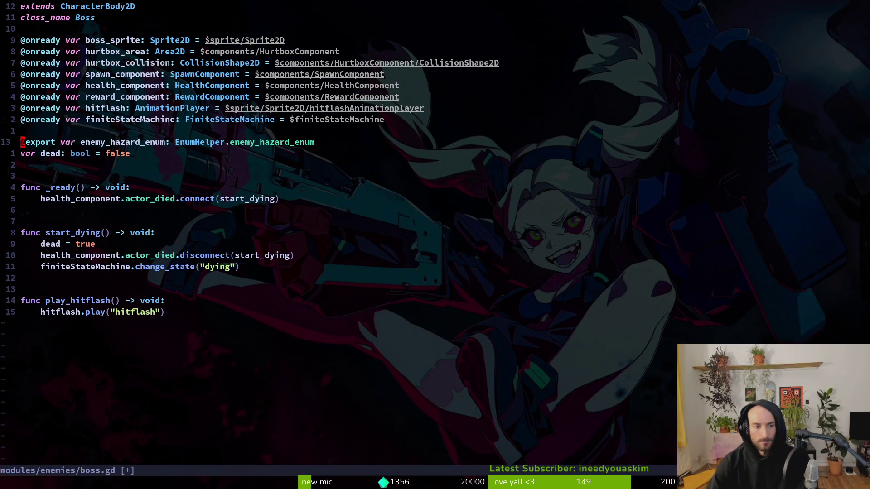
Step: Copy the enemy_data declaration line from enemy.gd
key(space)
key(f)
key(f)
text(ene)
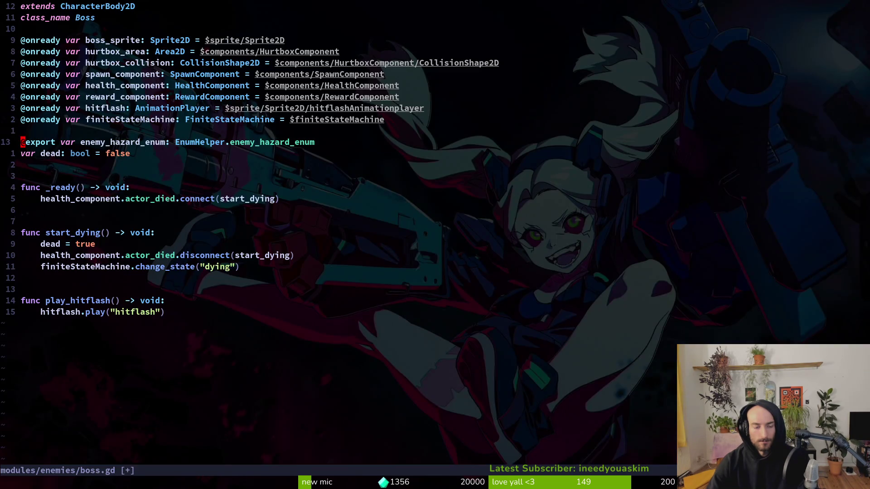
text(my)
key(Return)
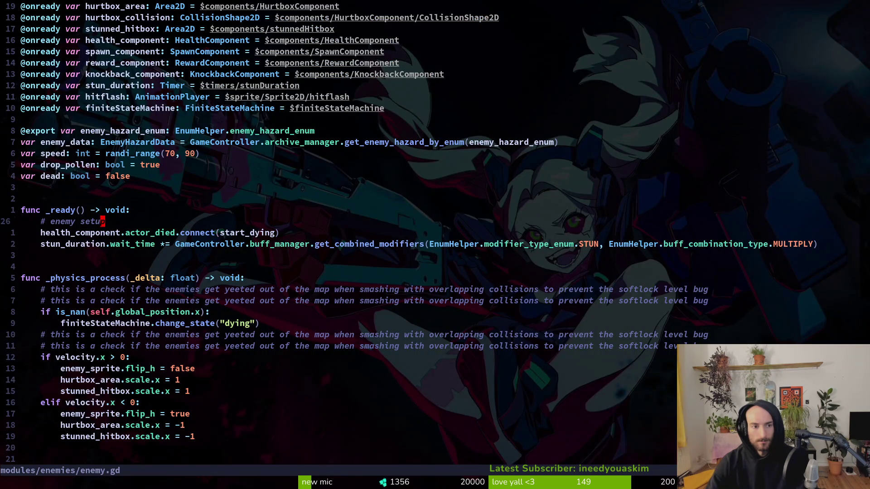
key(8k)
key(j)
key(V)
key(Escape)
key(j)
key(V)
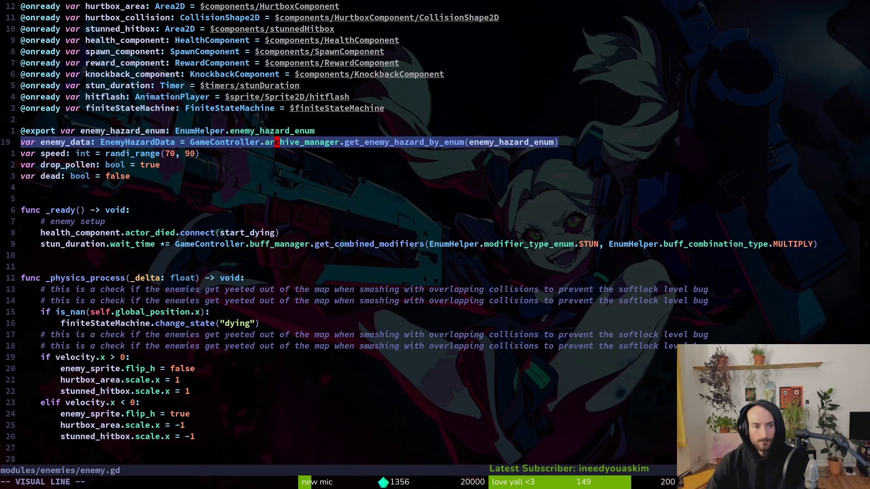
key(Escape)
key(w)
key(y)
key(y)
Step: Paste the declaration into boss.gd, rename the variable to boss_data, and save
key(ctrl+6)
text(p:w)
key(Return)
text(wceboss_dat)
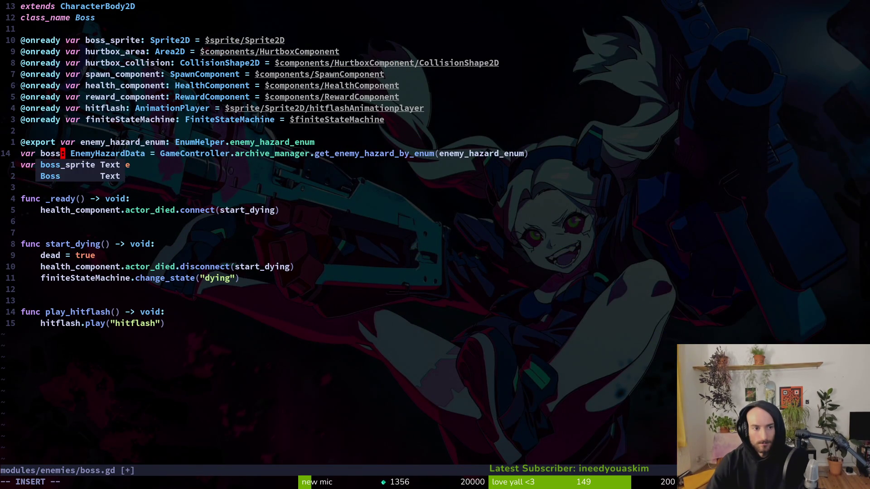
text(at)
key(Escape)
text(:w)
key(Return)
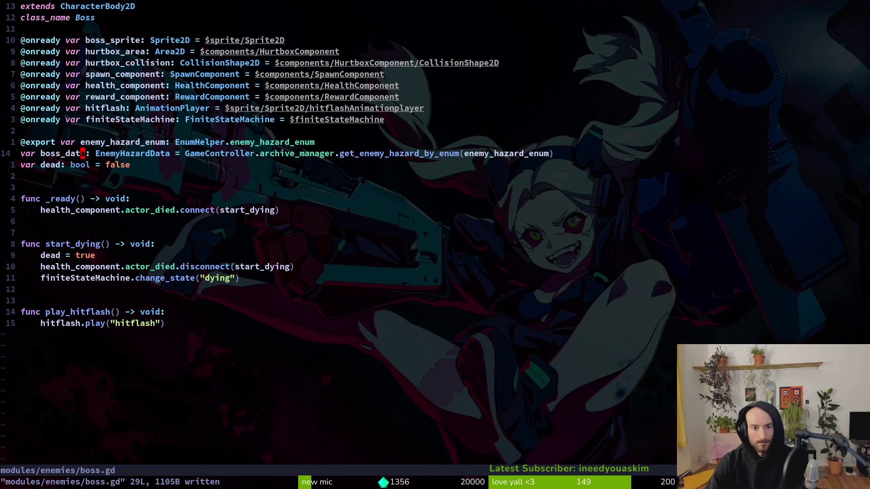
key(ctrl+6)
key(ctrl+6)
key(space)
Step: In hornet/dying.gd, replace the reward with boss_data.pollen_reward and save
key(f)
key(f)
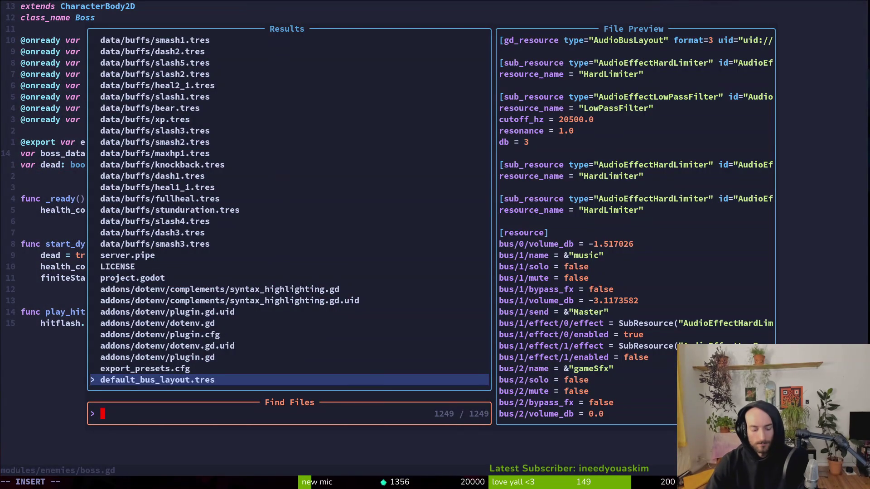
text(hordy)
key(Return)
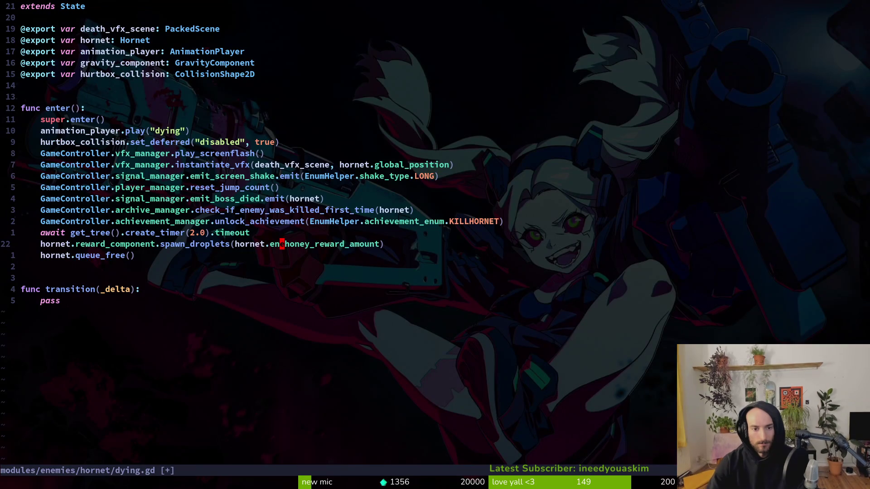
text(ciw)
text(boss_data.pollen_reward)
key(Escape)
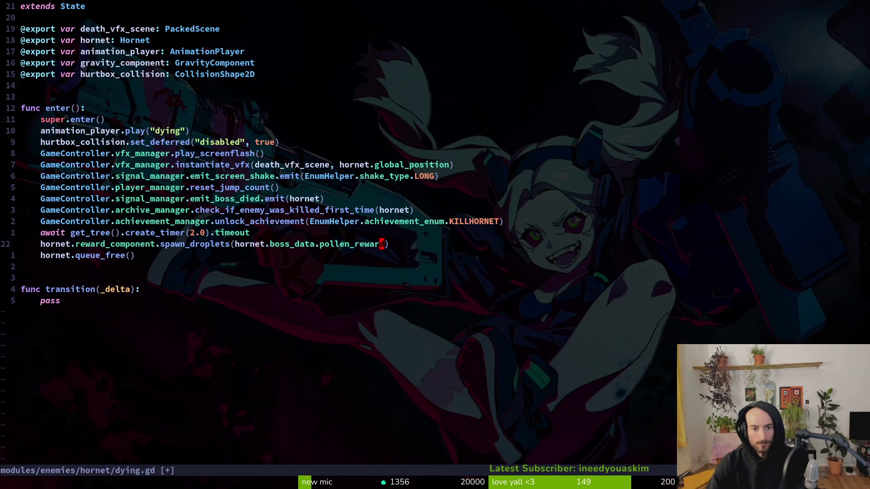
text(:w)
key(Return)
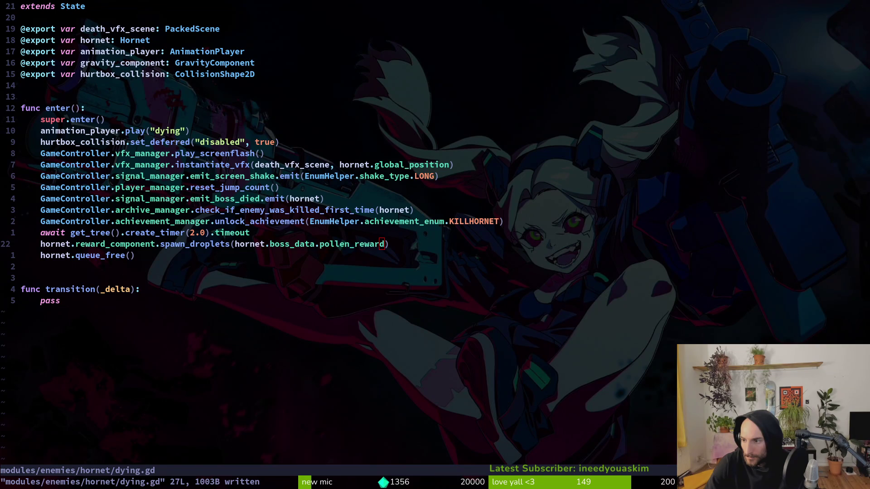
Step: Grep the project for honey_reward_amount and open the spider dying script match
key(space)
key(f)
key(w)
key(Return)
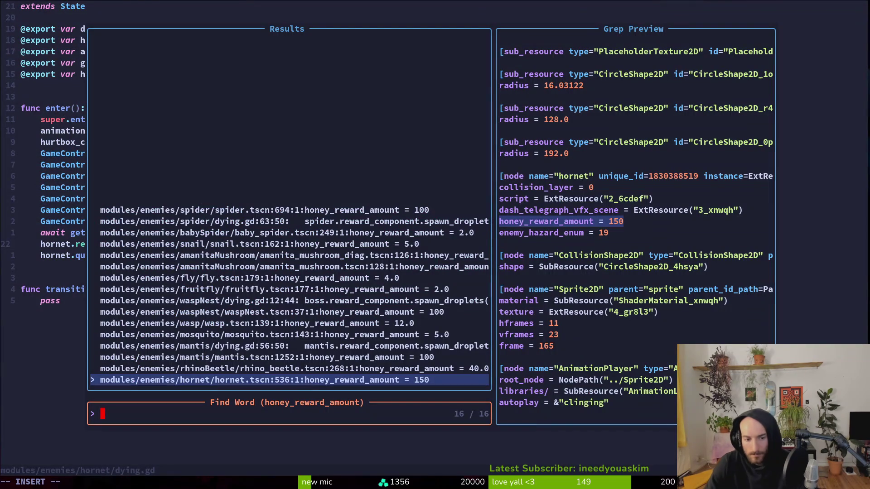
click(290, 368)
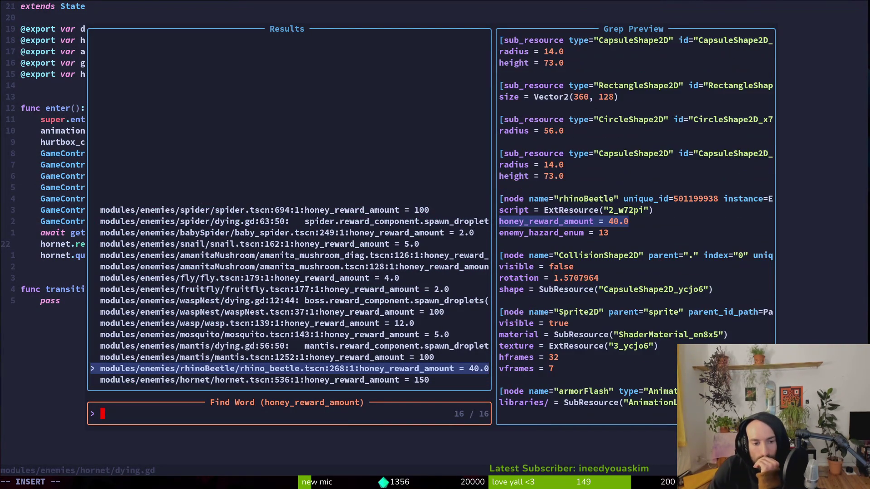
key(Up)
key(Up)
key(Up)
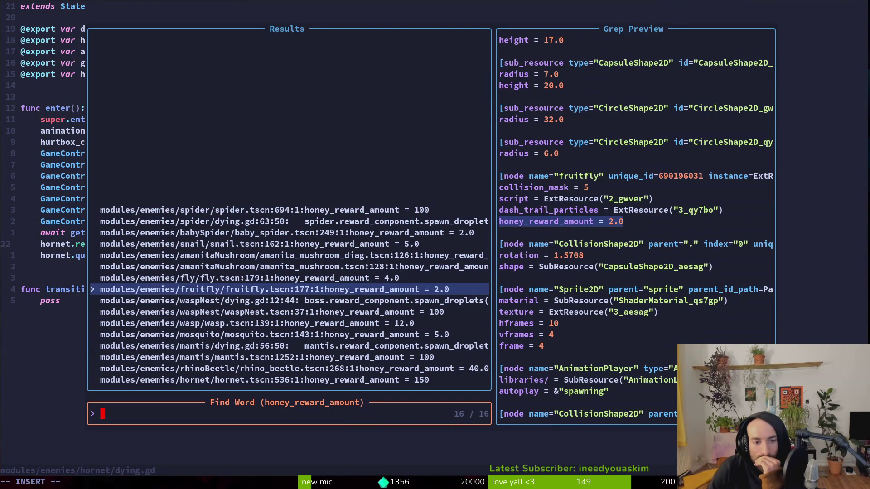
key(Up)
key(Up)
key(Up)
key(Up)
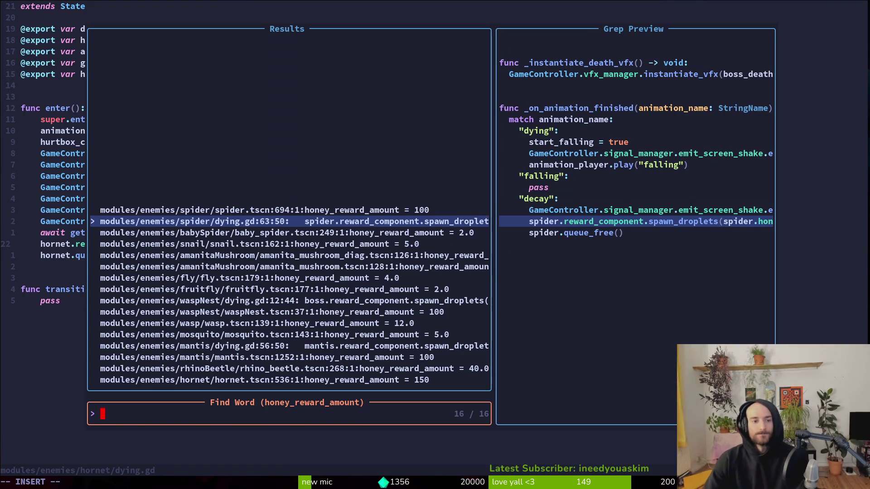
key(Return)
Step: Change line 63 to spider.boss_data.pollen_reward, then save and quit Neovim
text(ider.boss_data.)
key(Escape)
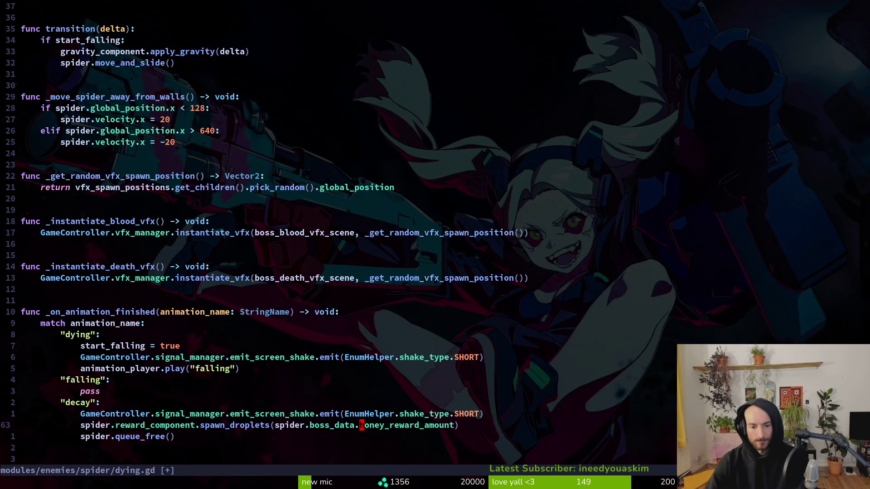
text(cwpollen_reward)
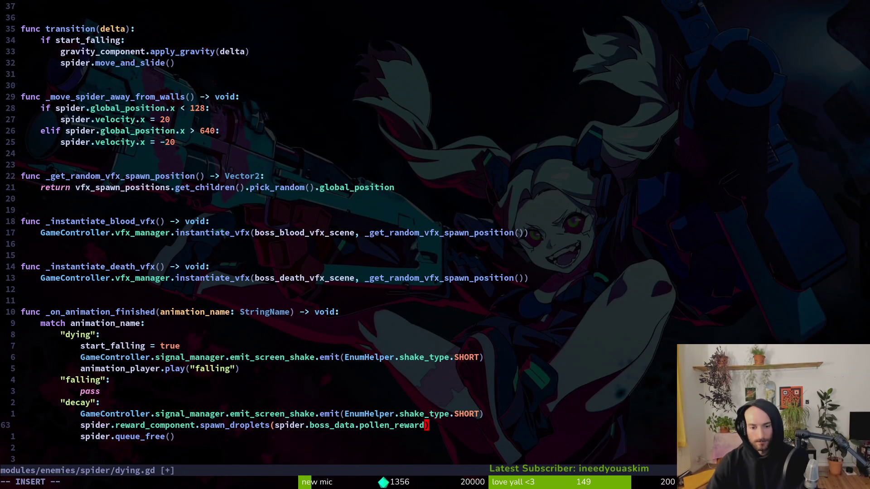
key(Escape)
text(K)
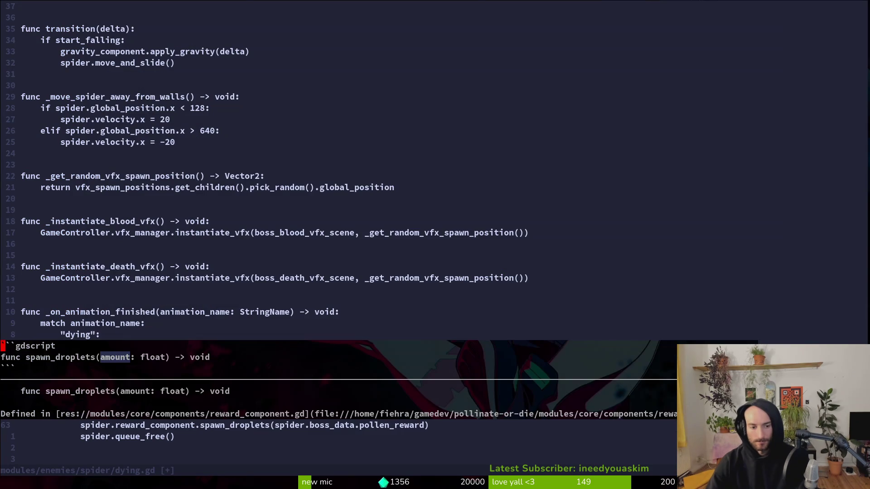
text(:q)
key(Return)
key(BackSpace)
text(w)
key(Return)
text(:Wq)
key(Return)
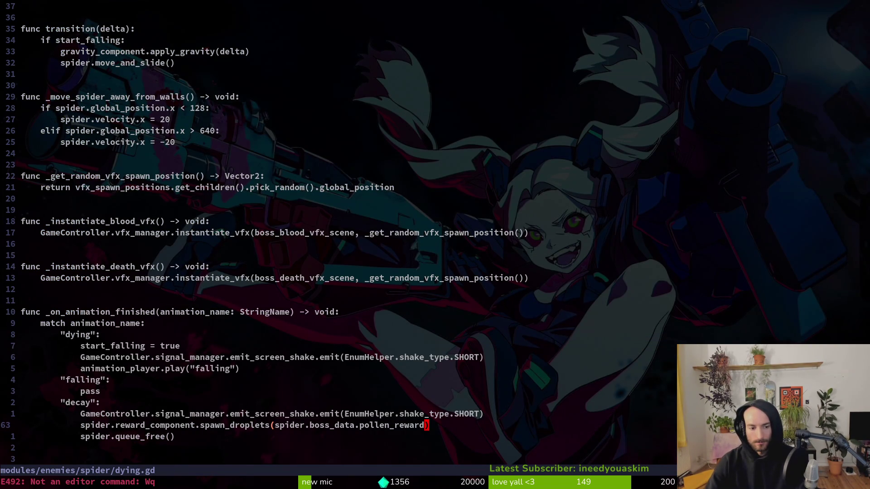
text(:wq)
key(Return)
Step: Relaunch Neovim and reopen the spider dying script to check its end
text(vim)
key(Return)
key(space)
key(f)
key(f)
text(spdyi)
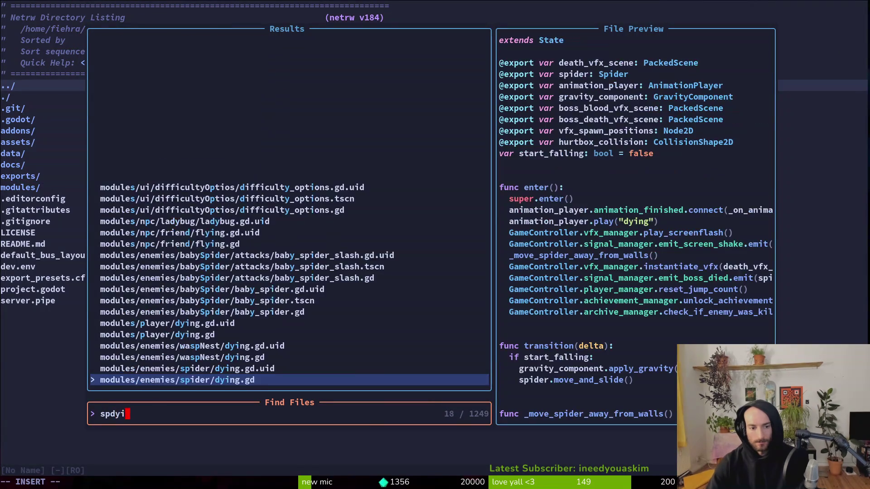
key(Return)
key(shift+g)
key(space)
Step: Grep honey_reward and change line 56 of mantis/dying.gd to boss_data.pollen_reward, saving it
text(fghoney)
text(eward)
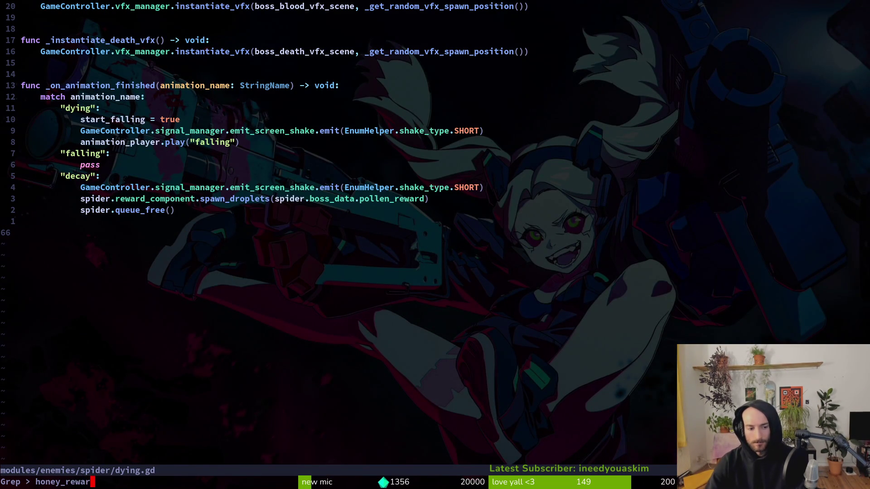
key(Return)
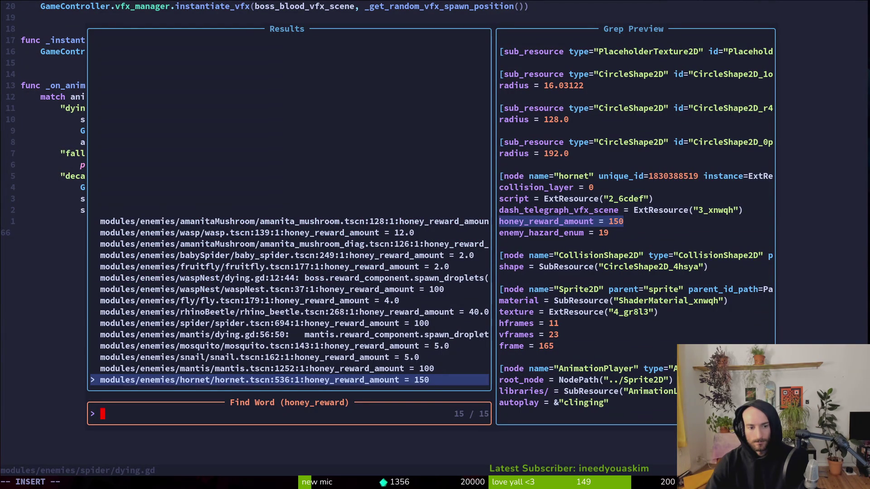
key(Up)
key(Up)
key(Up)
key(Return)
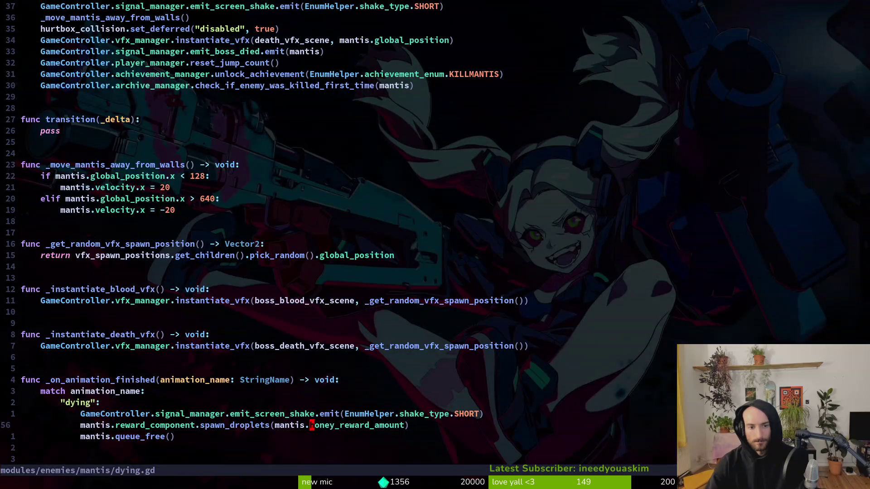
text(ciw)
text(boss_data.re)
text(wa)
key(Return)
key(Escape)
text(:w)
key(Return)
text(:)
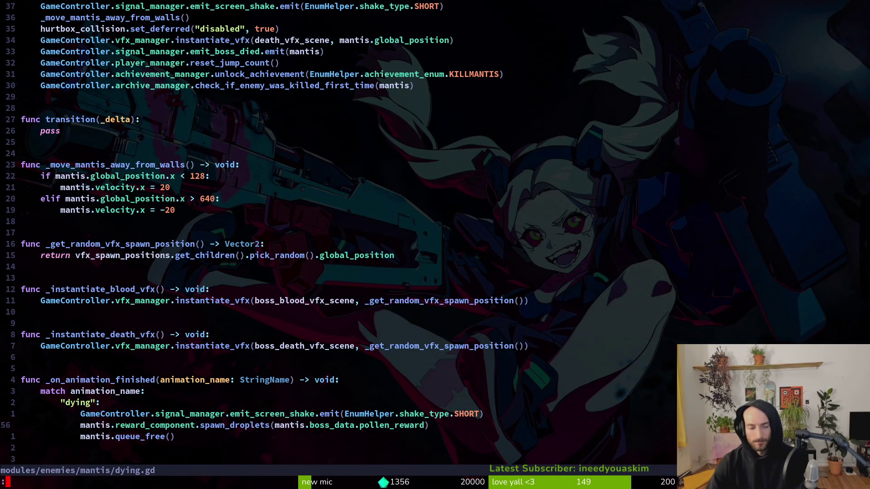
text(q)
Step: Quit Neovim, bring the Godot editor forward, and run the project
key(Return)
text(vim)
key(Return)
key(alt+Tab)
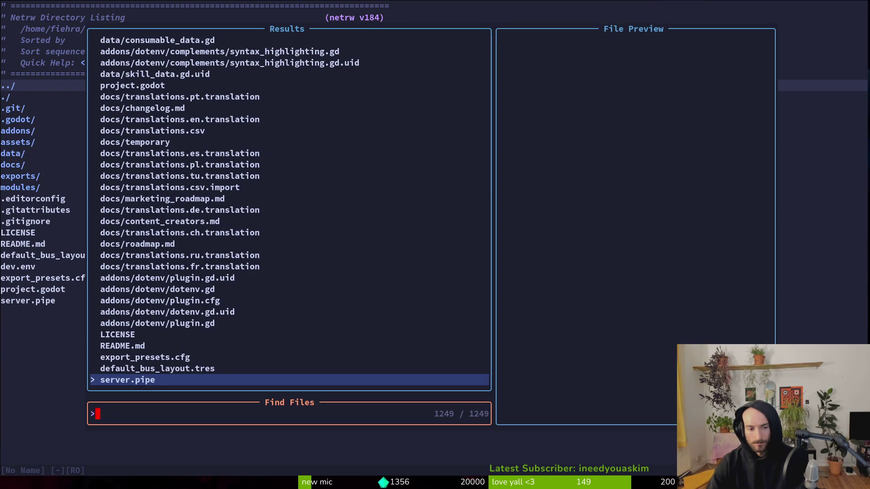
key(F5)
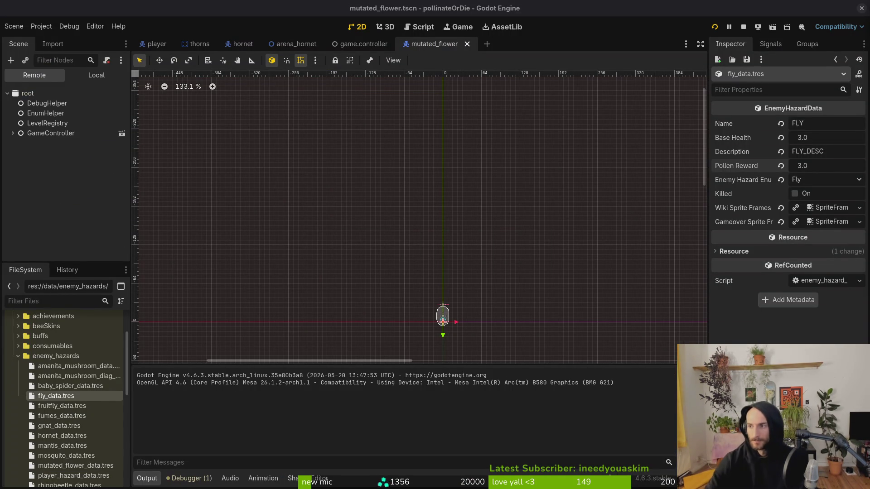
Step: Play the tutorial level from the title menu, killing the spider, then pause and return to the editor
key(Return)
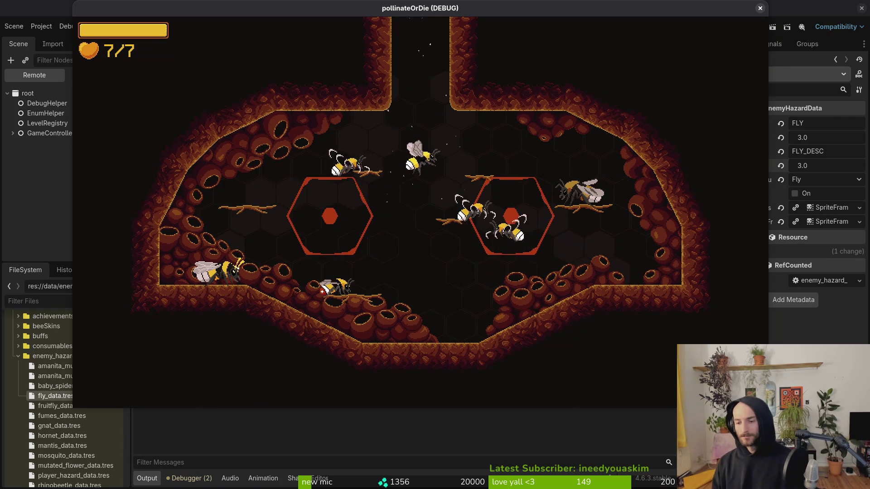
key(w)
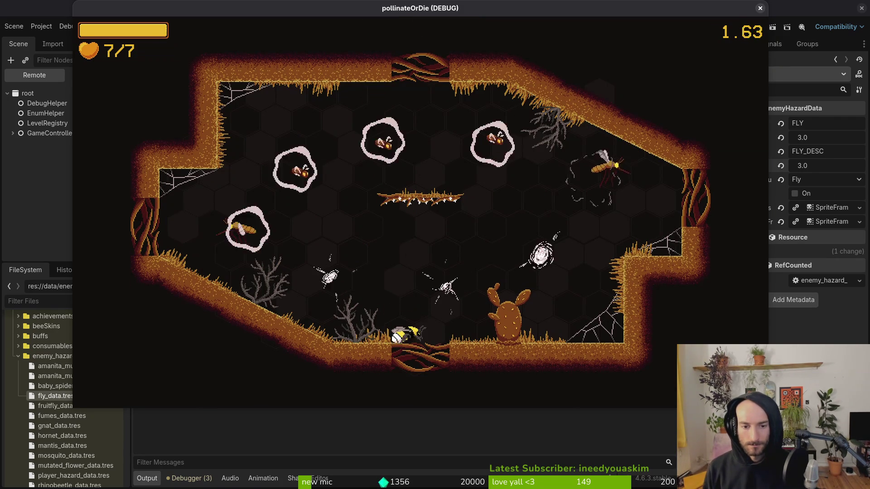
key(w)
key(d)
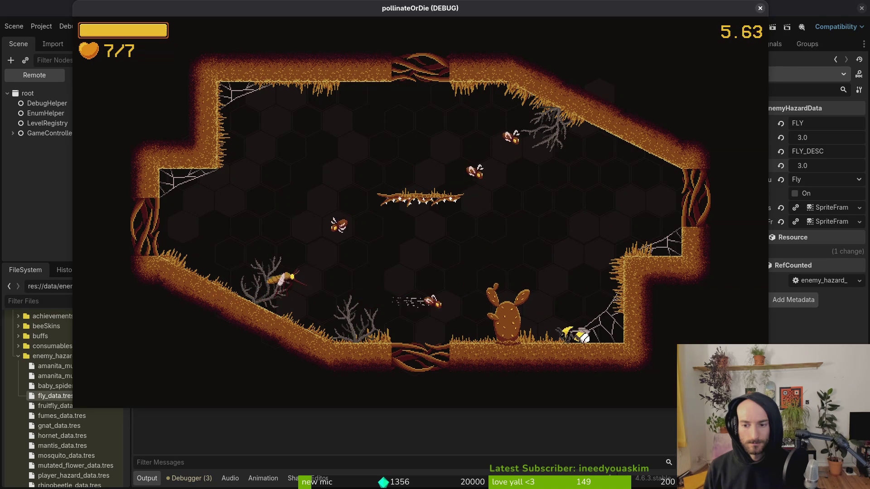
key(a)
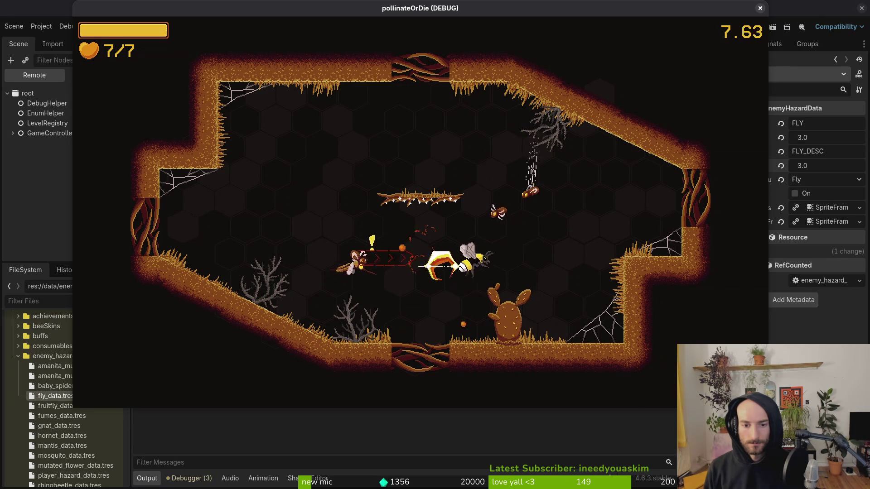
key(w)
key(d)
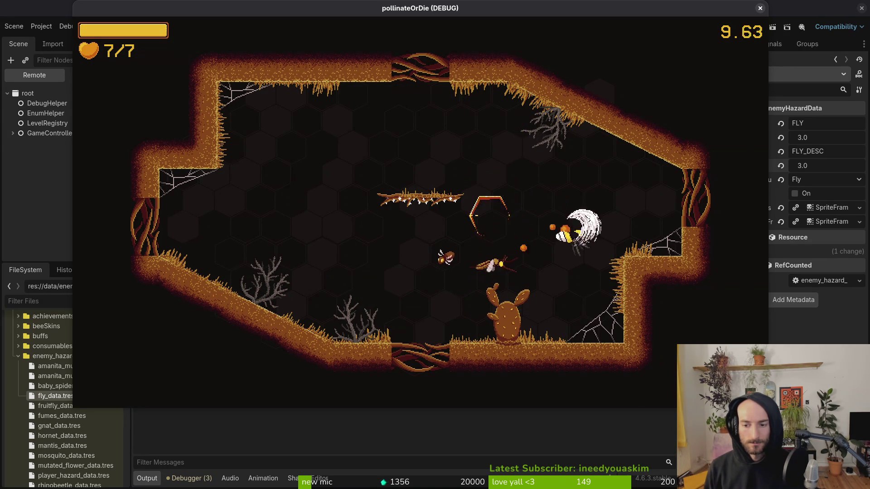
key(a)
key(s)
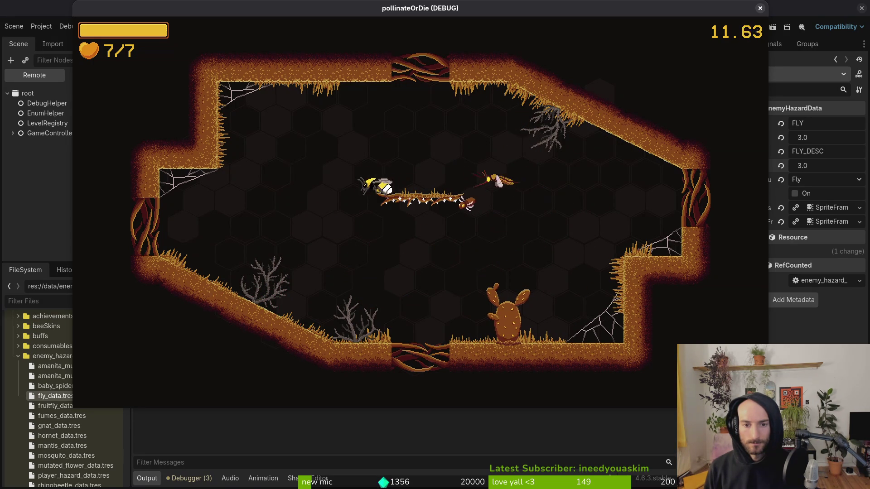
key(d)
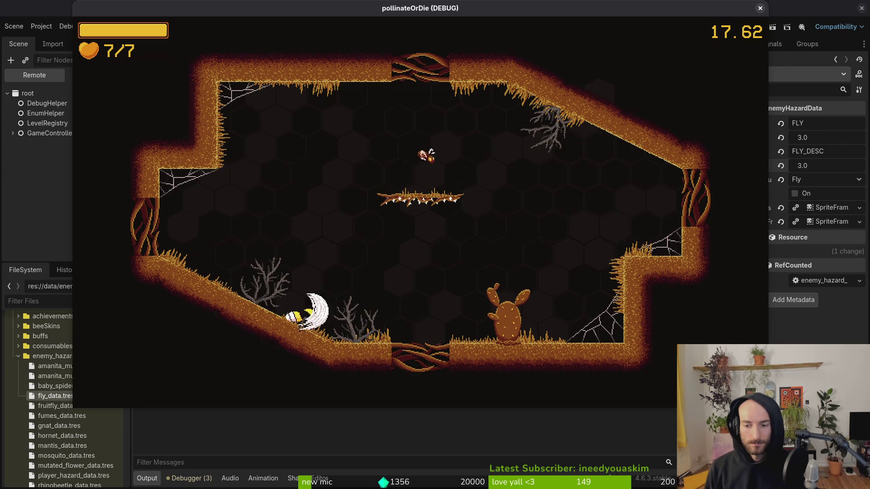
key(Escape)
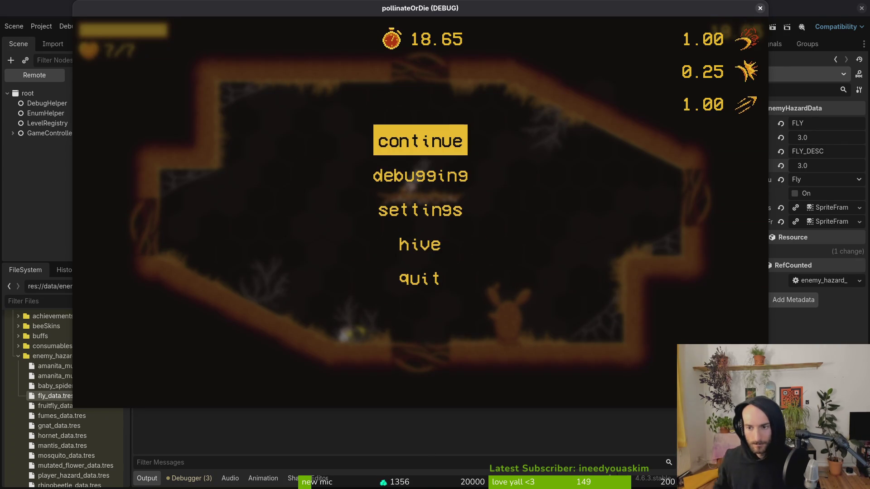
key(F8)
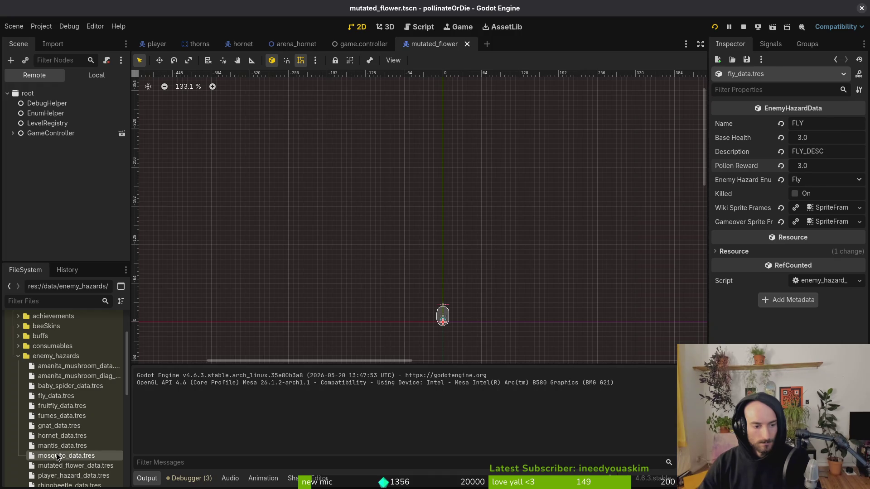
Step: Inspect the mosquito, baby spider, fruitfly and amanita mushroom hazard data, then stop the game
click(58, 457)
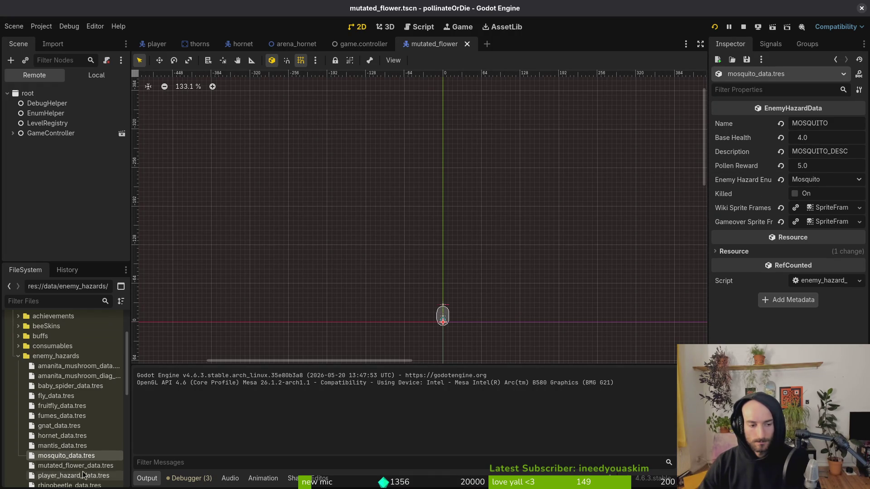
click(68, 386)
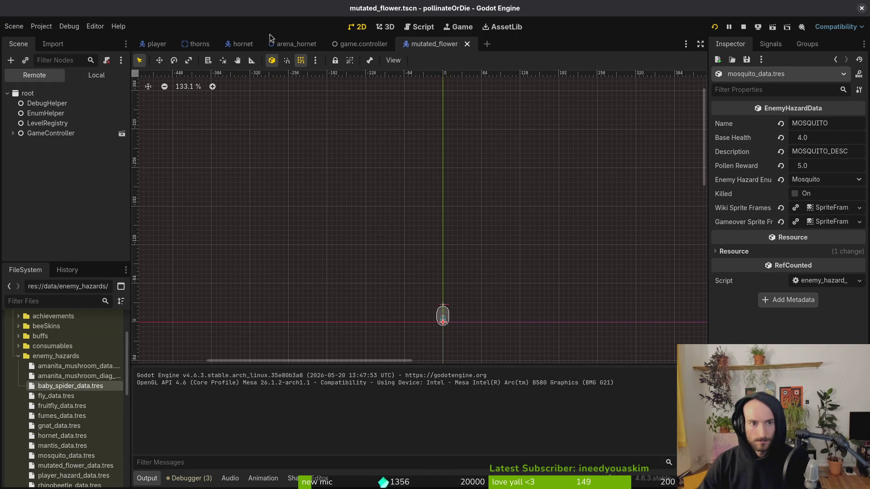
text(mo)
key(shift+alt+o)
text(mosts)
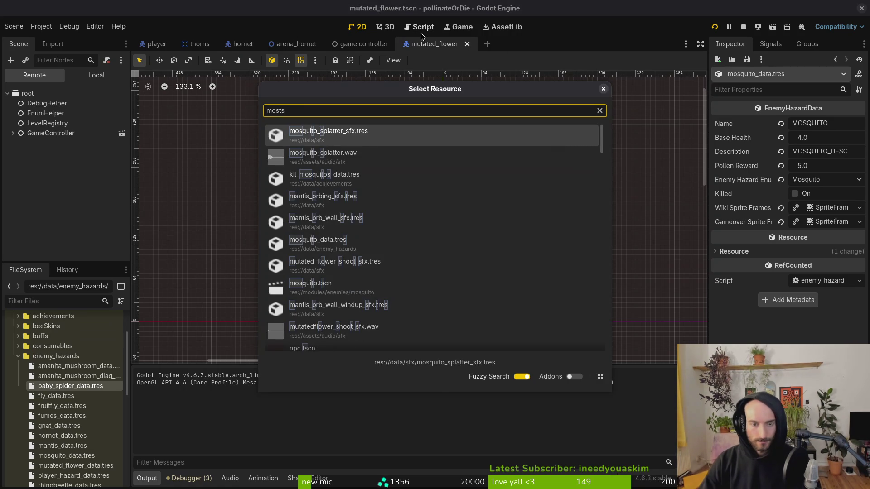
key(Escape)
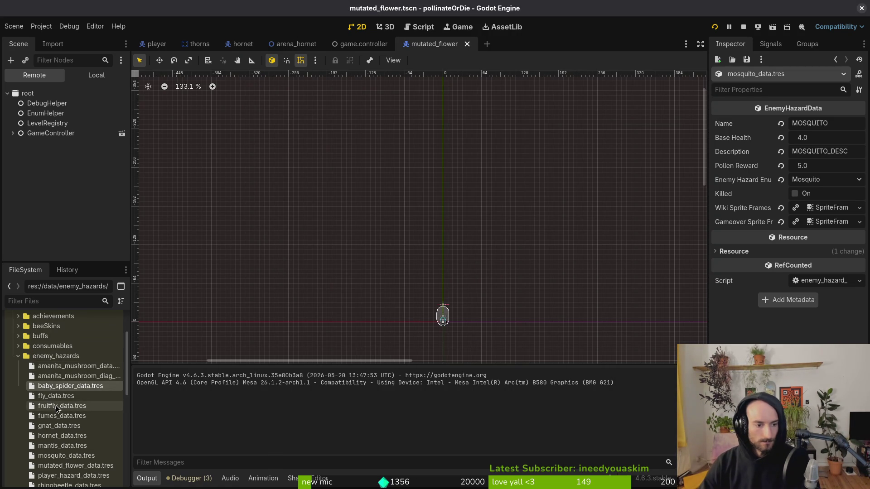
double_click(62, 406)
double_click(68, 366)
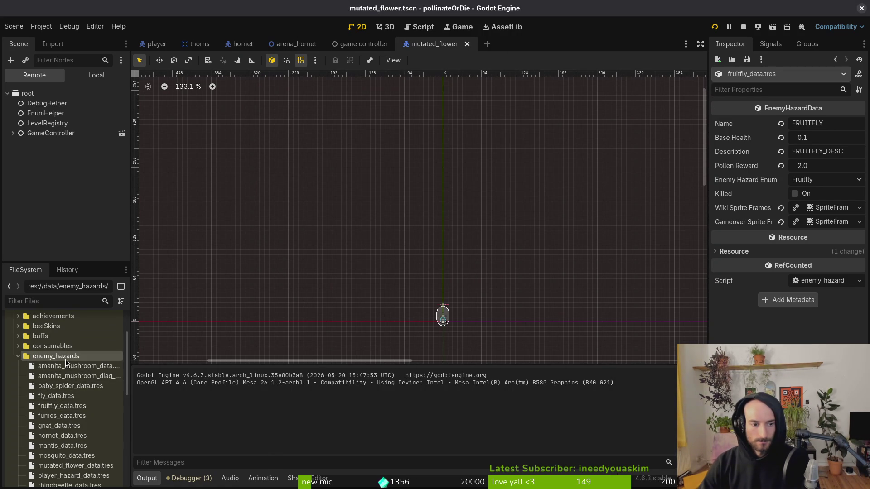
click(742, 28)
key(super+2)
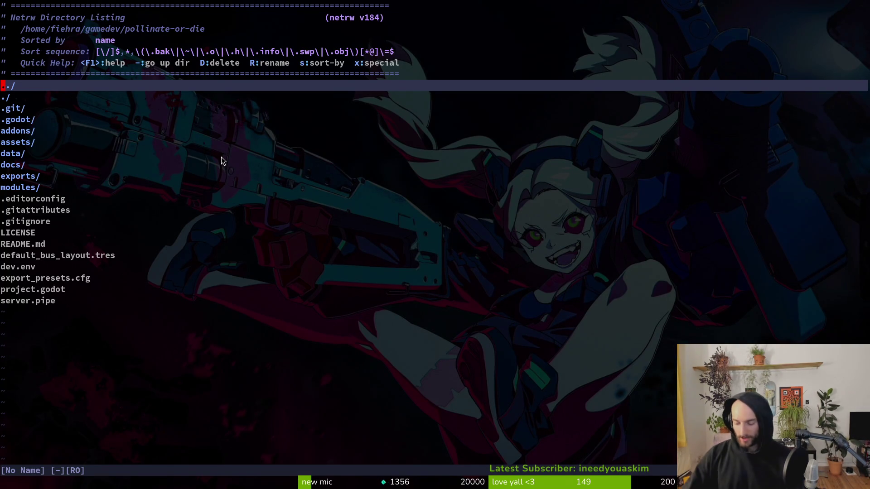
Step: Open modules/enemies/enemy.gd and select the enemy_data declaration line
key(space)
key(f)
key(f)
text(enemy)
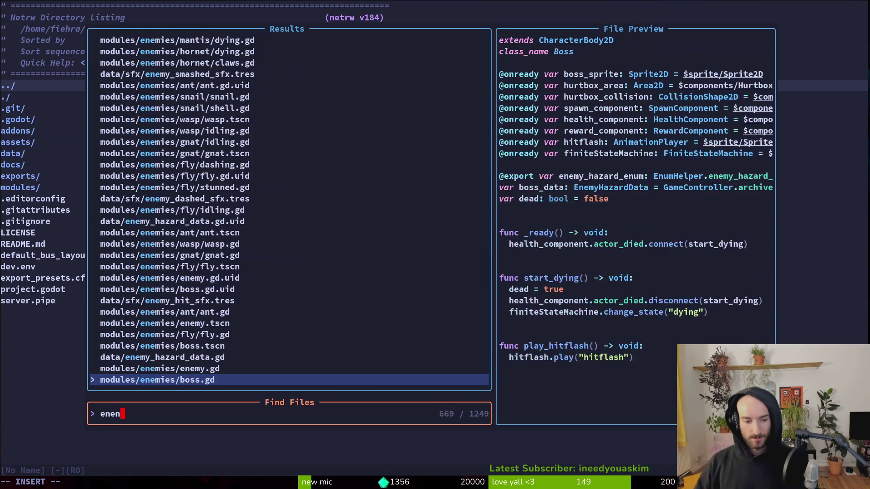
key(Return)
key(j)
key(j)
key(j)
key(k)
key(j)
key(shift+v)
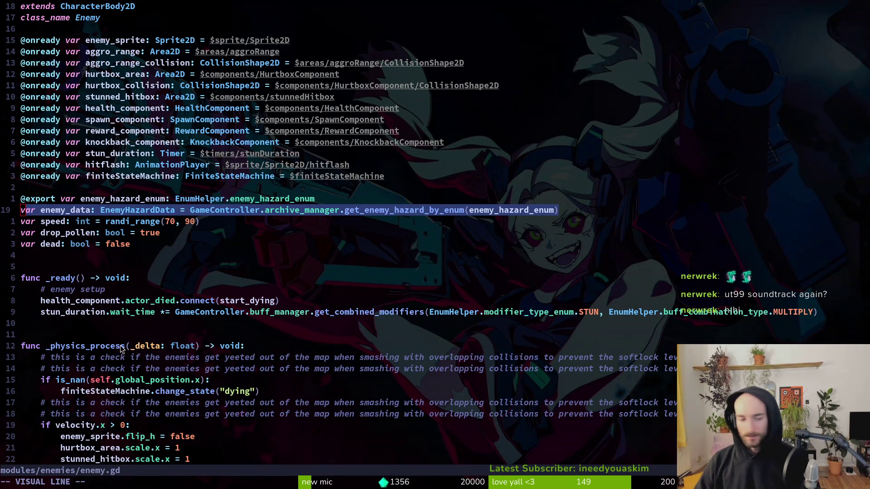
Step: Start a print_debug(enemy_data.drop line below the enemy_data declaration
click(131, 243)
click(164, 211)
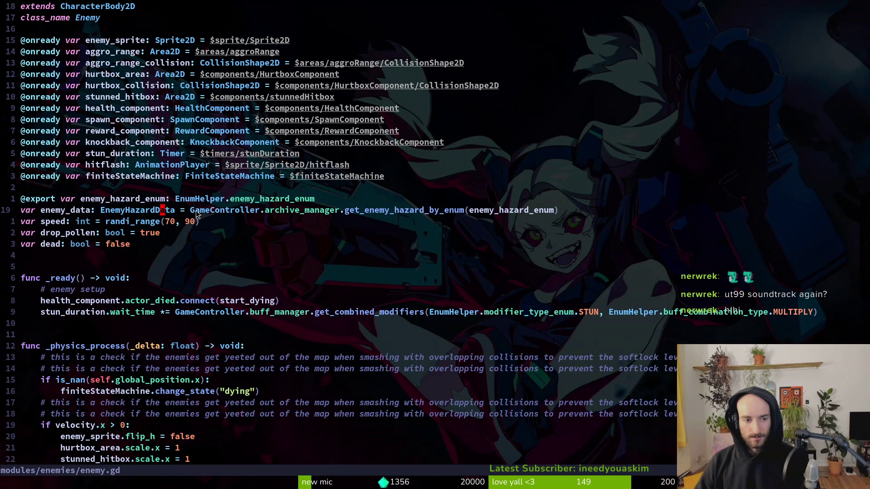
text(oprint_debug(e)
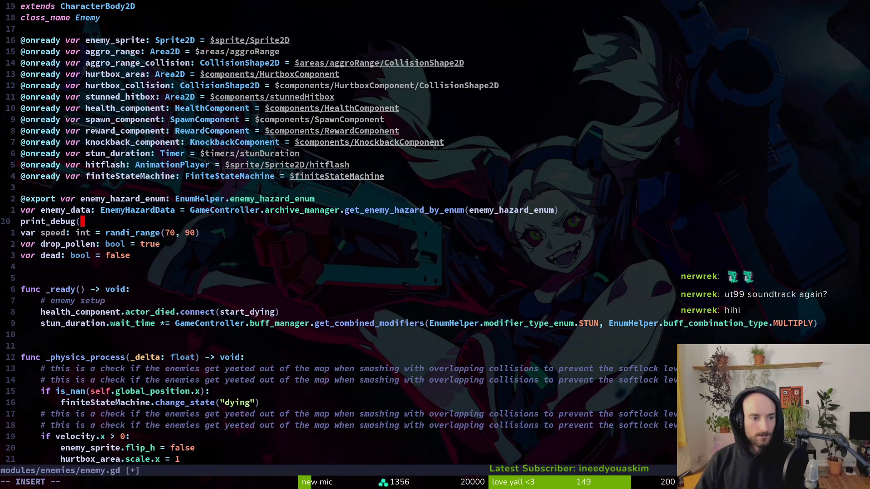
text(nemy_data.)
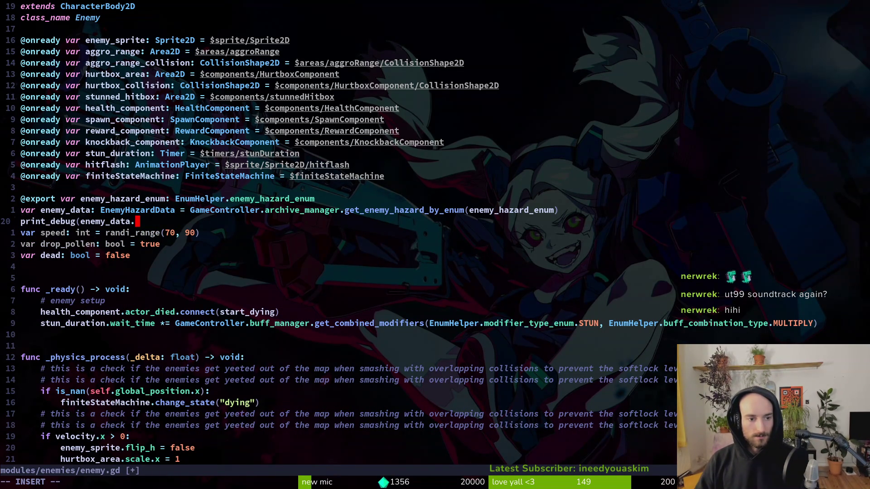
text(drop_polle)
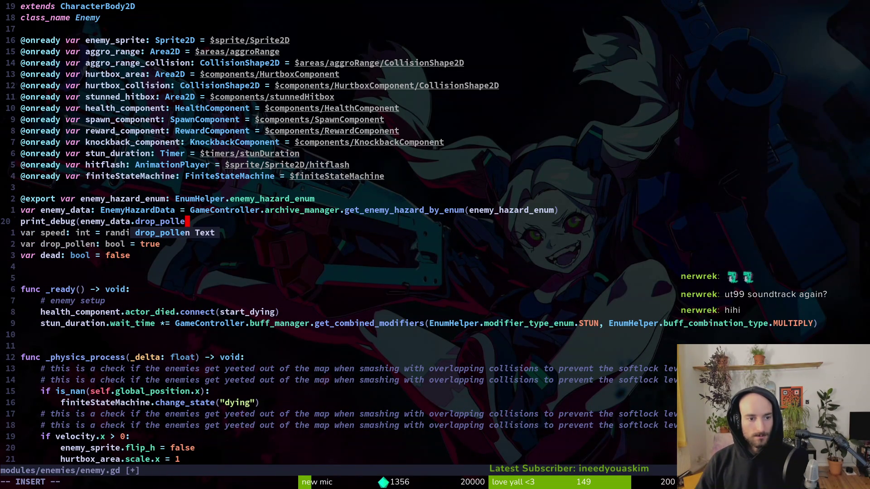
Step: Finish the print_debug(enemy_data.pollen_reward) line and save enemy.gd with :w
key(BackSpace)
key(BackSpace)
key(BackSpace)
text(pollen)
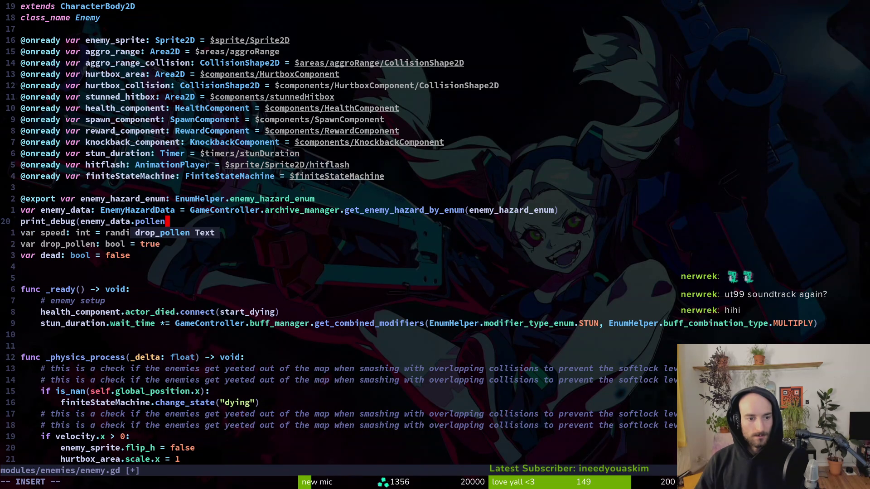
text(_reward))
key(Escape)
text(:w)
key(Return)
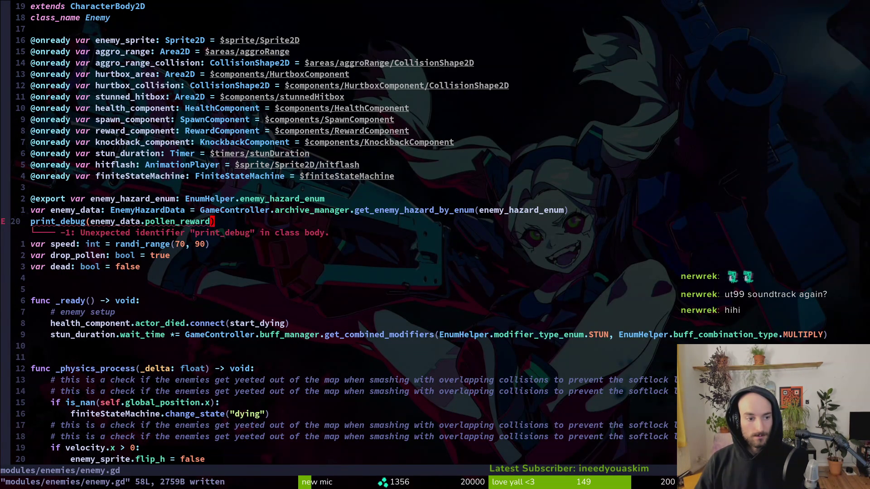
Step: Move the print_debug line under func _ready() and indent it into the body, then return to Godot
key(shift+v)
key(J)
key(J)
key(J)
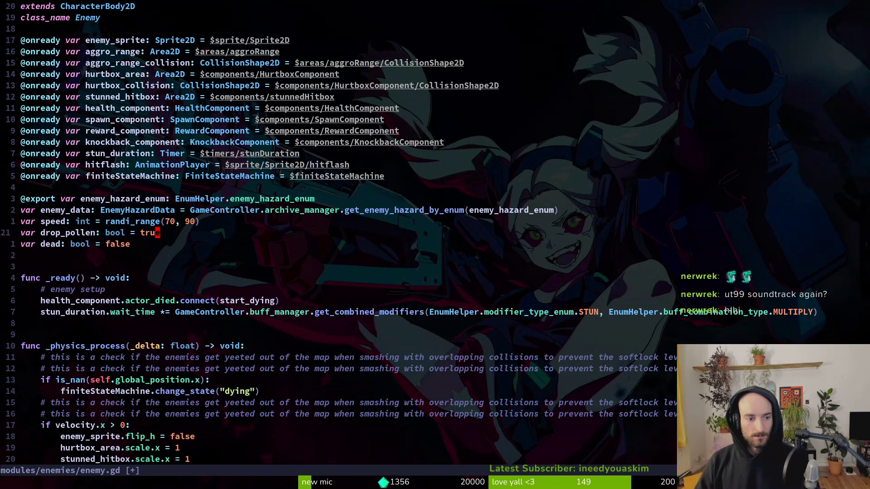
key(greater)
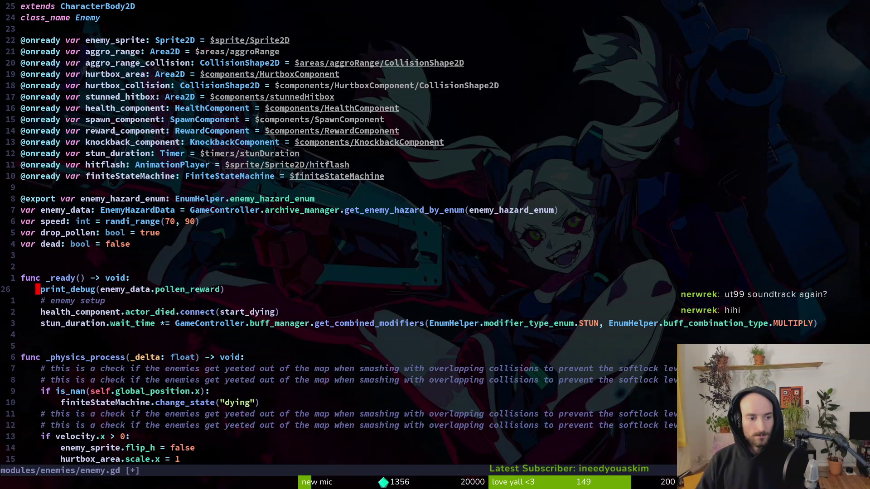
key(alt+Tab)
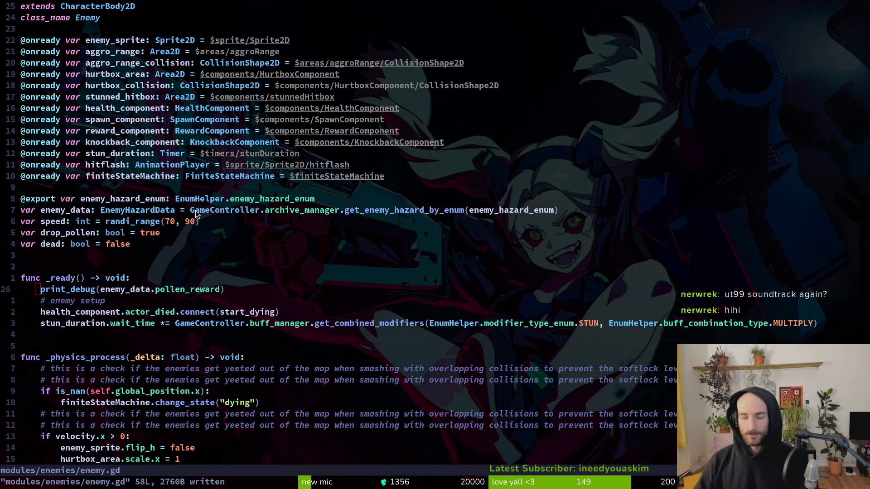
key(F5)
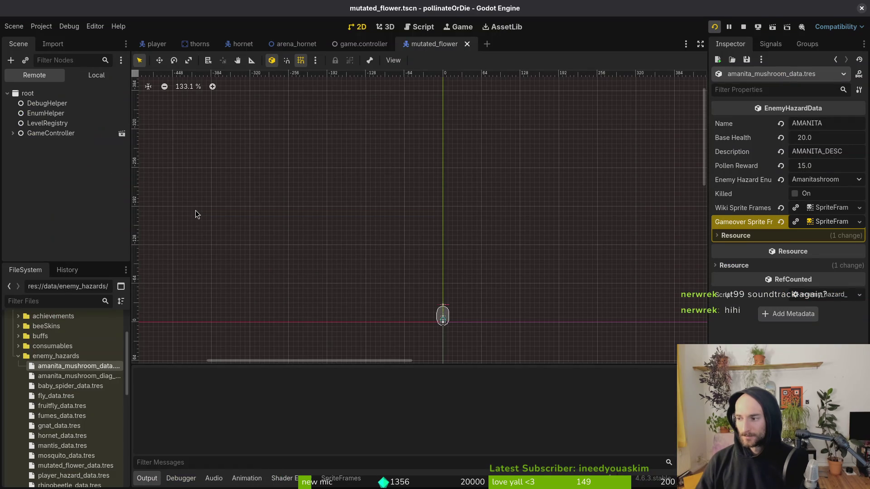
Step: Test-run into a level to confirm 2.0 prints, stop the game, and return to enemy.gd in Neovim
key(Return)
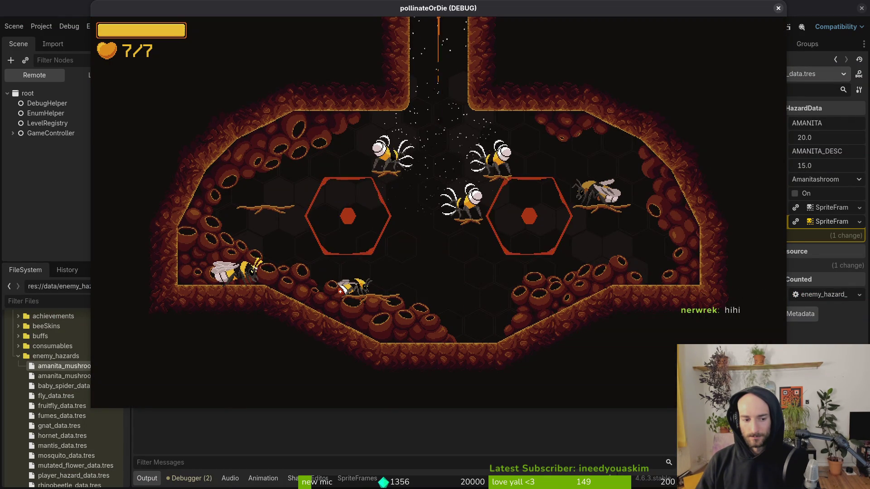
key(F8)
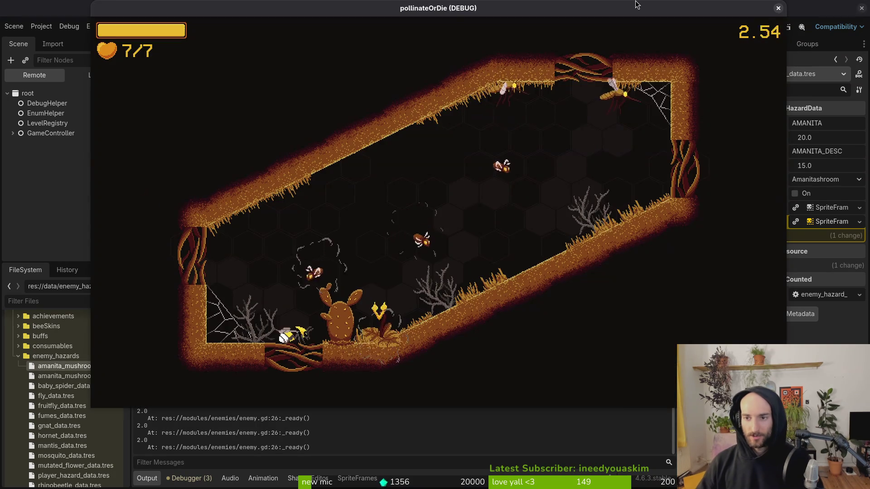
key(F8)
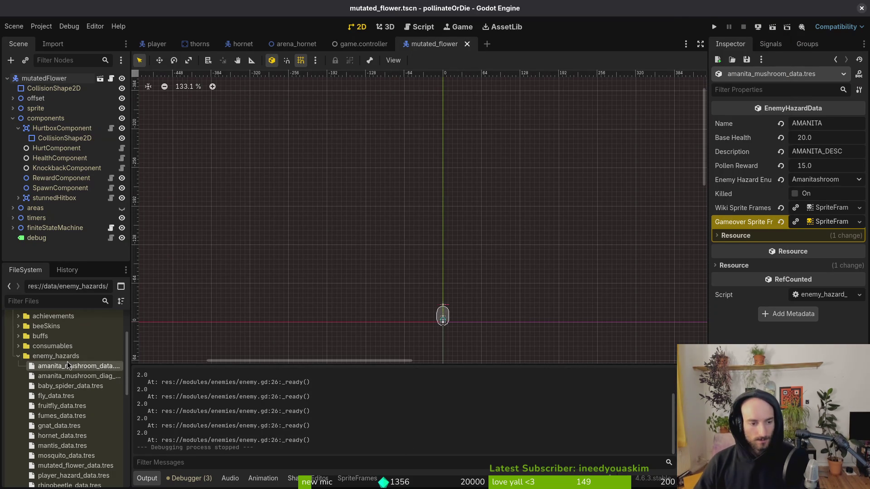
key(alt+Tab)
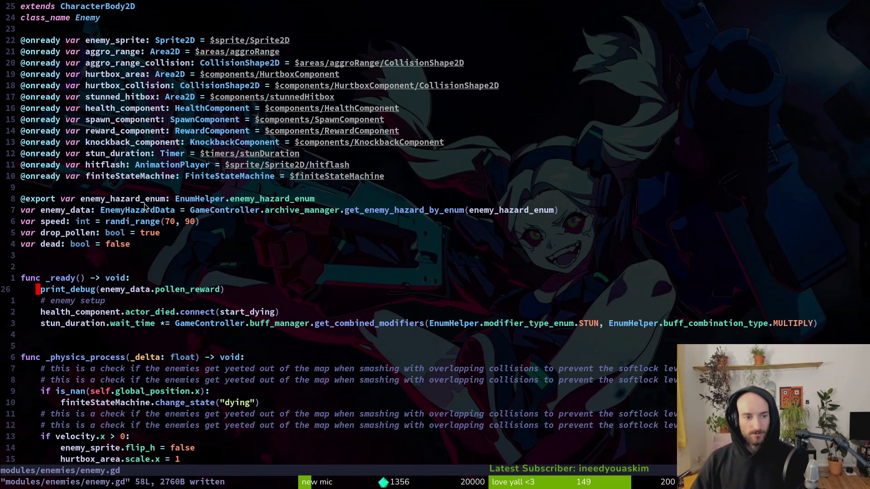
Step: Delete the initializer after EnemyHazardData on the enemy_data declaration at line 19
click(341, 210)
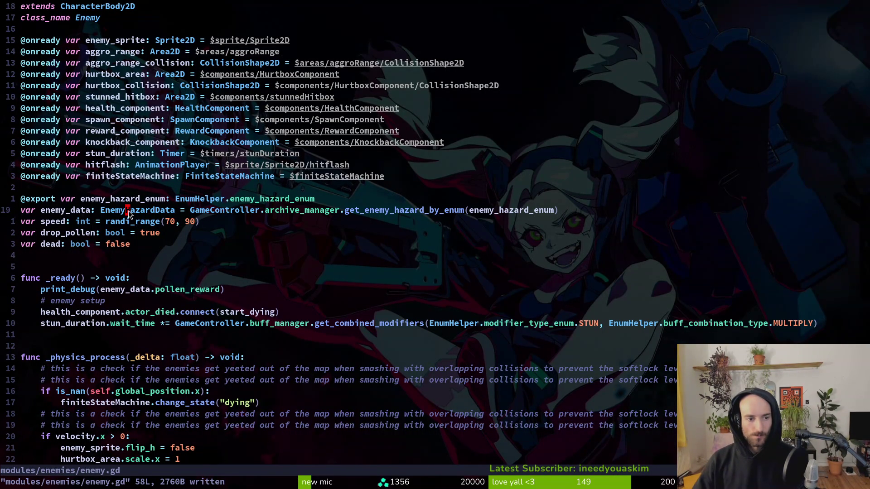
drag(179, 213, 570, 212)
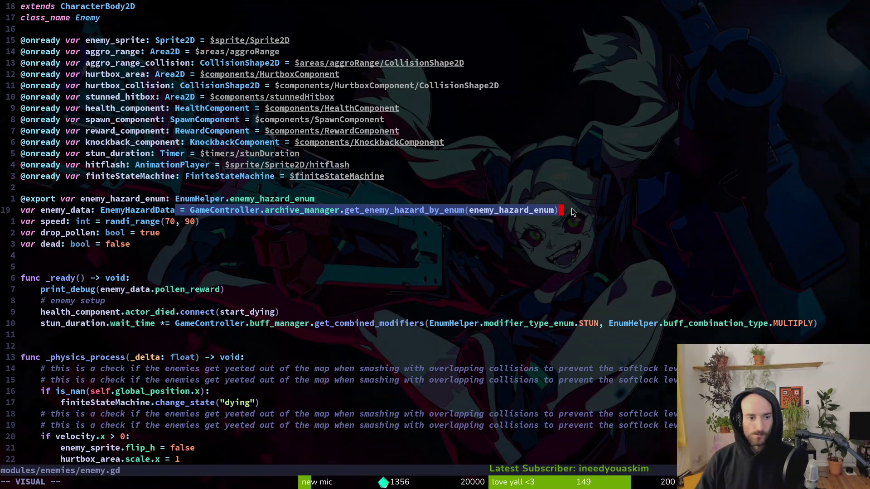
key(d)
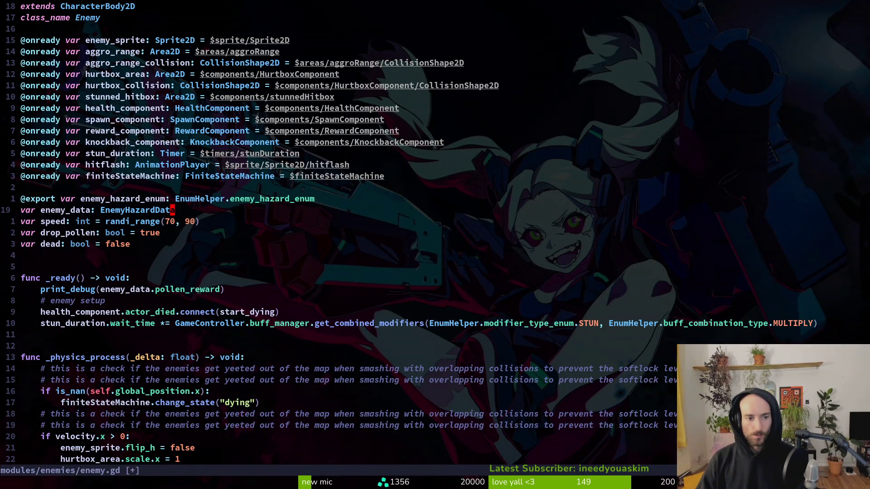
key(a)
Step: Add enemy_data = GameController.archive_manager.get_enemy_hazard_by_enum(enemy_hazard_enum) at the top of _ready and save
key(Escape)
key(j)
key(j)
key(j)
key(k)
key(k)
key(j)
text(ko)
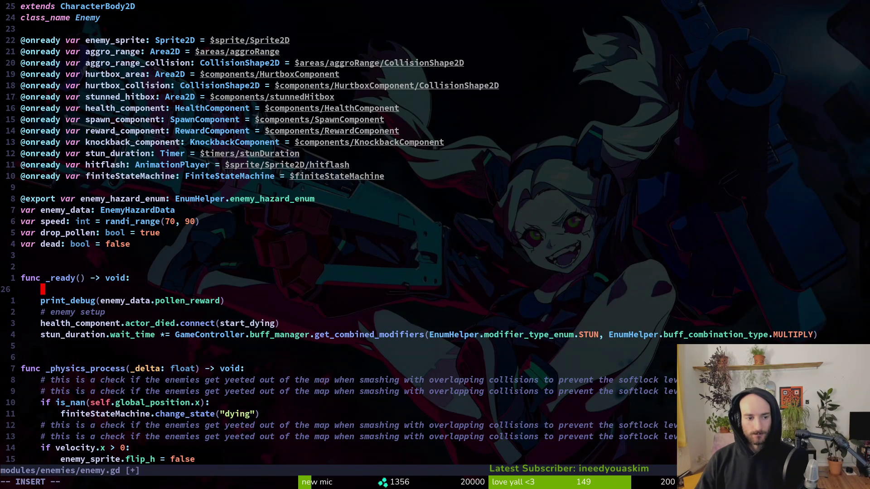
text(enemy_data =)
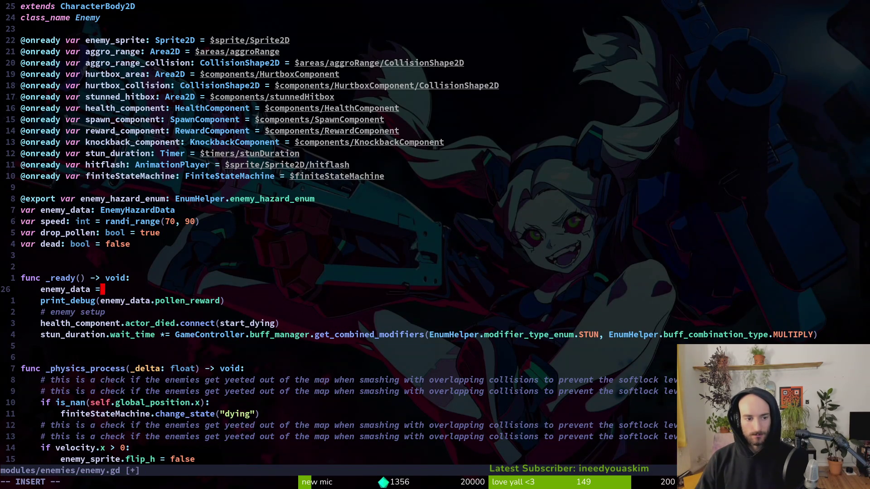
text( GameController)
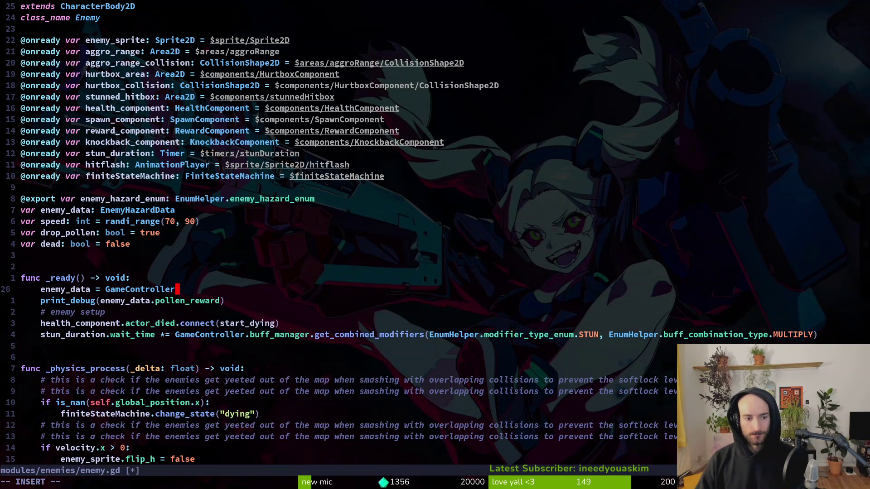
text(.archive_manager.geten)
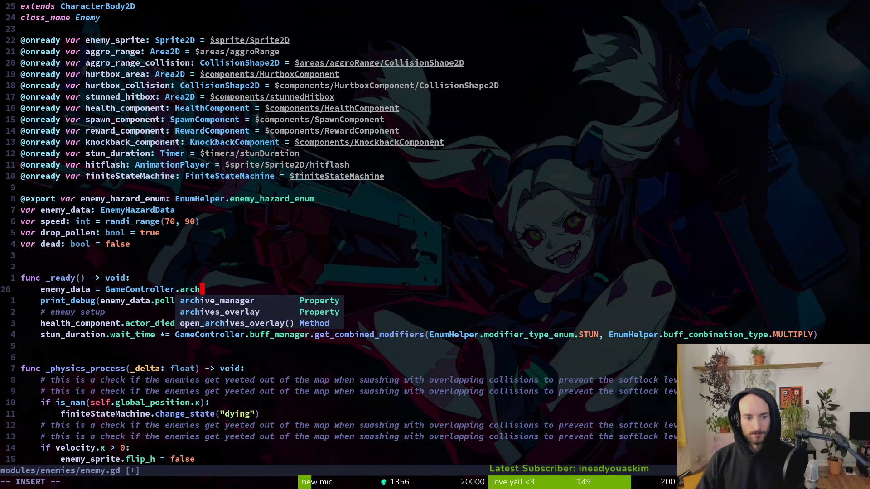
key(Return)
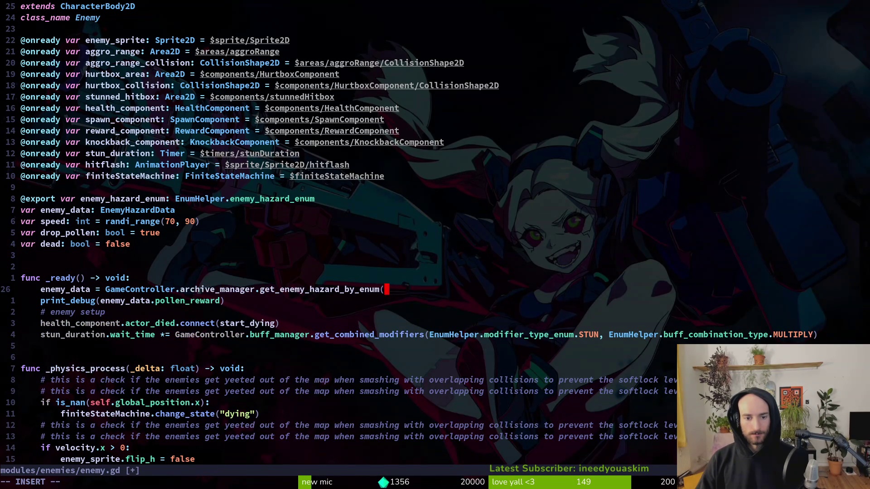
key(Tab)
key(Return)
key(Escape)
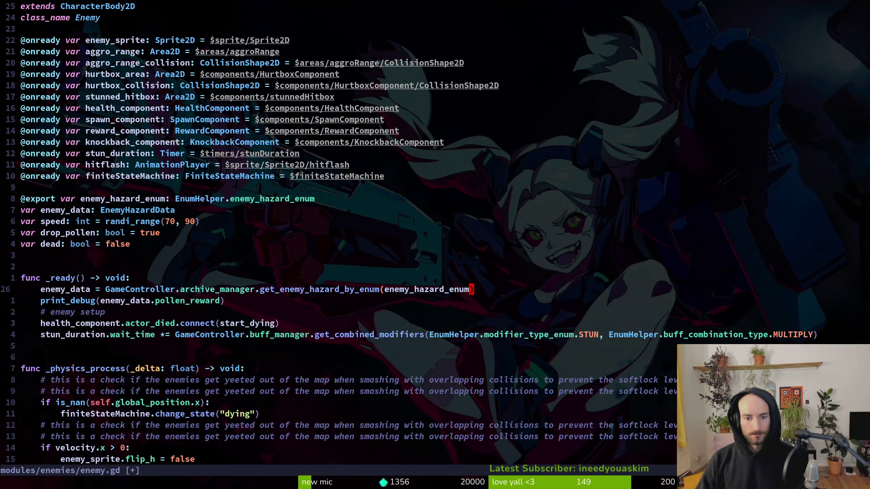
text(j:w)
key(Return)
key(F5)
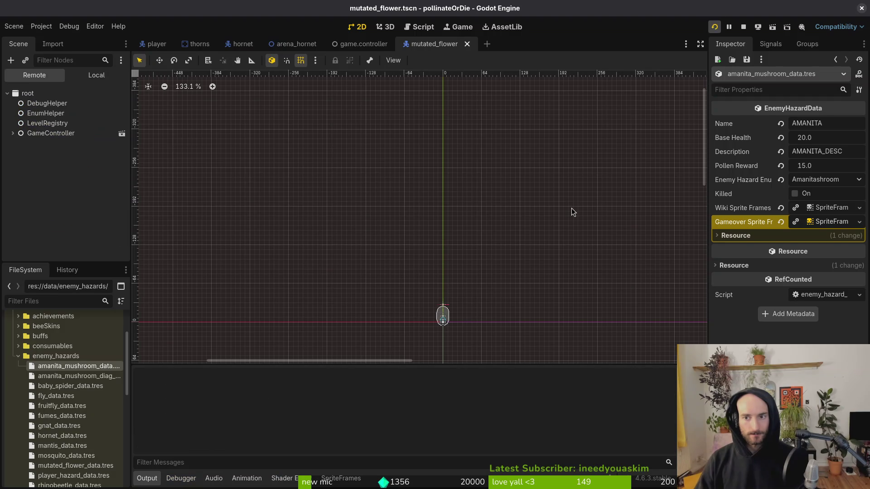
Step: Run the project, stop it, rerun, and start a new game
key(Return)
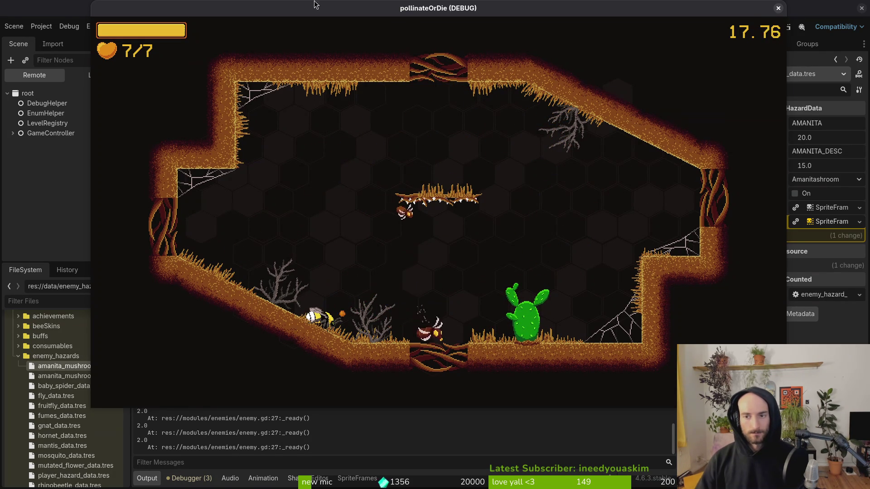
key(F8)
click(41, 26)
click(433, 4)
click(712, 27)
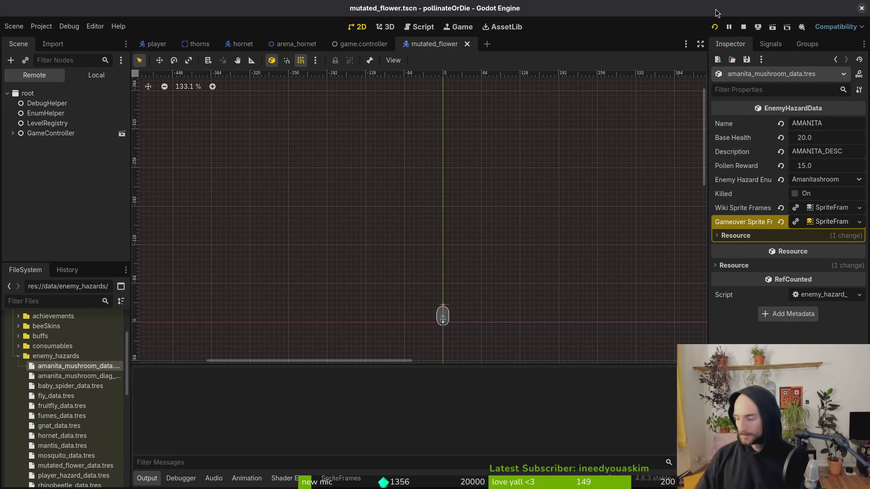
key(Down)
key(Return)
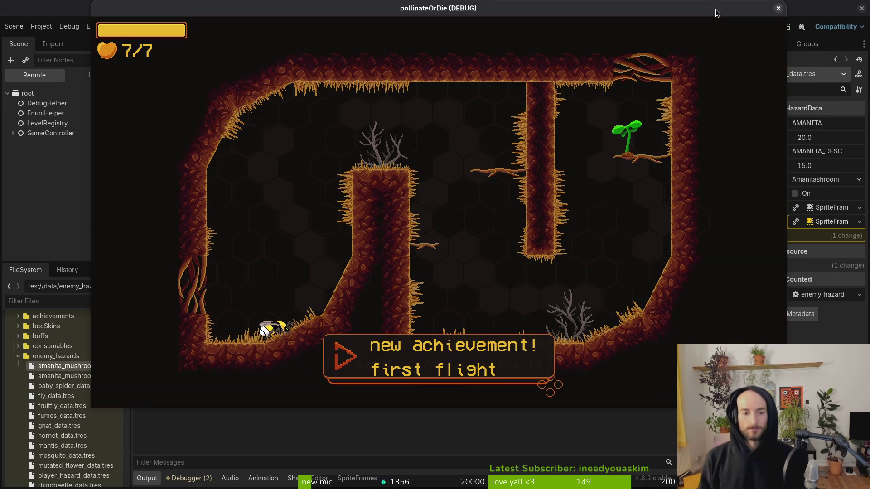
Step: Fly the bee up and right over the central pillar toward the top of the first tutorial cave
key(Up)
key(Up)
key(Right)
key(Right)
key(Up)
key(Up)
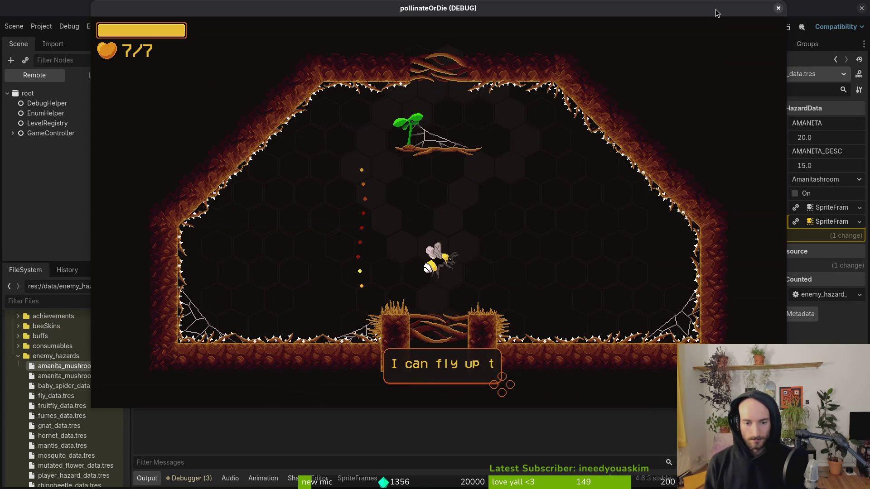
key(Up)
key(Up)
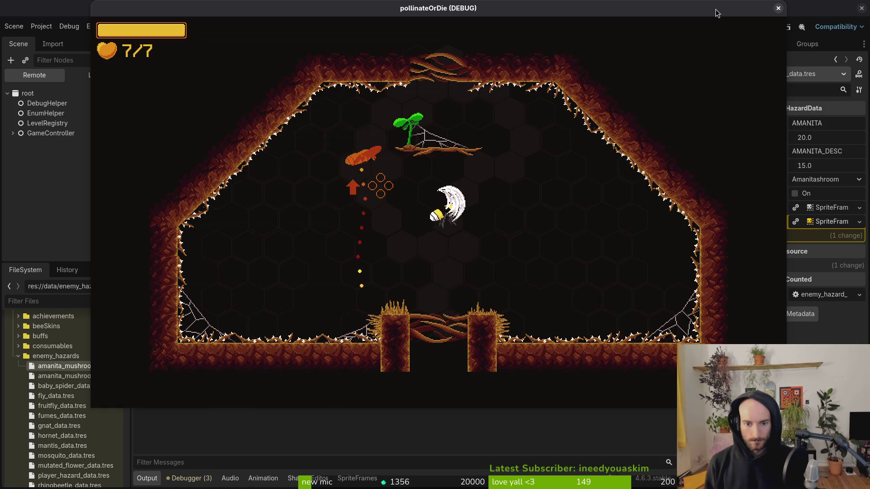
key(Up)
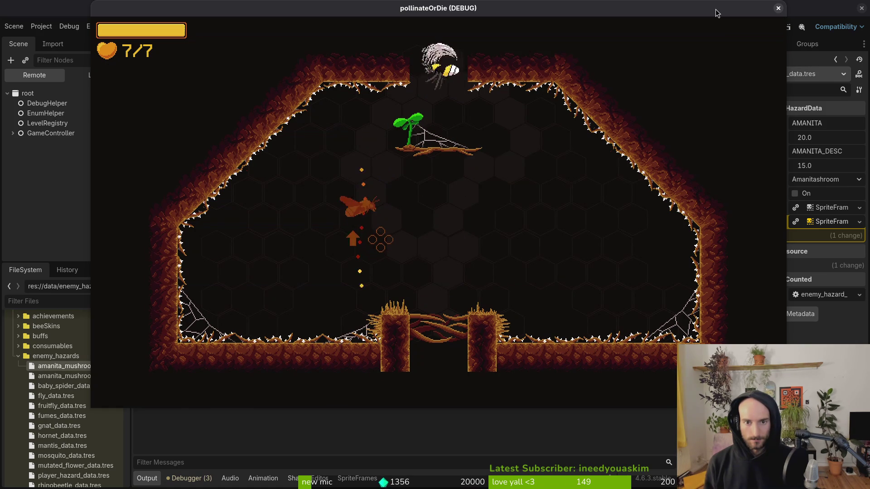
Step: Fly through the tutorial rooms, attack the enemies, and collect the 20% slash damage upgrade
key(Right)
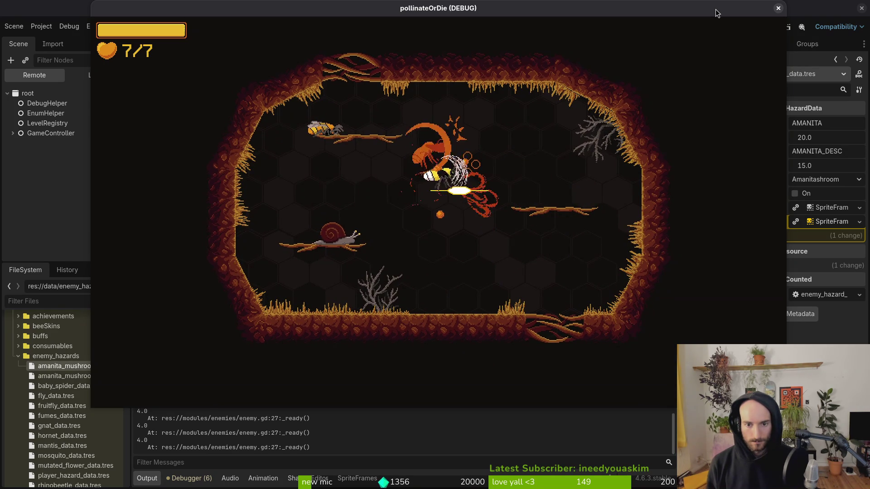
key(space)
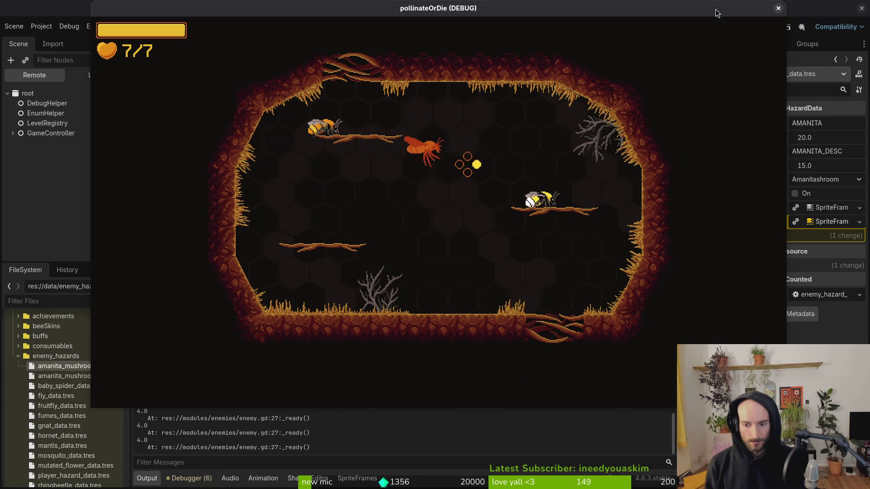
key(space)
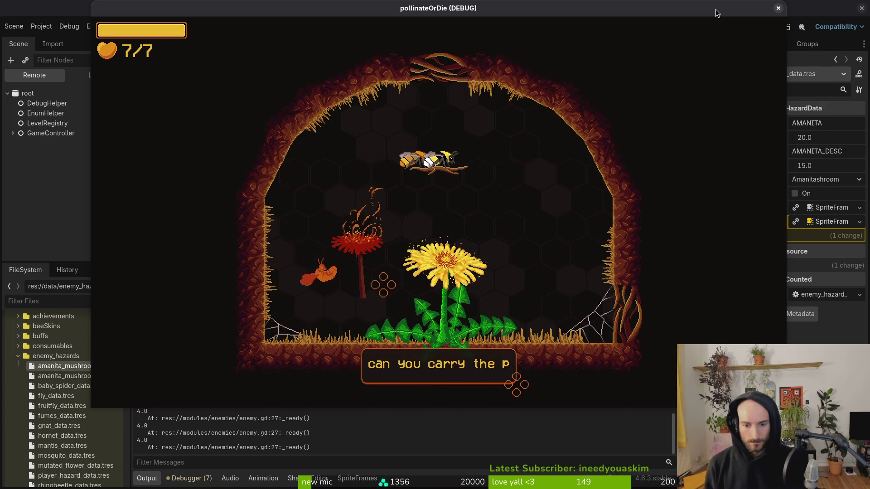
key(space)
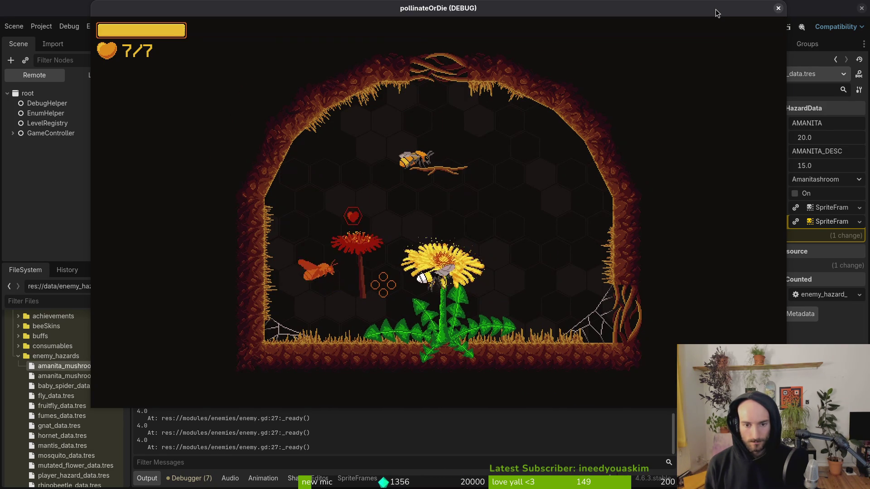
key(s)
key(d)
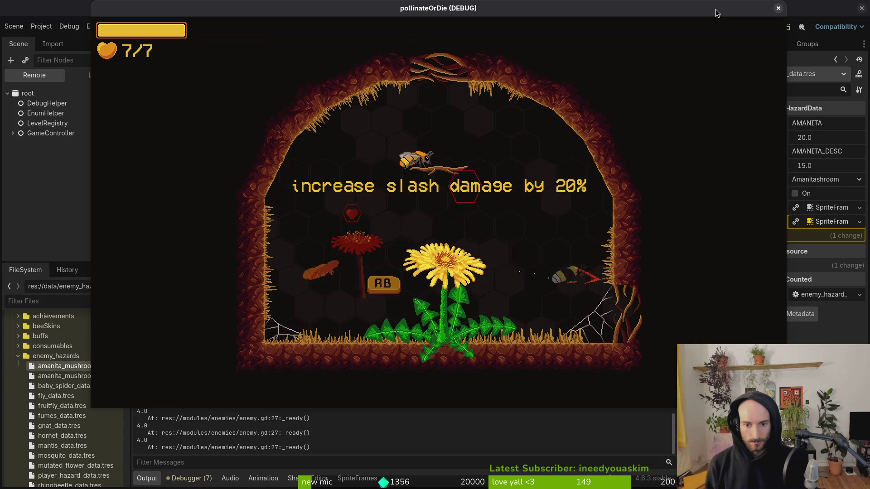
key(space)
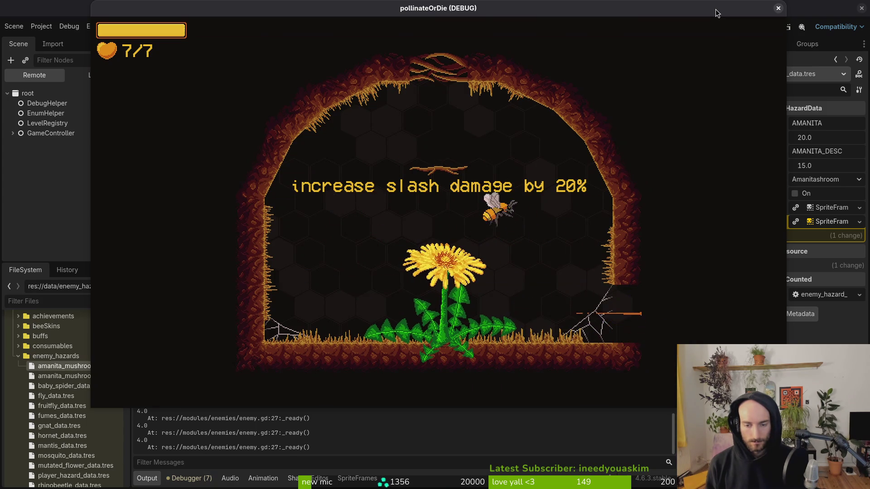
key(Escape)
key(Escape)
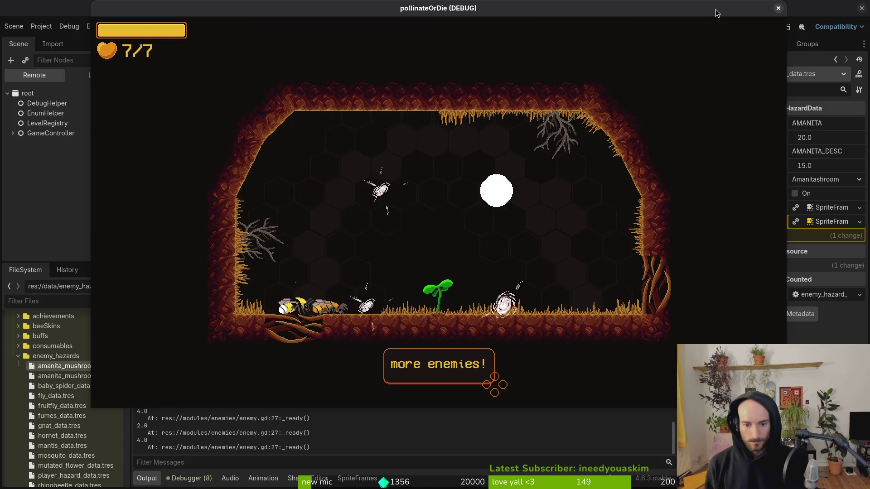
Step: Clear the enemy wave of snails and flies, then close the debug game window
key(d)
key(w)
key(space)
key(d)
key(s)
key(space)
key(a)
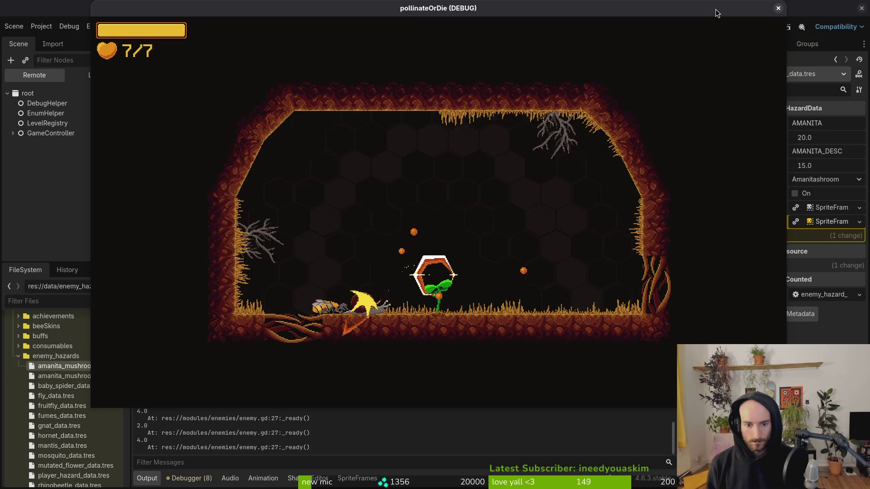
key(w)
key(s)
key(d)
key(space)
key(a)
key(space)
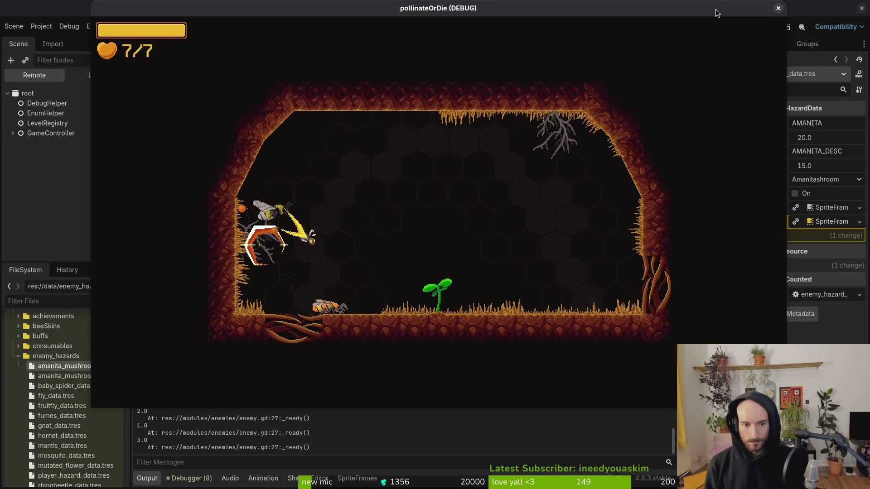
key(d)
key(space)
key(s)
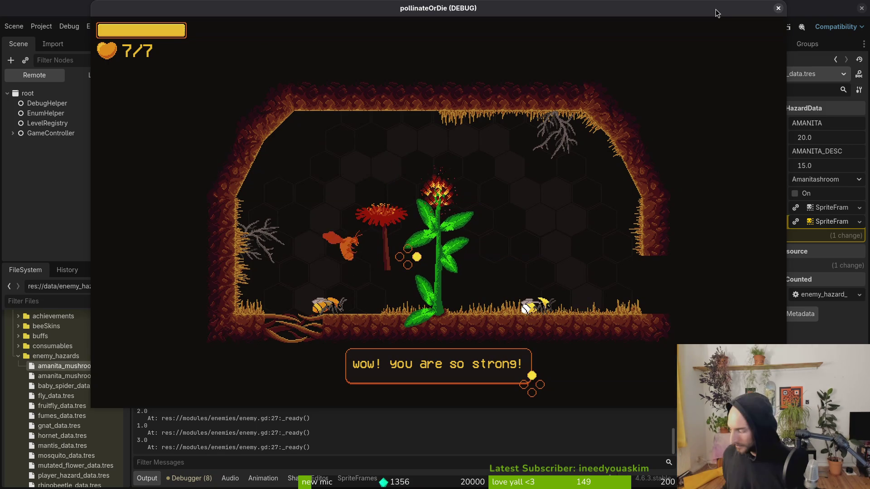
key(space)
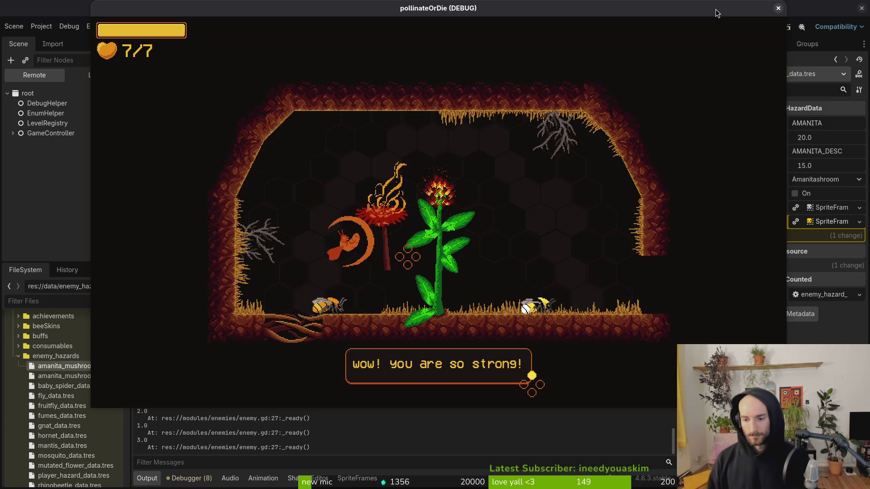
click(778, 8)
Step: Set fly_data.tres Pollen Reward to 4.0, check the running game, and return to the editor
click(56, 396)
click(836, 170)
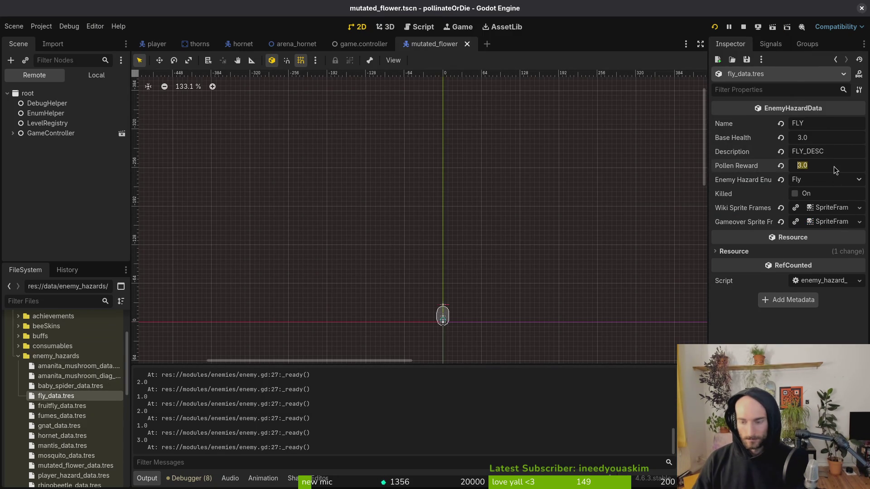
text(4)
key(Return)
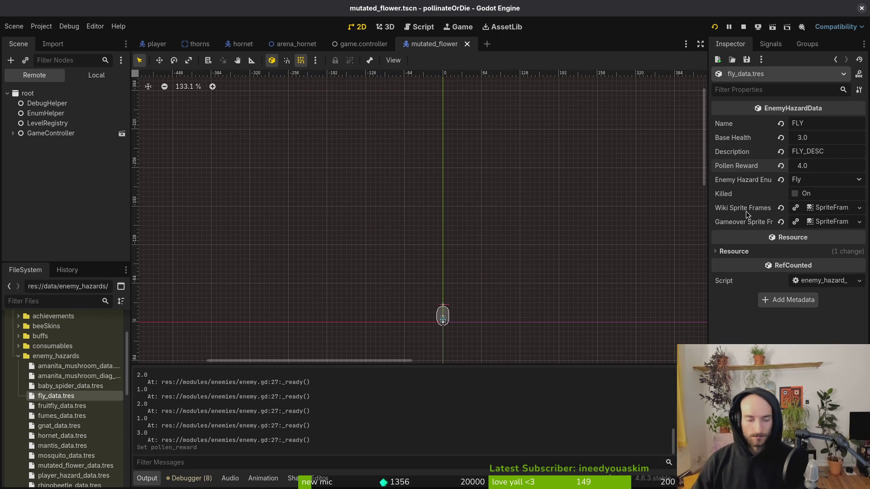
key(alt+Tab)
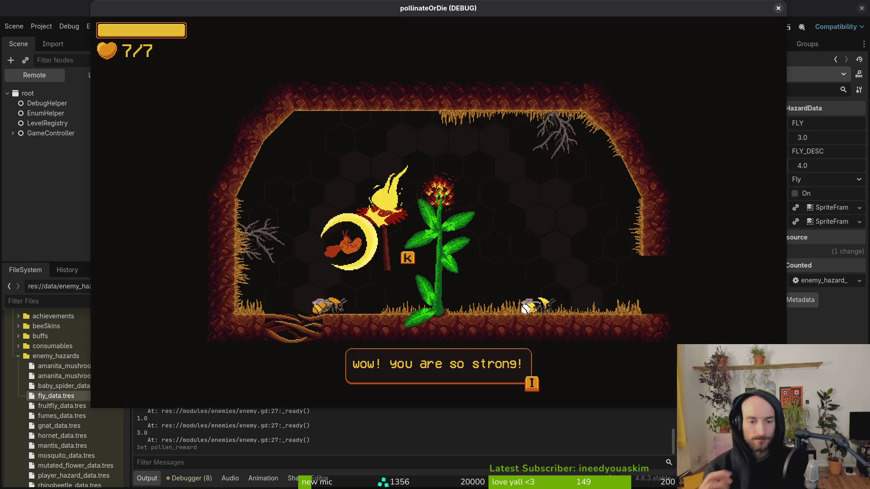
click(26, 200)
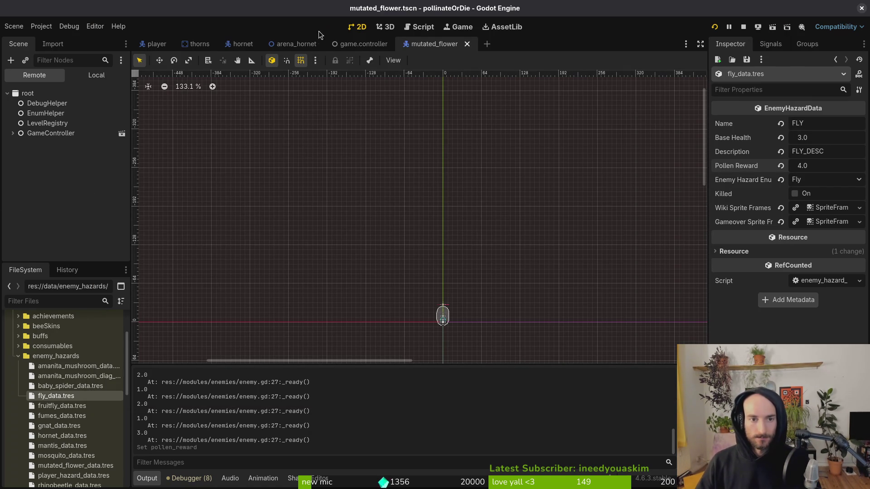
Step: Quick-open the tutorial_7.tscn scene
key(shift+alt+o)
text(leve)
key(BackSpace)
key(BackSpace)
key(BackSpace)
text(tut)
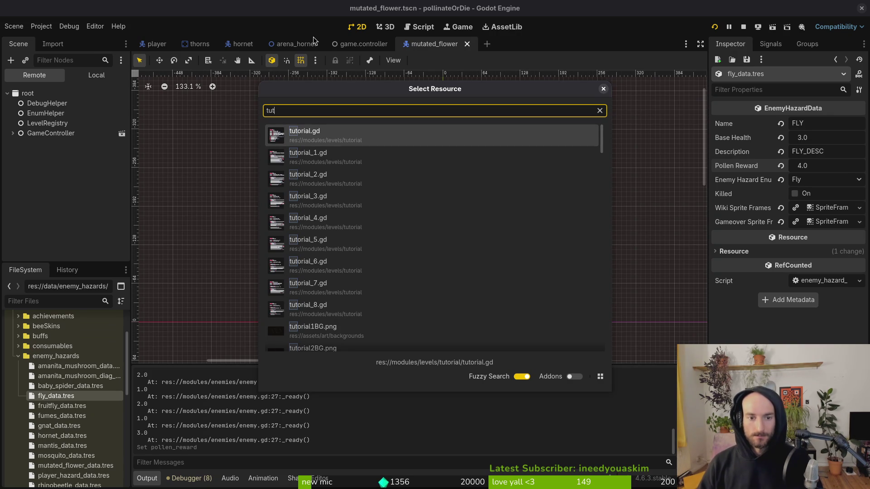
text(8)
key(BackSpace)
text(7tscn)
key(Return)
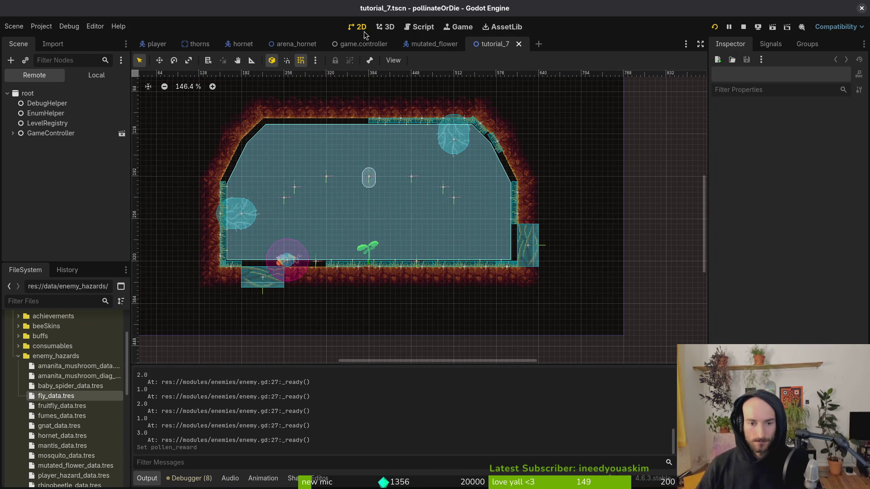
Step: Show the level's local scene tree and select the last wave_1_locations spawn marker
click(13, 133)
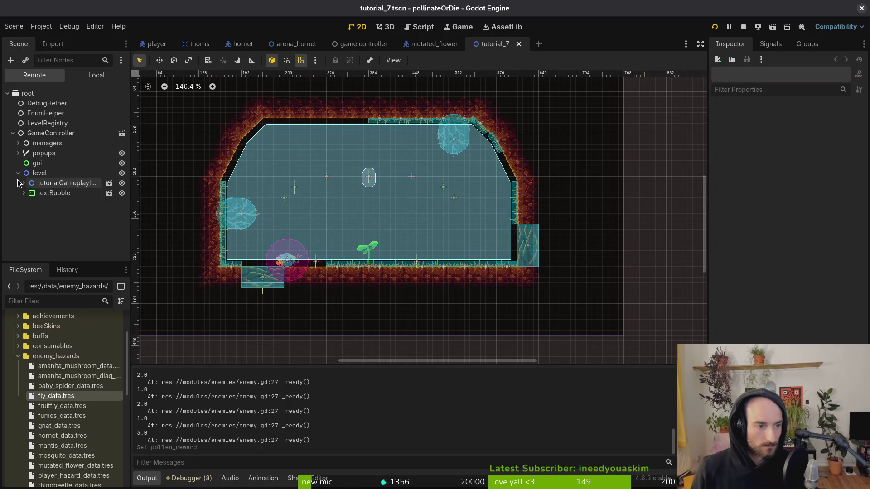
click(22, 183)
click(91, 76)
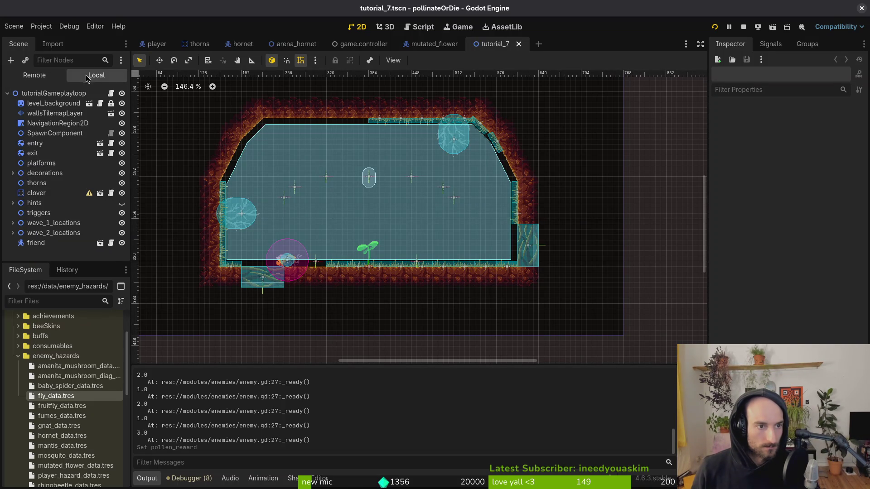
click(13, 223)
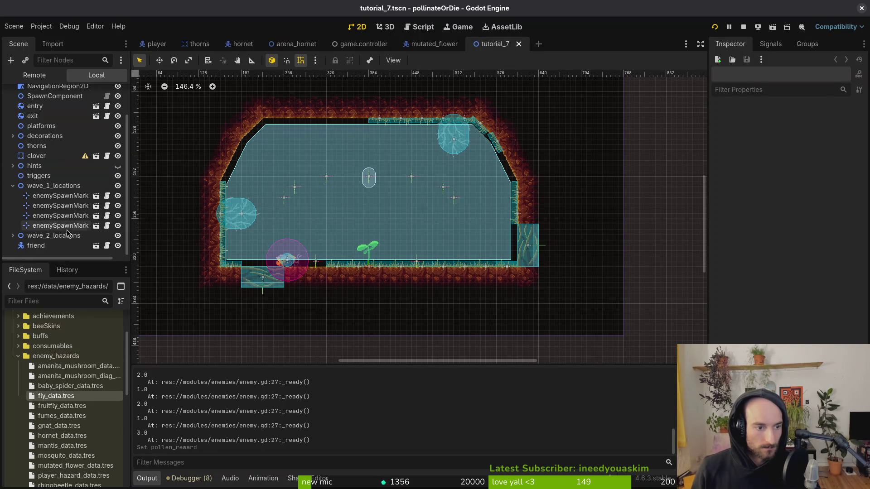
click(64, 225)
Step: Paste a spawn marker copy, try type Fly and a move, undo both, then test-run the level
key(ctrl+shift+v)
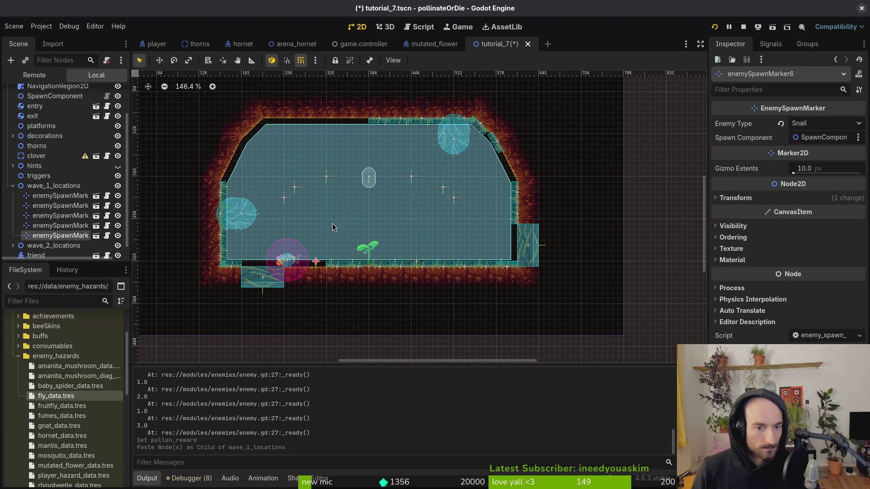
mouse_move(316, 263)
mouse_down()
mouse_move(379, 209)
mouse_move(369, 214)
mouse_up()
click(824, 123)
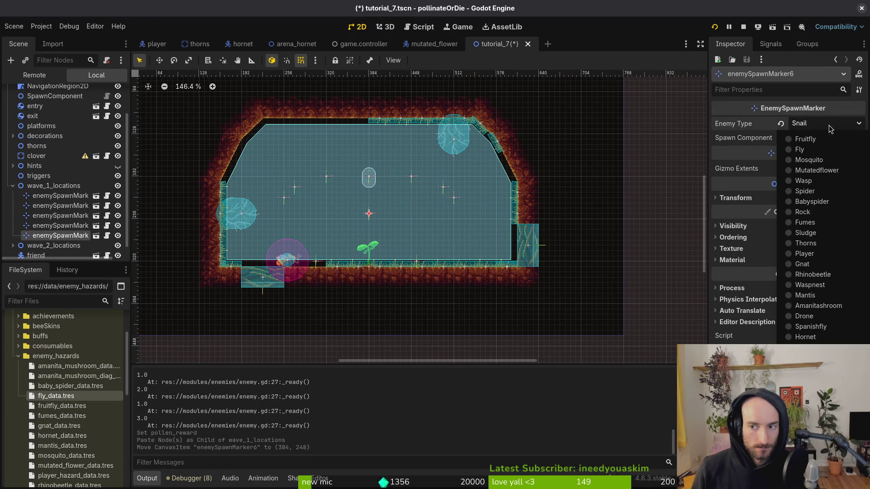
click(821, 151)
key(ctrl+s)
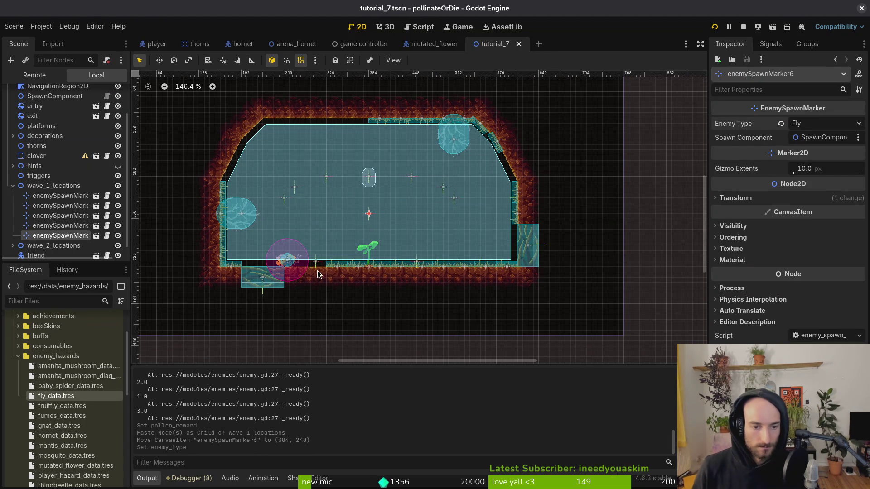
key(ctrl+z)
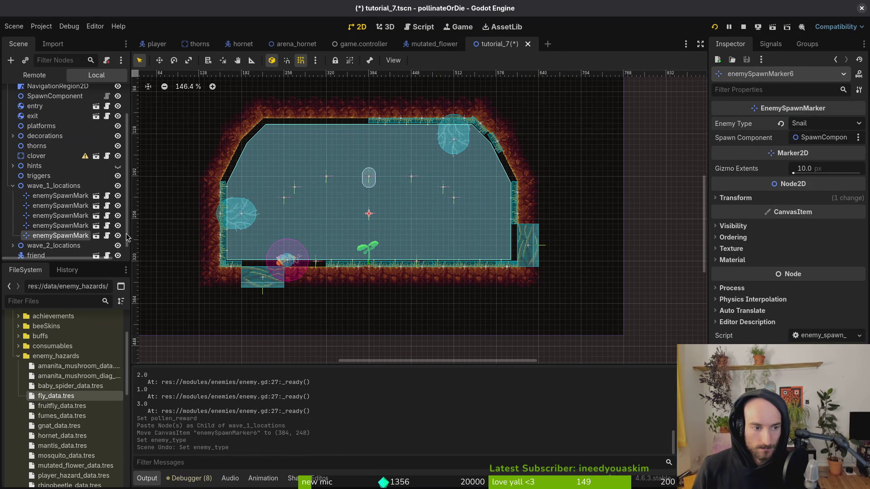
key(ctrl+z)
ctrl+click(78, 232)
key(F6)
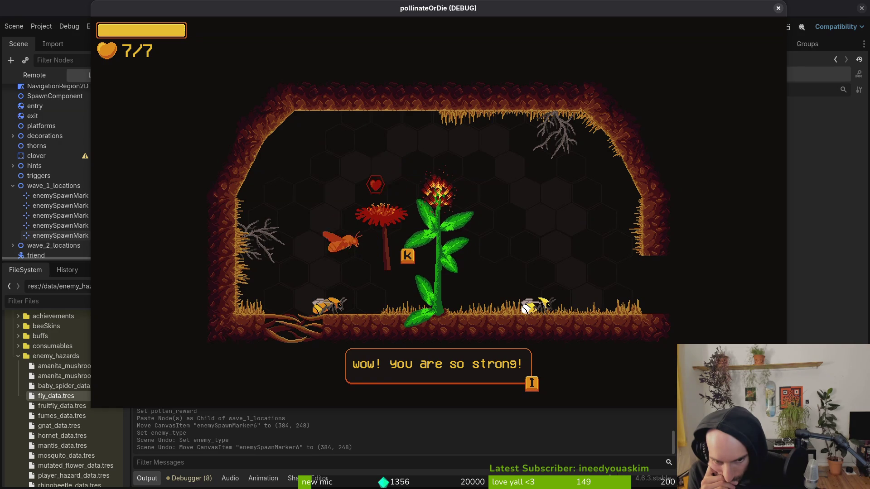
key(F8)
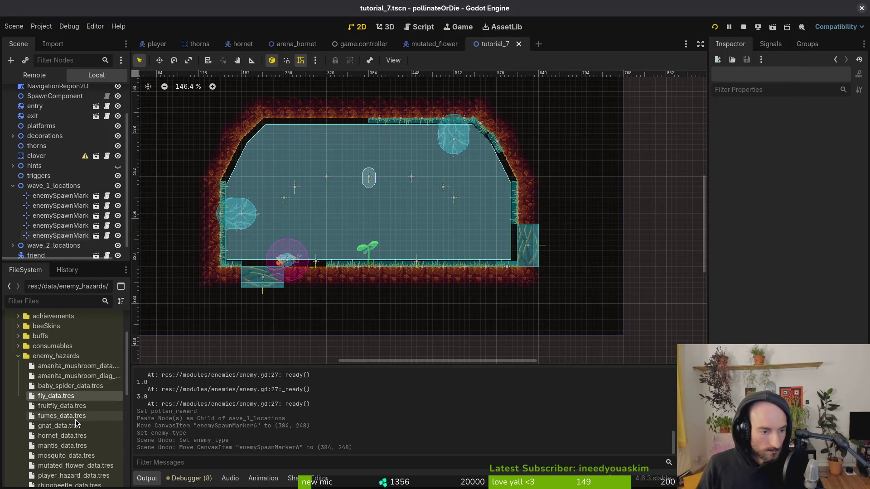
scroll(277, 255, left, 3)
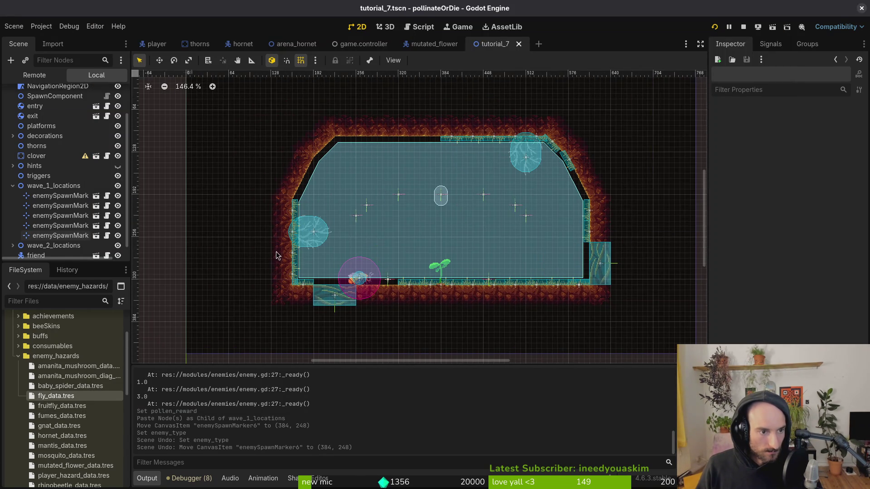
scroll(54, 443, down, 2)
click(62, 406)
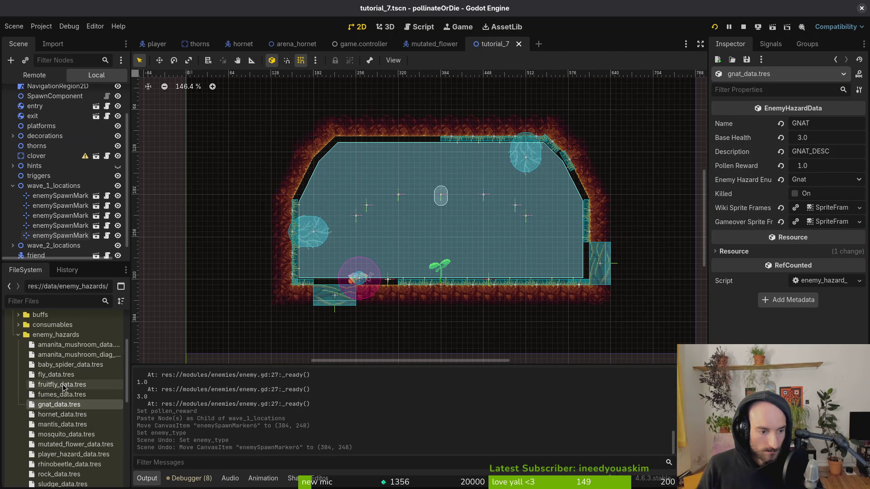
click(64, 389)
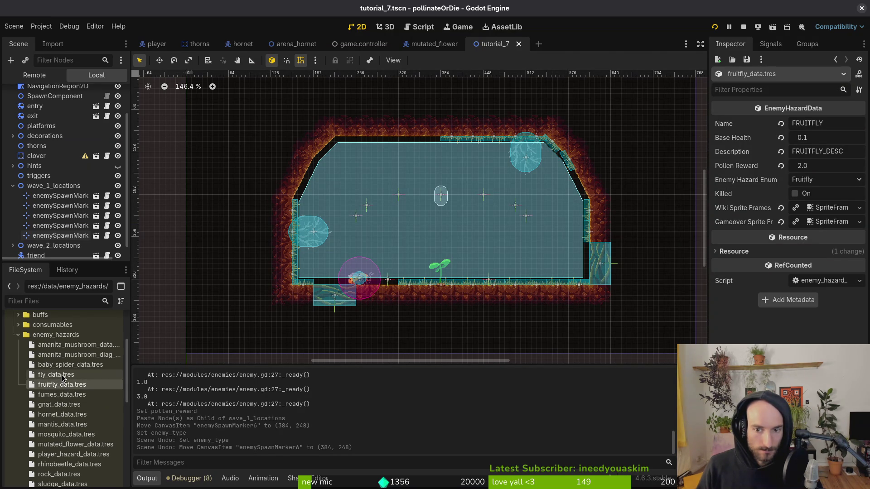
scroll(390, 244, up, 1)
scroll(435, 265, up, 1)
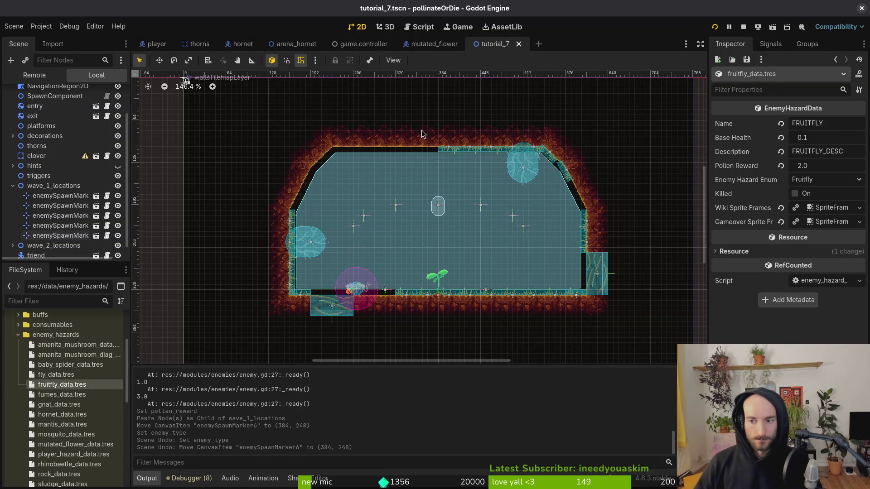
click(63, 405)
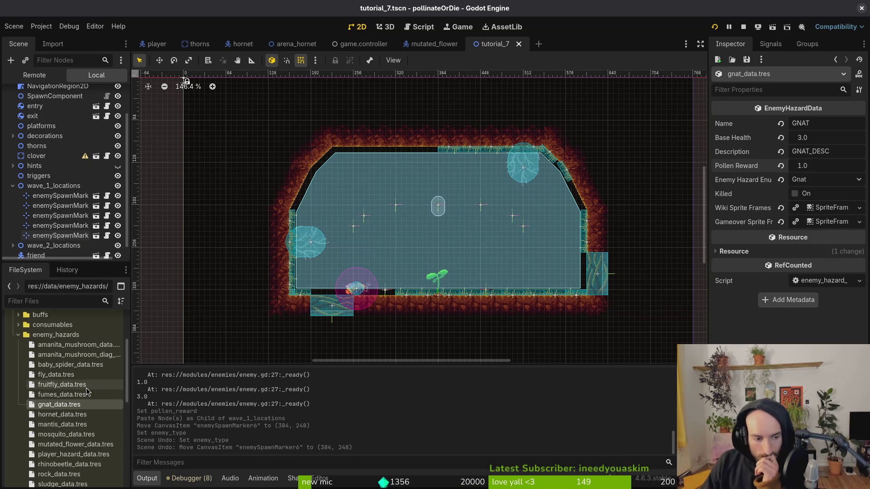
drag(403, 258, 417, 268)
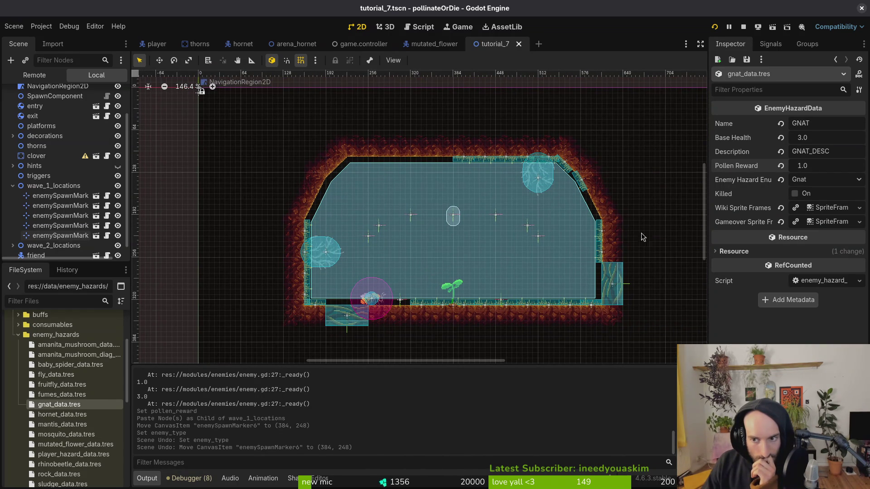
Step: Set the gnat's Base Health to 2.0
click(823, 138)
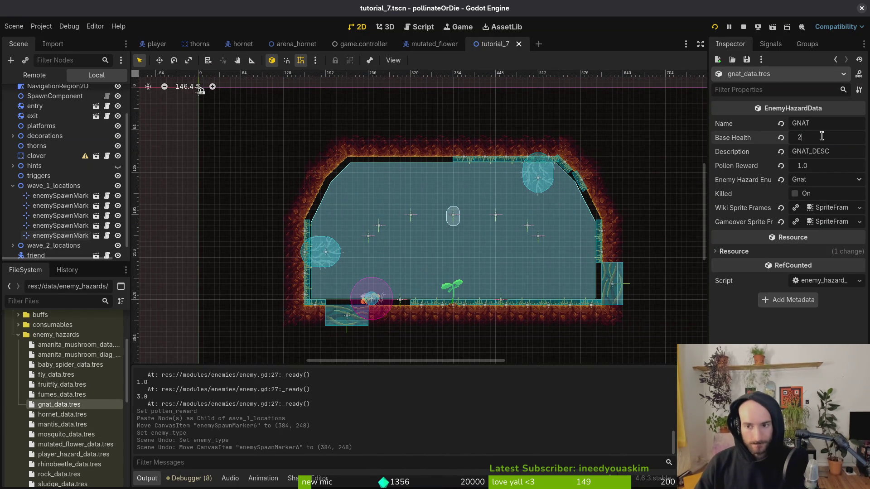
key(Return)
scroll(317, 272, down, 2)
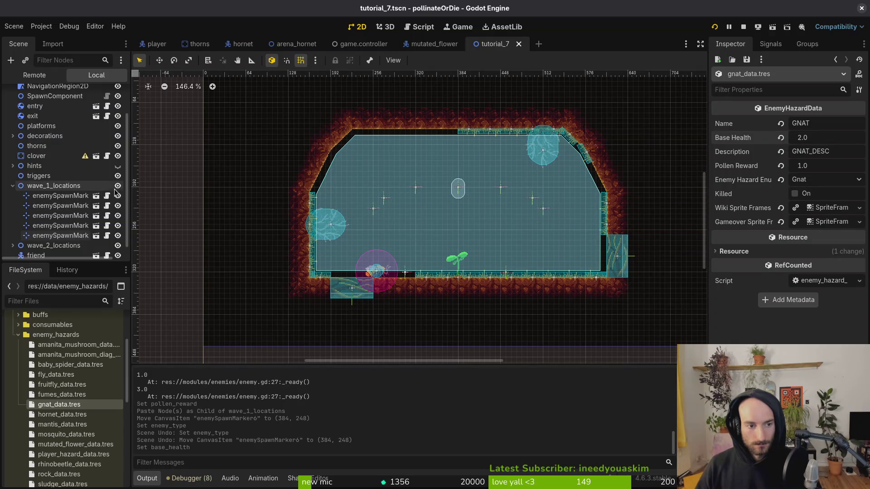
Step: Toggle wave_1 and wave_2 spawn marker visibility to compare spawns, then save tutorial_7
click(117, 186)
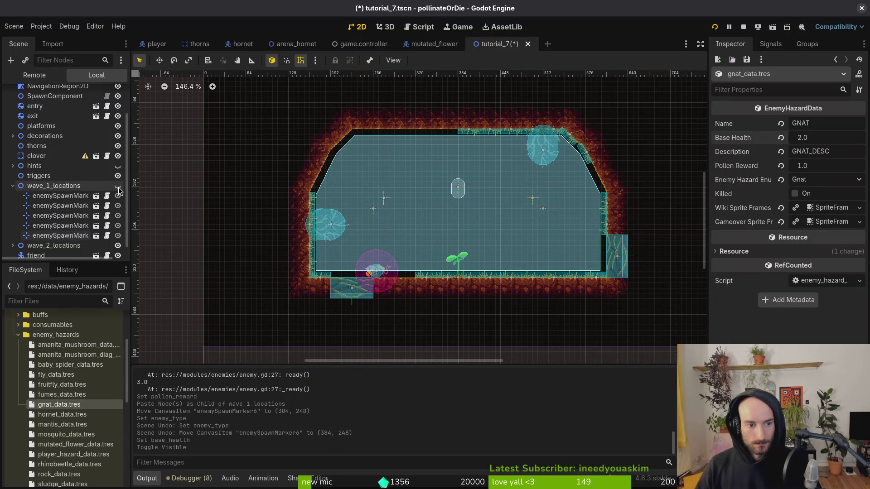
click(13, 186)
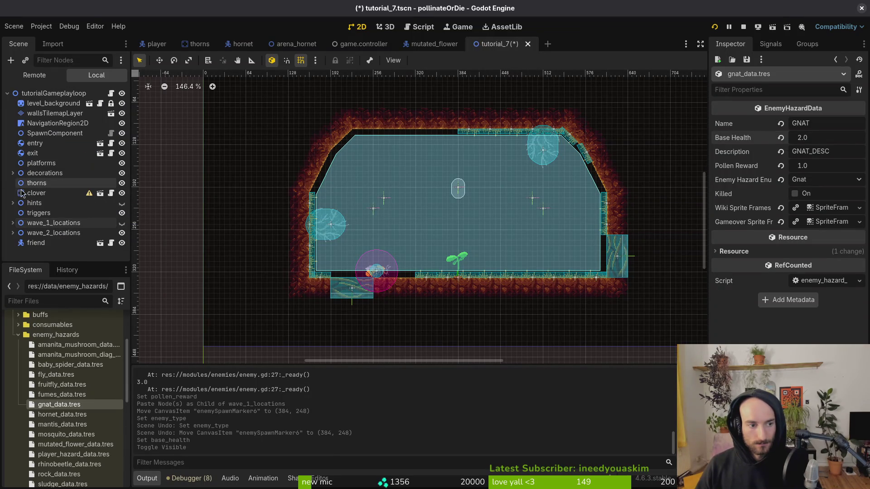
click(123, 229)
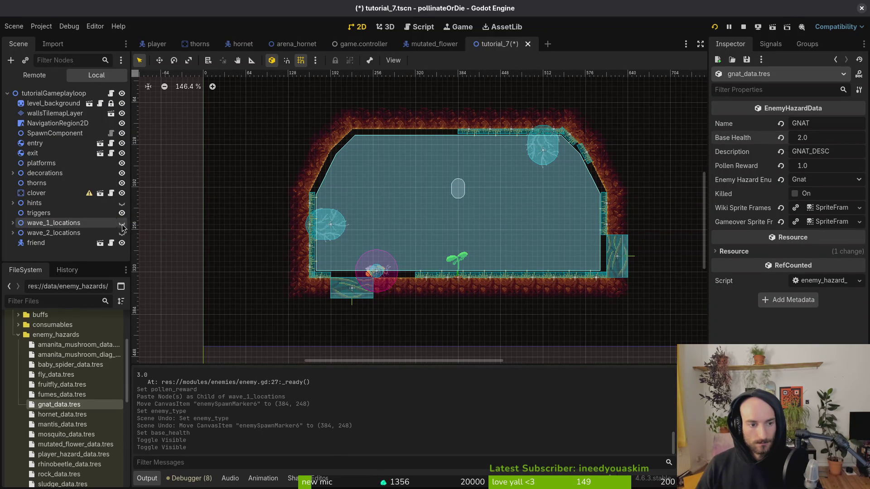
click(121, 223)
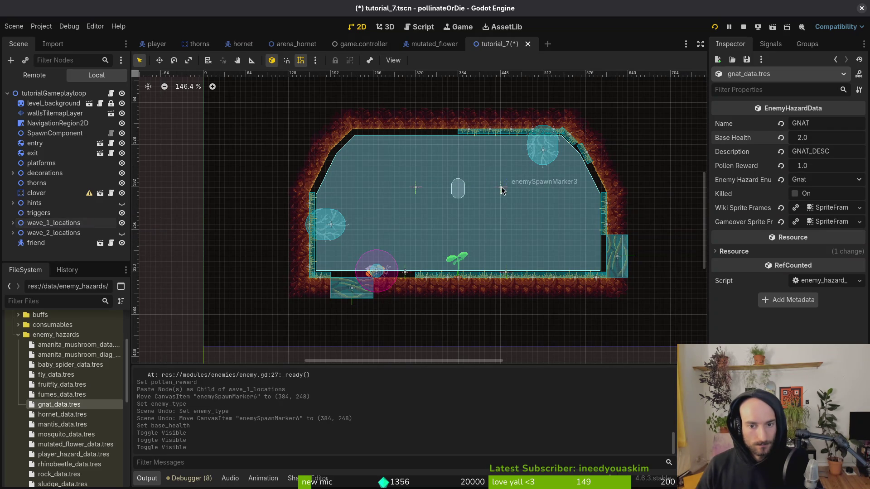
click(121, 223)
click(122, 233)
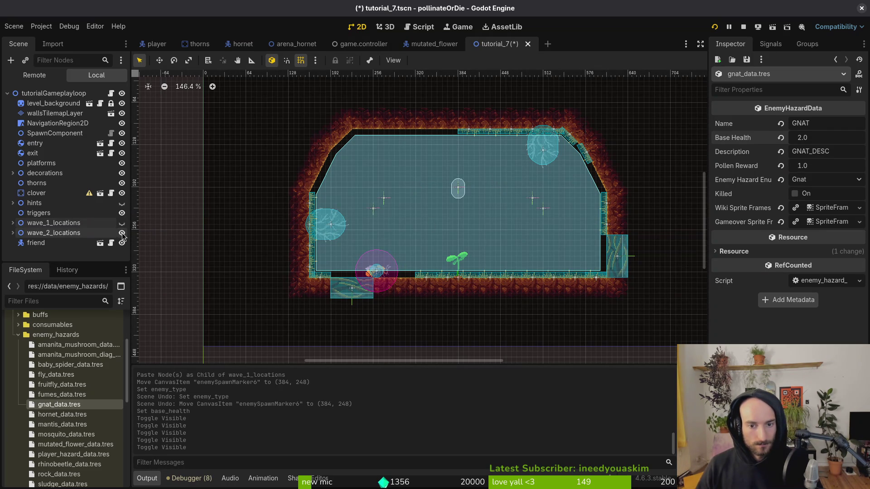
click(122, 233)
click(122, 233)
click(122, 223)
click(122, 233)
click(122, 233)
key(ctrl+s)
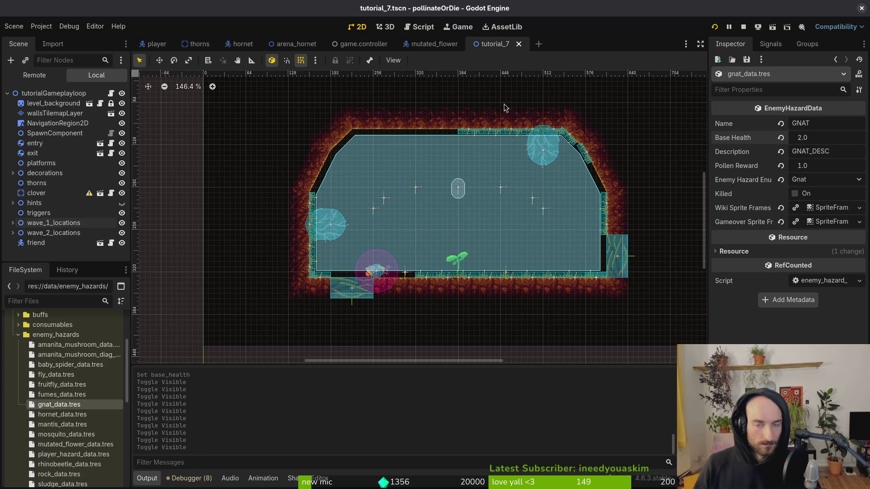
Step: Nudge the level view and expand the wave_1_locations group
key(ctrl+shift+o)
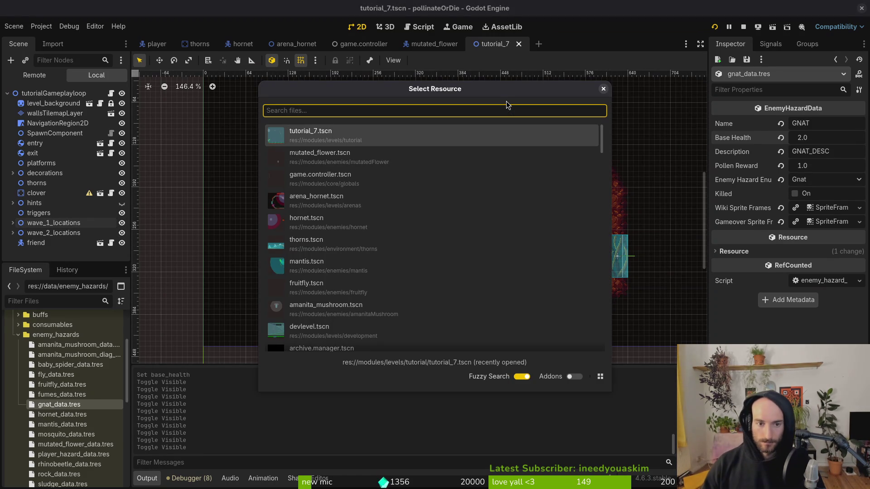
key(Escape)
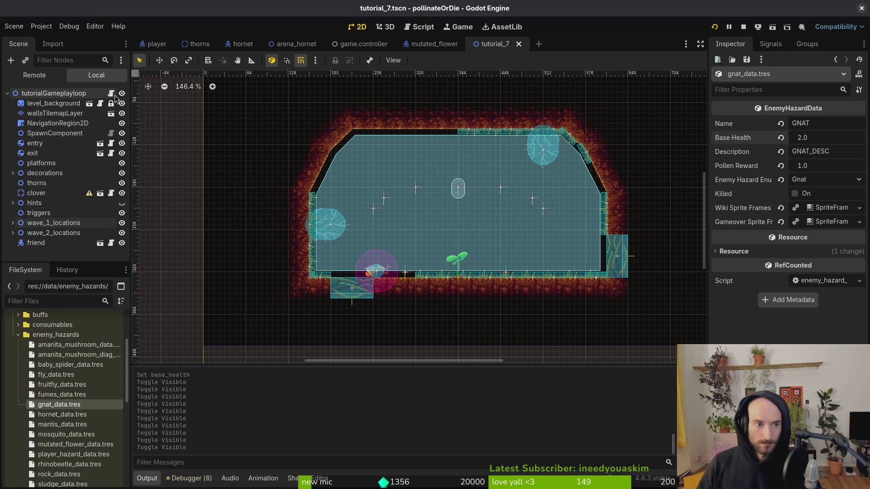
drag(474, 242, 470, 245)
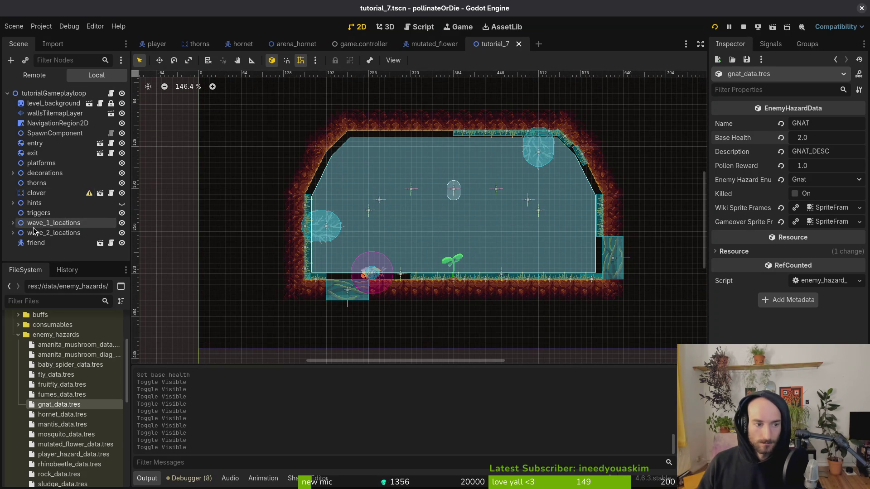
click(13, 223)
scroll(56, 238, down, 2)
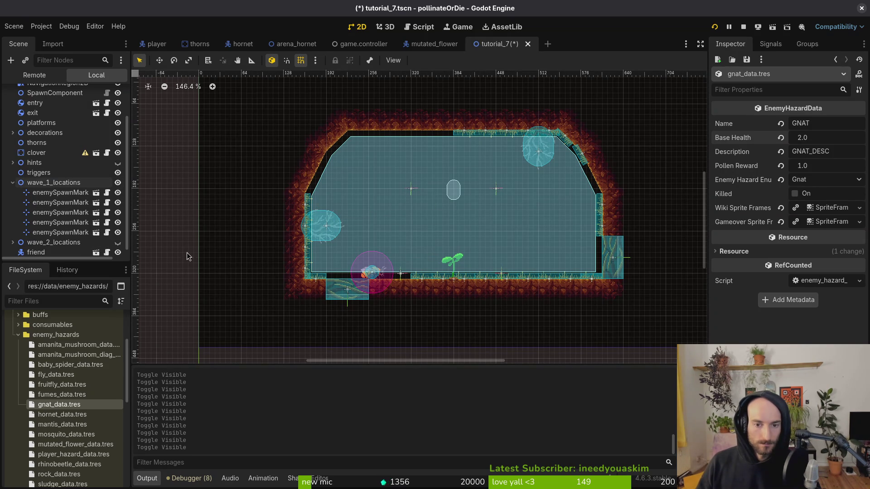
Step: Select the first wave 1 spawn marker and set snail_data.tres Pollen Reward to 5.0
click(57, 193)
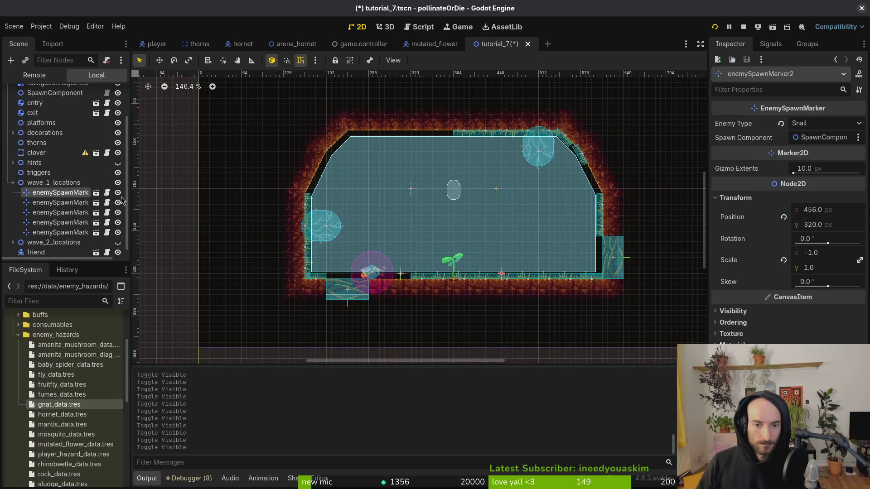
click(77, 405)
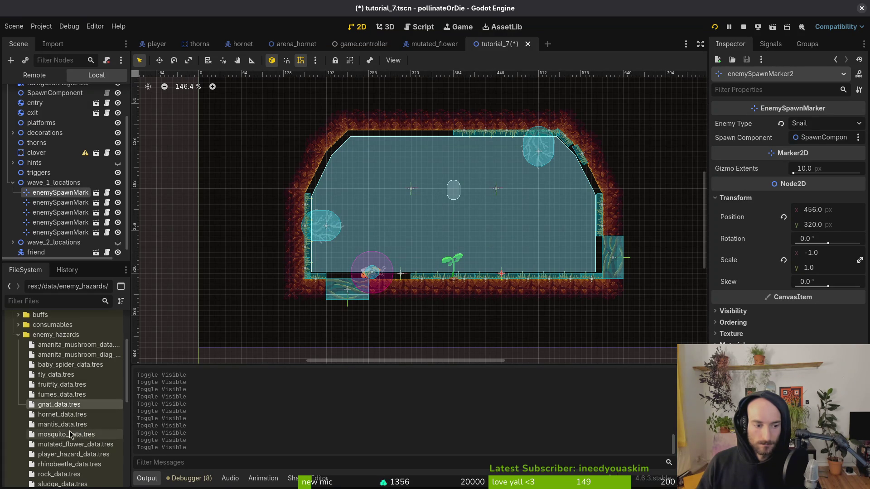
scroll(68, 442, down, 2)
click(75, 476)
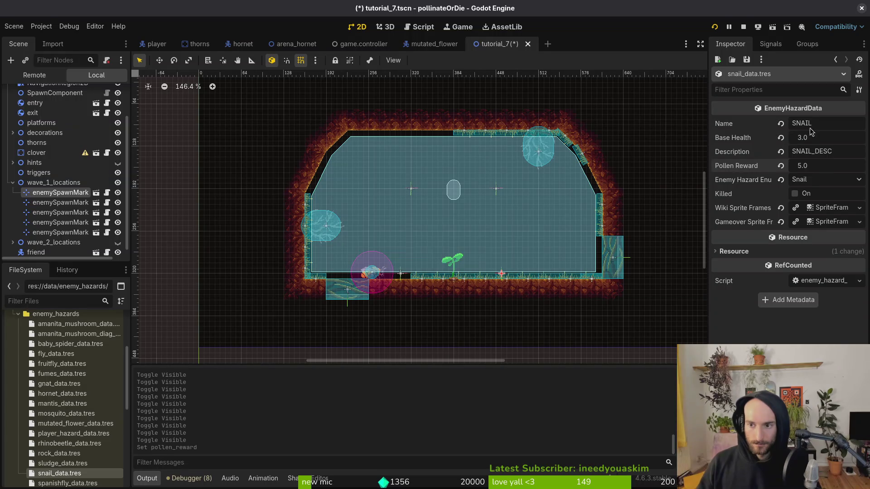
Step: Stop the running game and delete all files in the user data folder
click(744, 28)
click(41, 26)
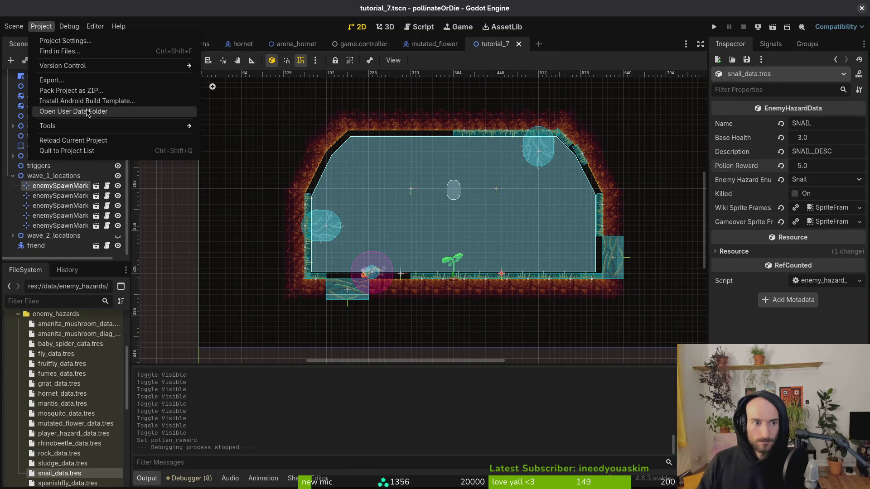
click(87, 111)
key(ctrl+a)
key(Delete)
Step: Close the emptied user data folder, launch the game and start a new game
click(714, 100)
click(714, 27)
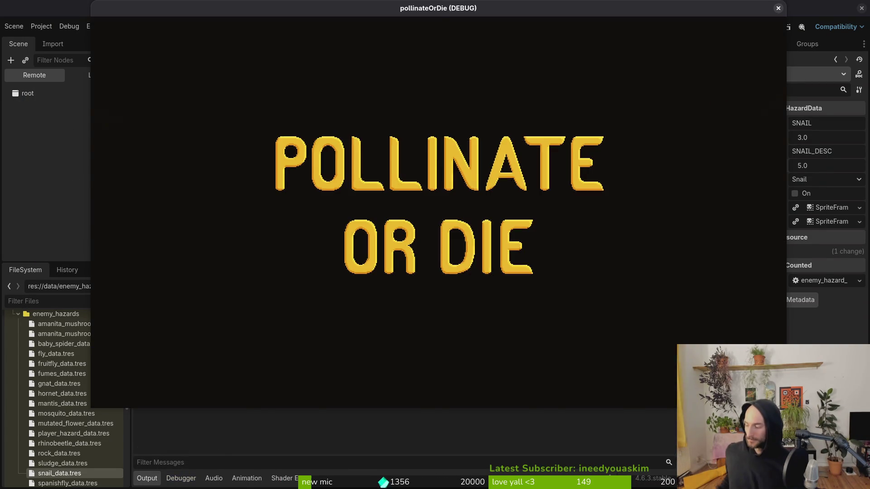
key(Return)
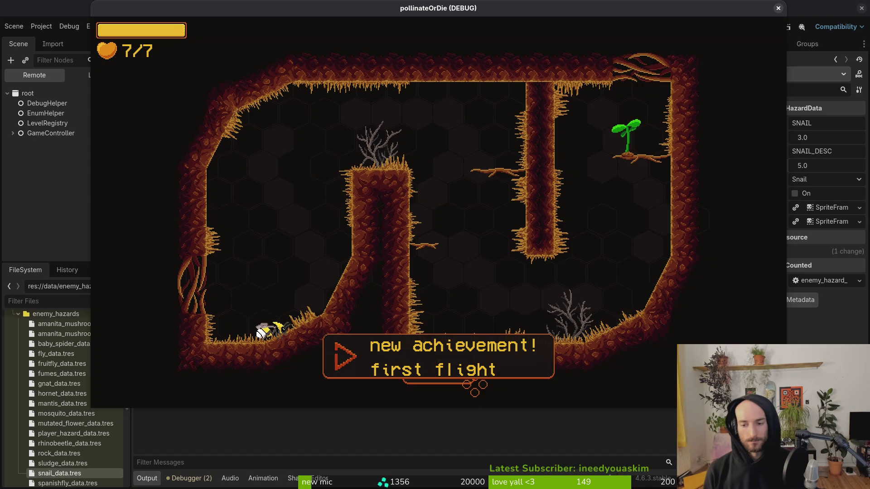
Step: Fly the bee out of the starting gap, over the pillar and up through the exits
key(Right)
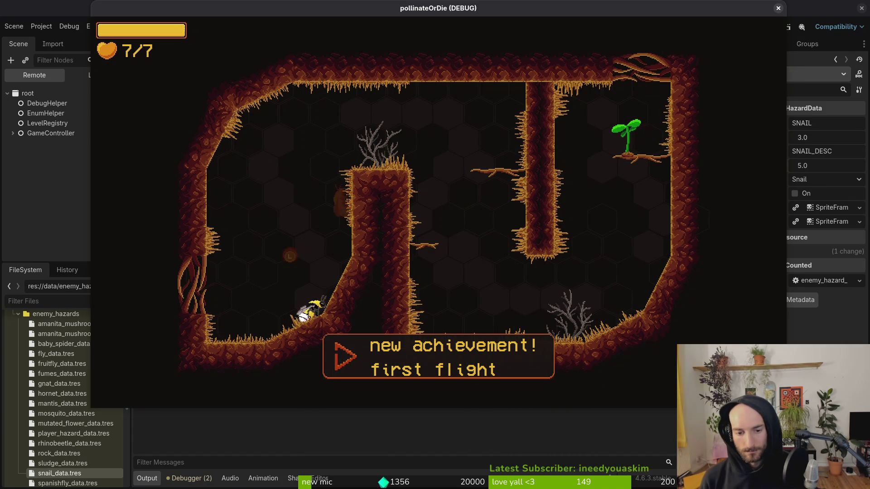
key(Up)
key(Right)
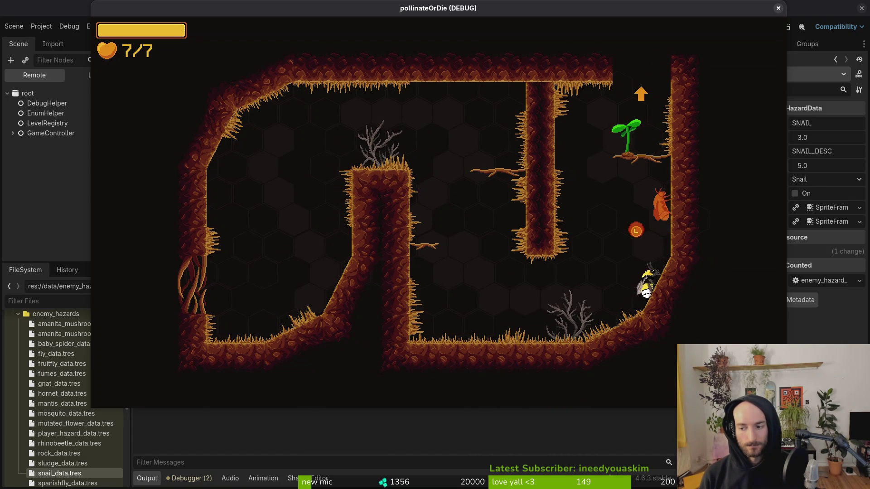
key(Up)
key(Up)
key(Up)
key(Up)
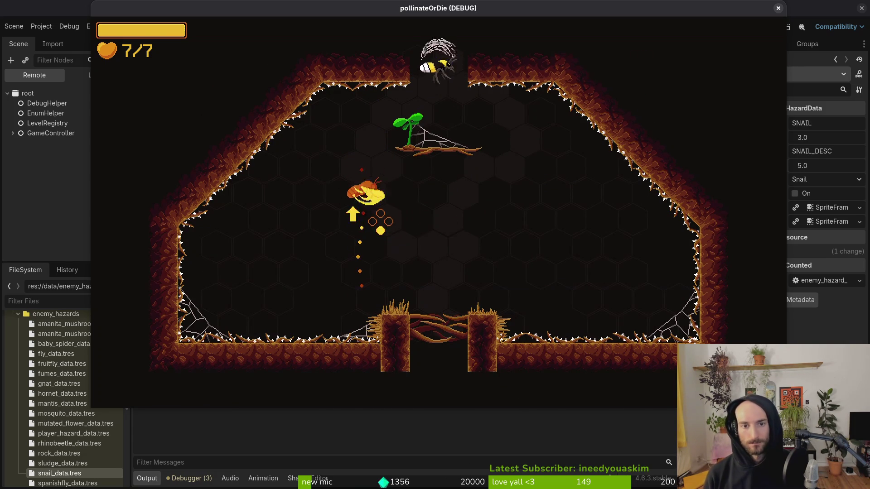
key(Right)
key(Up)
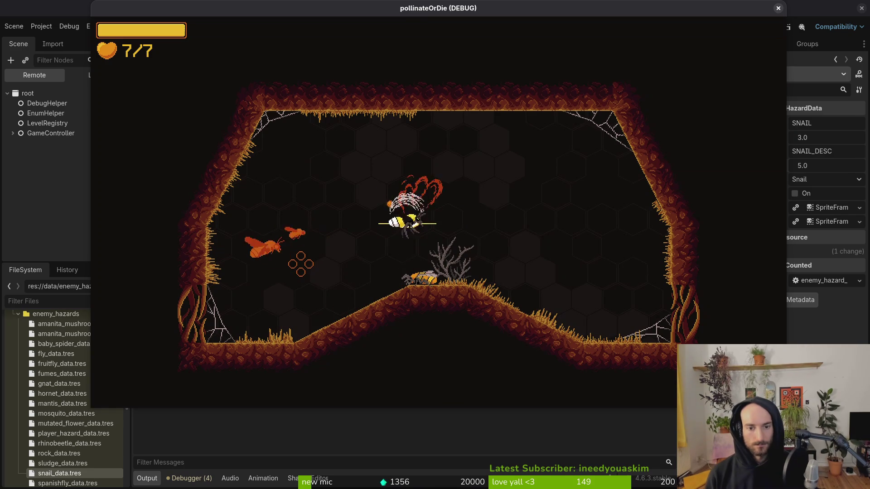
Step: Attack the enemies from the branch and slope, then exit right and slash the white flies
key(Down)
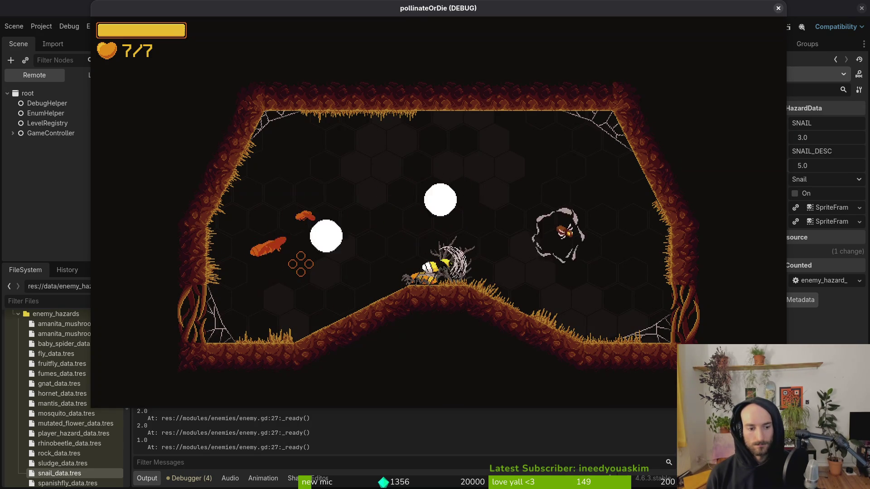
key(Right)
key(Left)
key(Up)
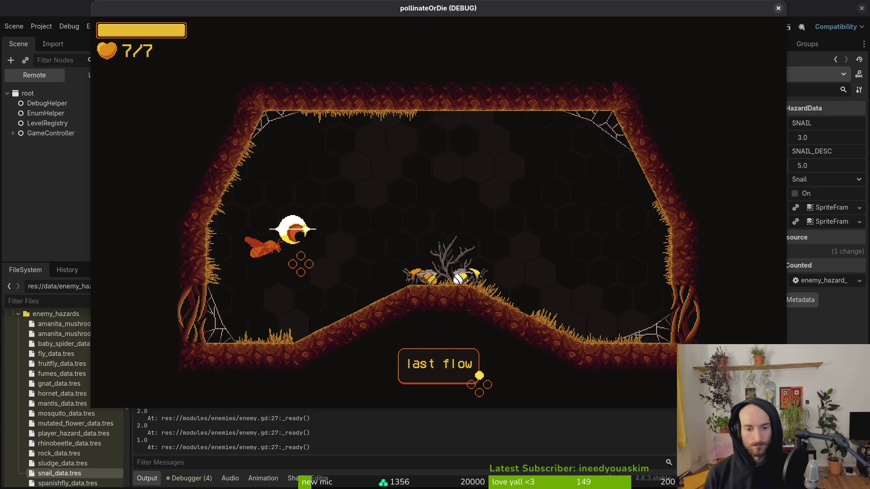
key(Right)
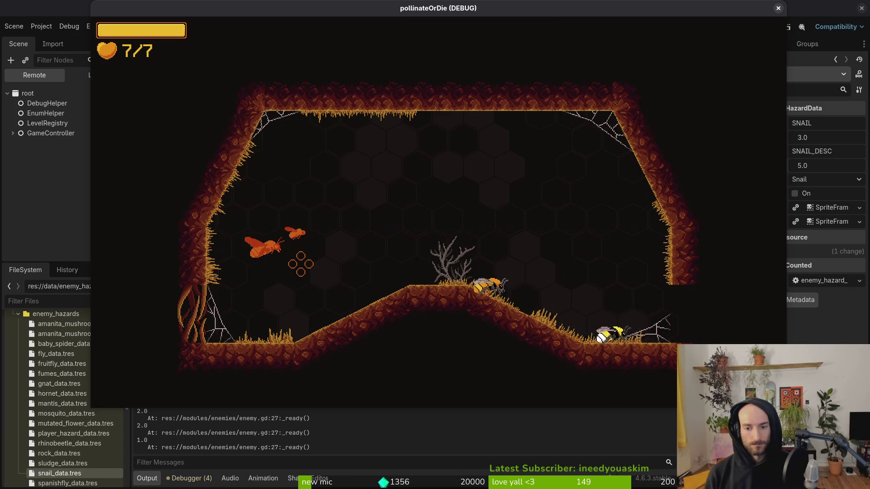
key(Right)
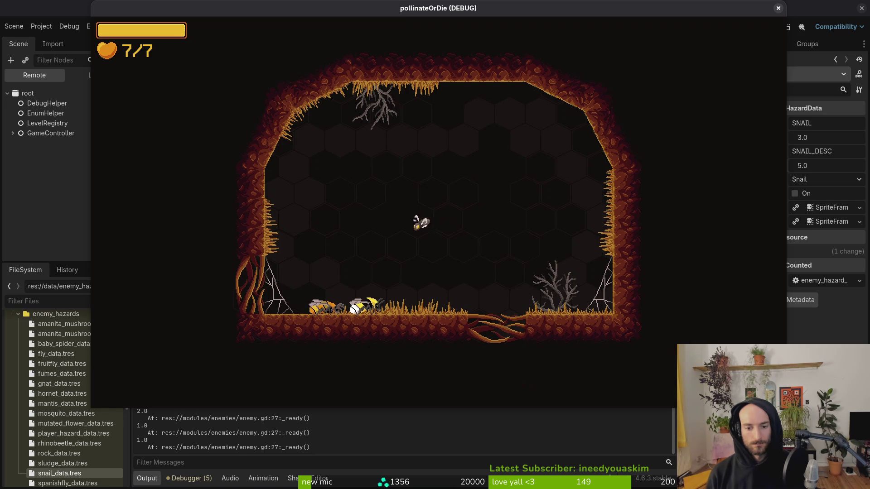
key(Up)
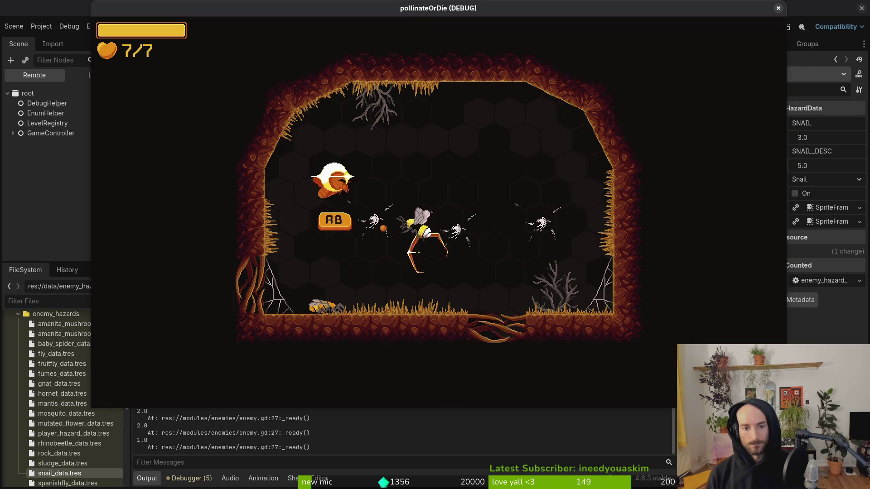
key(Right)
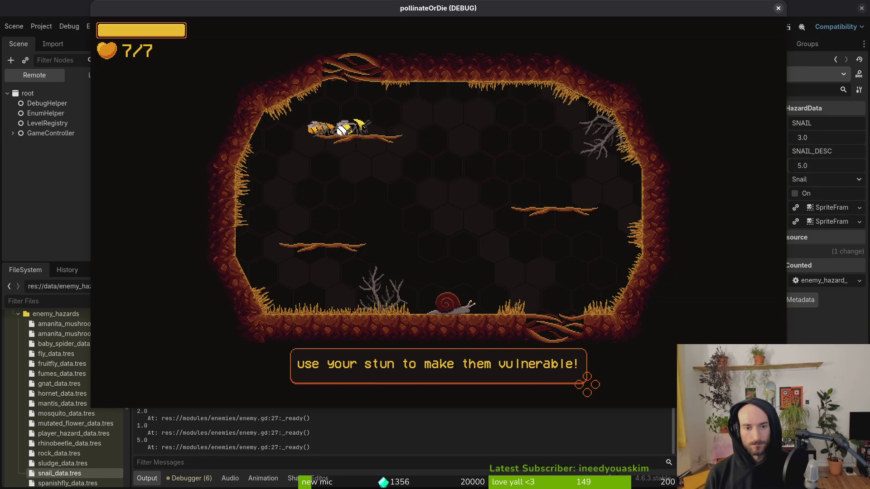
Step: Smash the snail for its 5.0 pollen reward, then return to the tutorial_7 editor
click(468, 164)
click(467, 165)
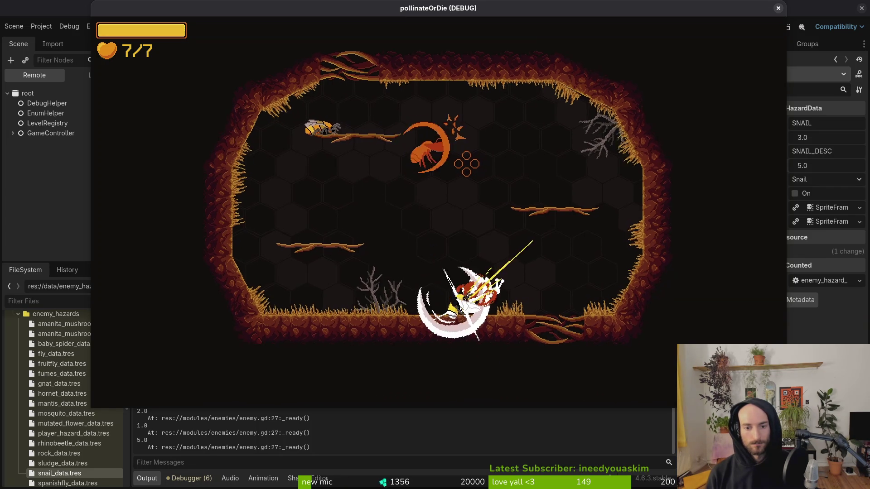
click(467, 164)
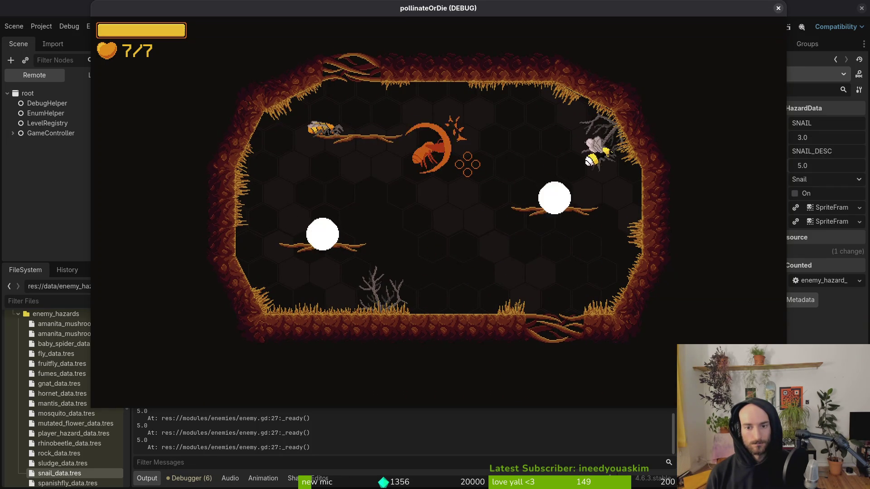
click(468, 165)
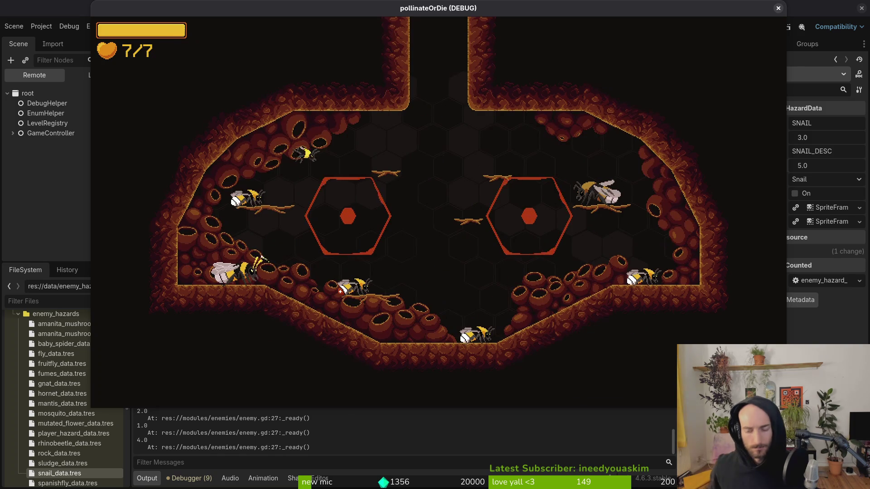
click(36, 126)
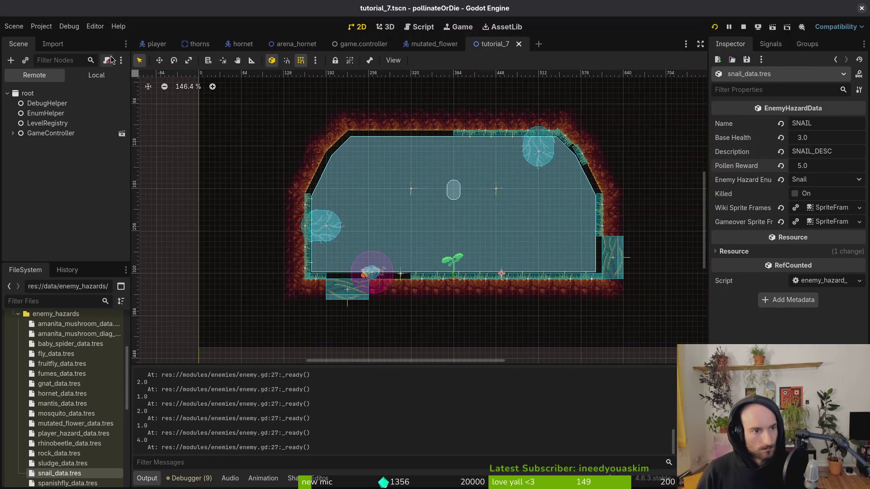
Step: Make wave_2_locations visible in the Local scene tree and restart the game
click(92, 79)
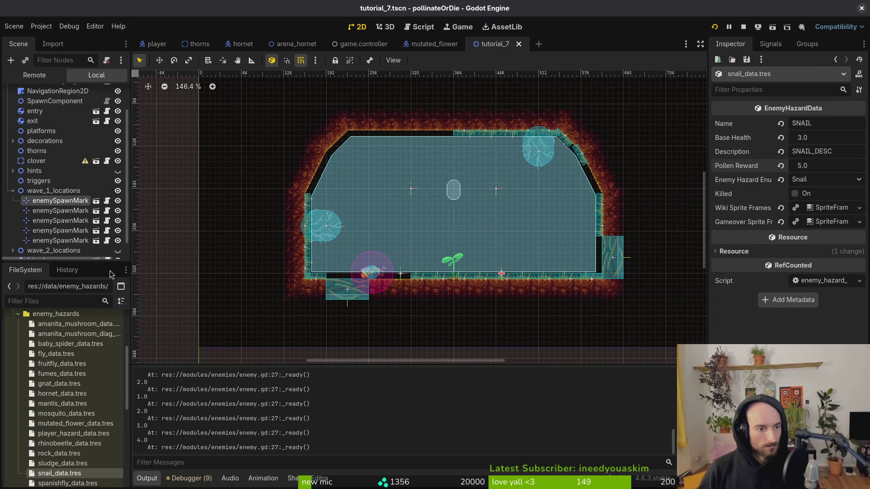
click(117, 251)
click(744, 27)
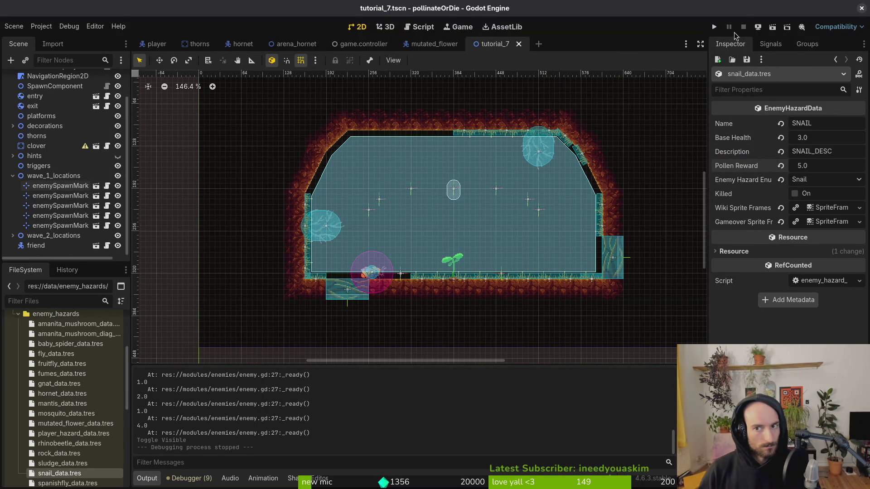
click(715, 28)
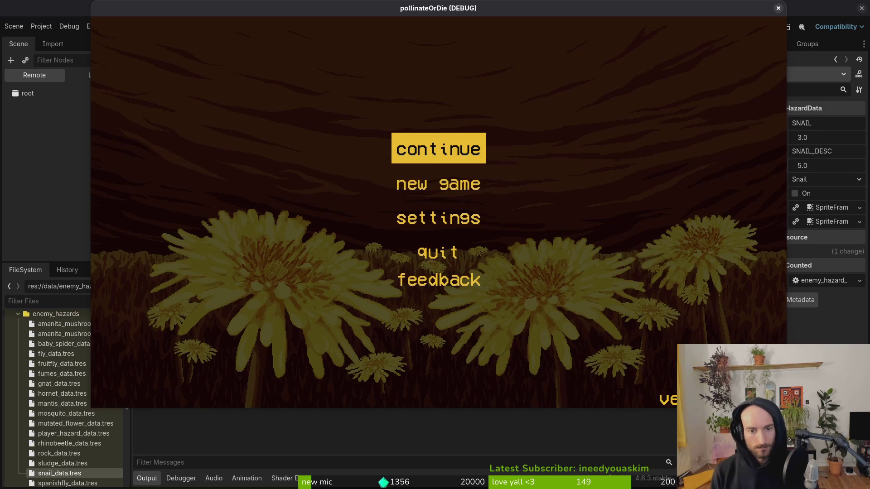
Step: Quit the saved game to the main menu and start a new game
key(Return)
key(Escape)
key(Down)
key(Down)
key(Down)
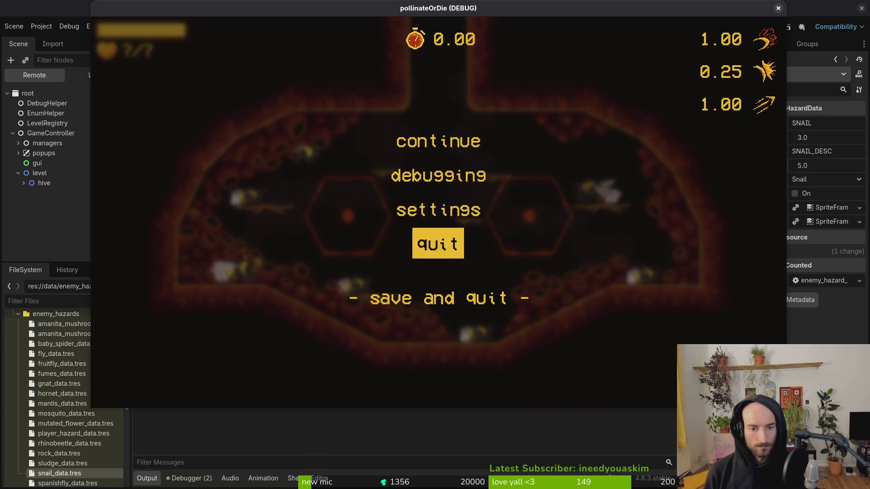
key(Escape)
key(Down)
key(Return)
Step: Load the tutorial_slash level from row 3 of the debug level select
key(Escape)
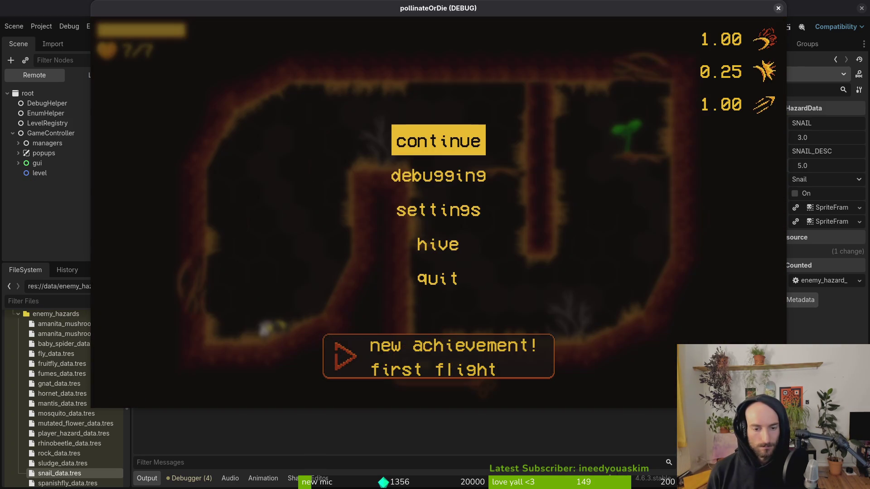
key(Return)
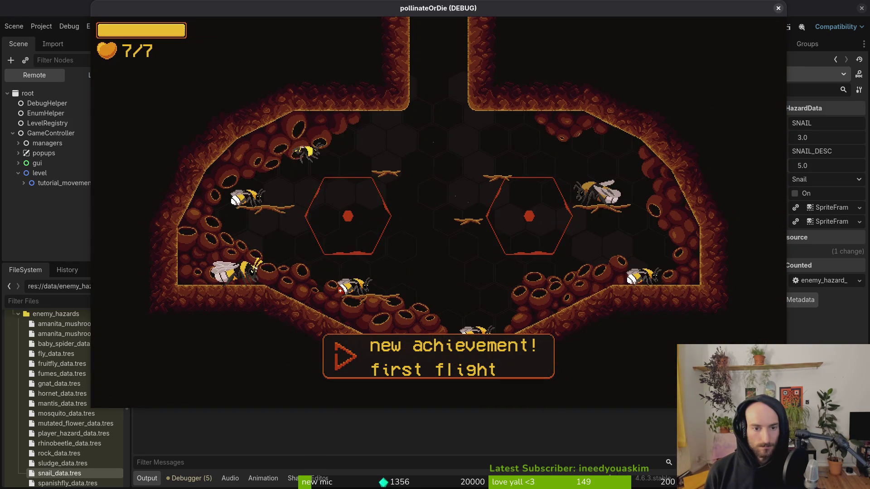
key(Escape)
key(Left)
key(Left)
key(Left)
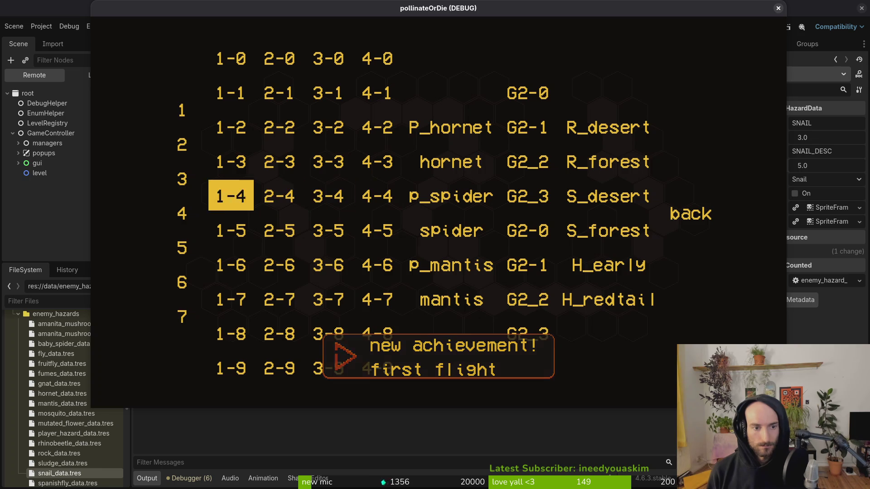
key(Left)
key(Left)
key(Return)
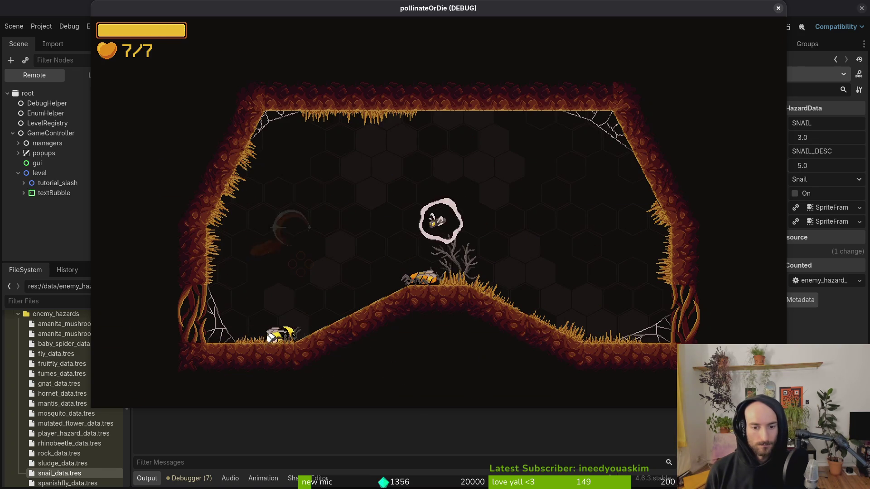
Step: Slash through the enemies in tutorial_slash and rescue the trapped bee
key(d)
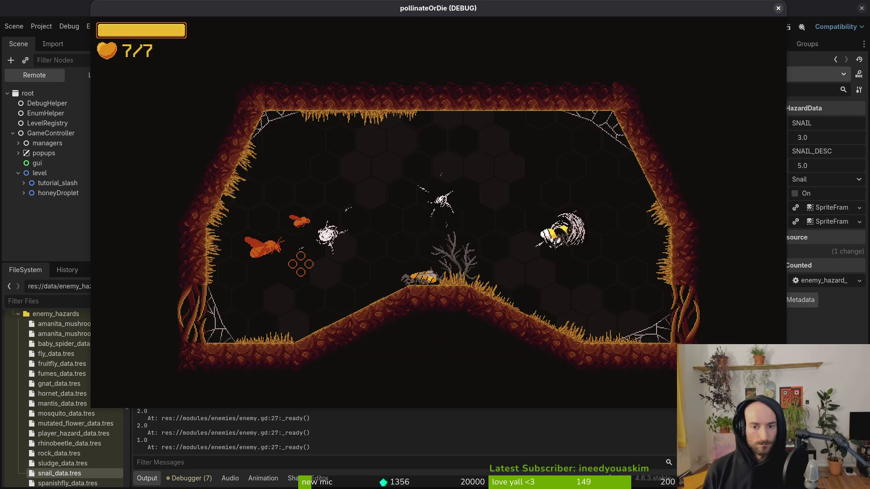
key(a)
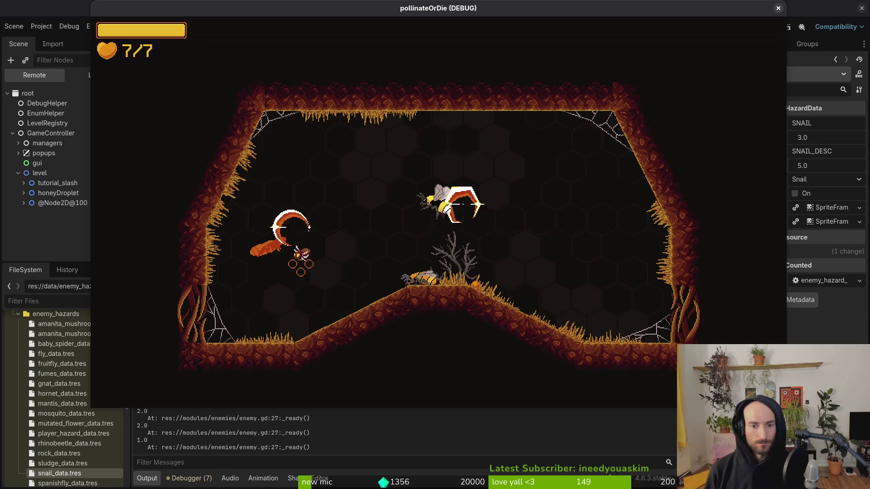
key(d)
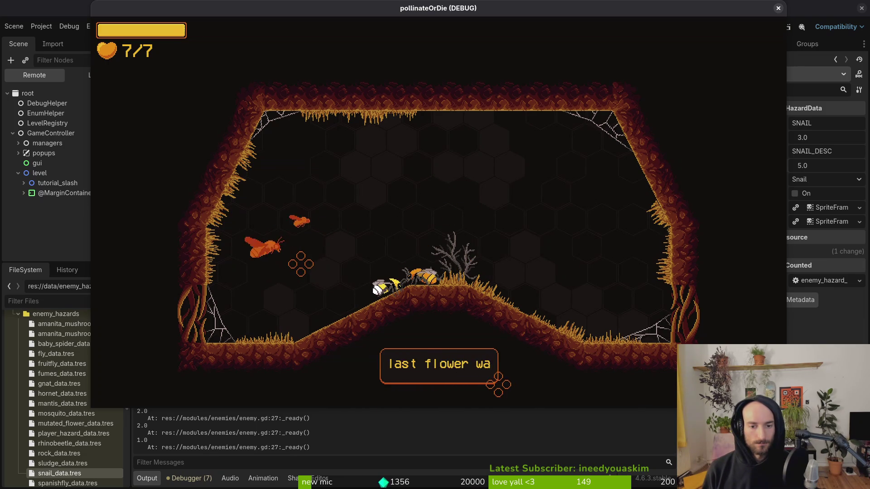
key(d)
key(d)
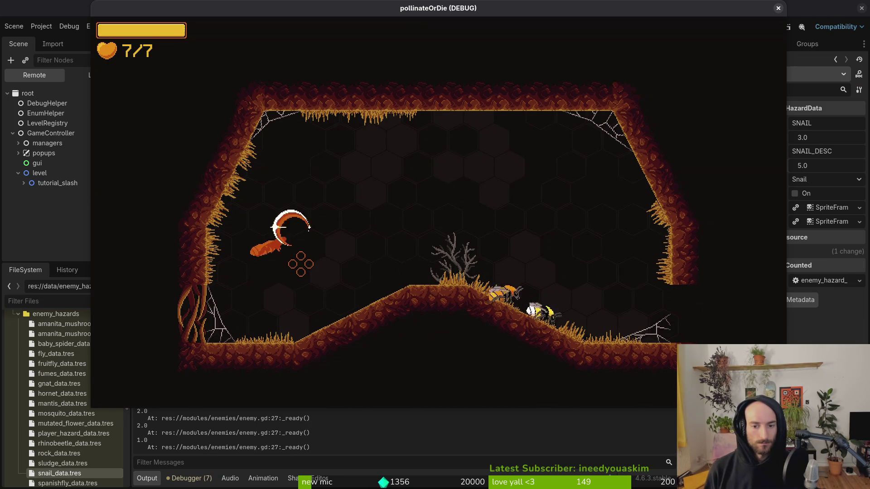
key(d)
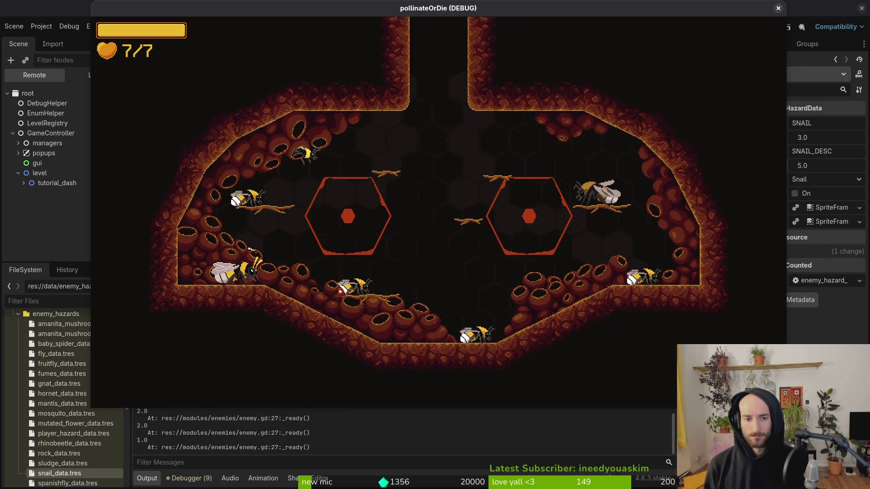
Step: Reload the slash tutorial from row 3 of the debug level select
key(Escape)
key(Left)
key(Left)
key(Left)
key(Return)
Step: Replay tutorial_slash, slashing the orange flies on the way up to the right
key(d)
key(w)
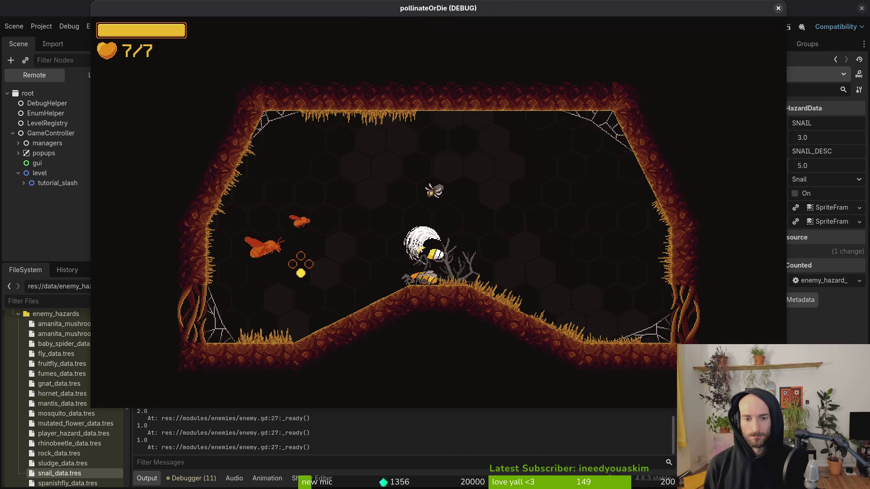
key(a)
click(301, 264)
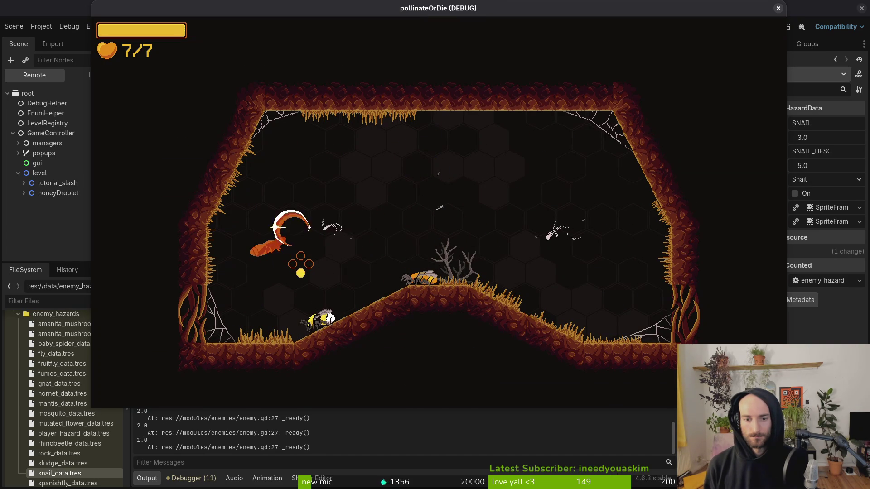
click(300, 264)
key(w)
click(300, 264)
key(d)
key(w)
Step: Quit to the main menu from the pause menu and start a new game
key(Escape)
key(s)
key(s)
key(Return)
key(s)
key(Return)
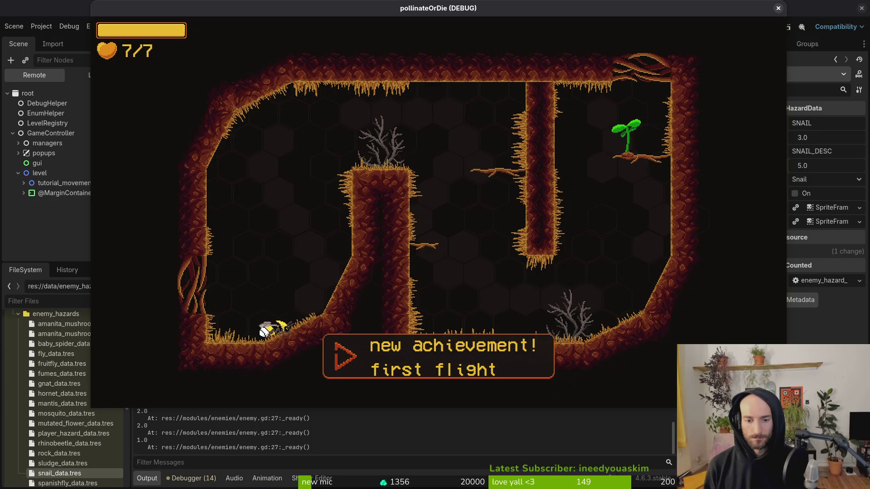
Step: Fly through the movement tutorial past the pillar to the lower floor
key(d)
key(w)
key(w)
key(d)
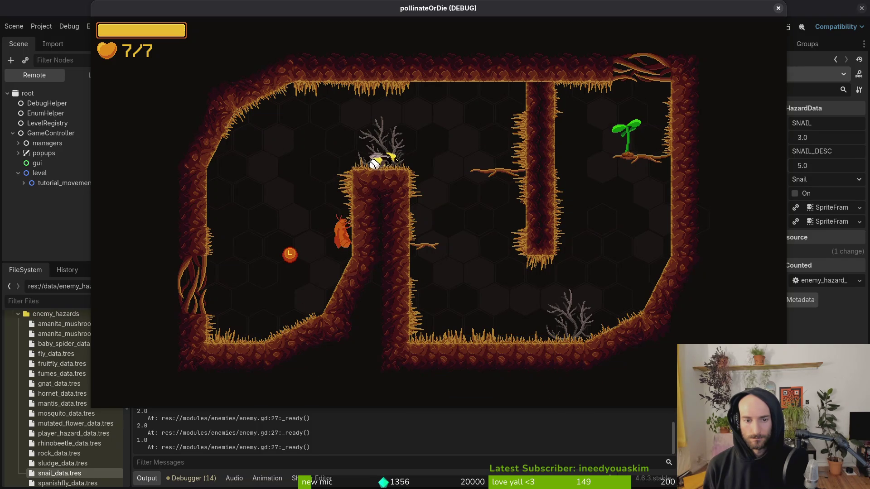
key(d)
key(s)
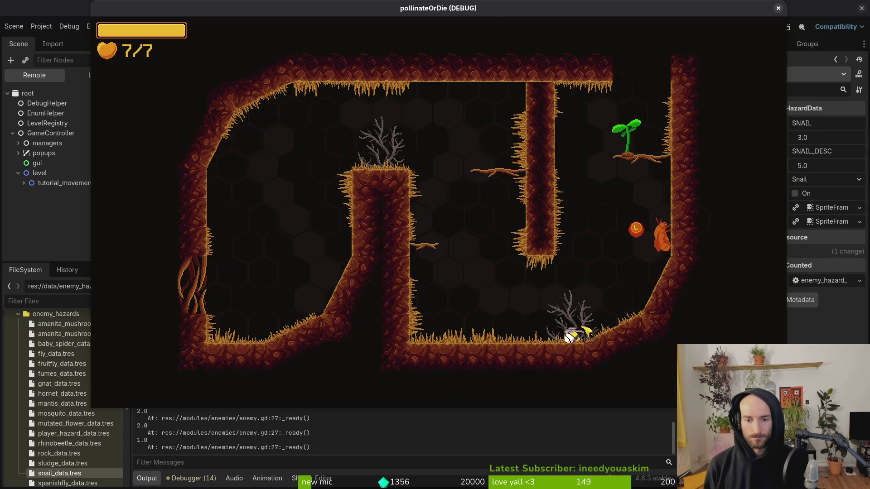
Step: Load tutorial_slash from row 3 of the debug level select and slash the moth and enemies
key(Escape)
key(Left)
key(Left)
key(Left)
key(Return)
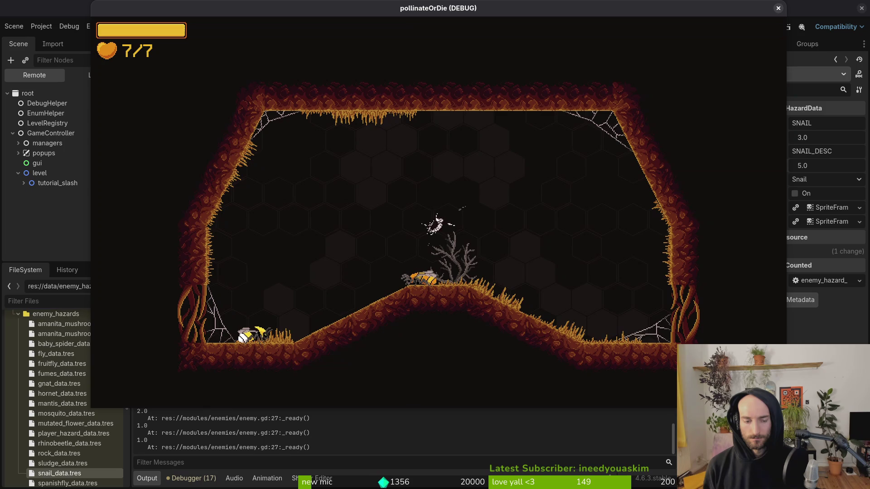
key(d)
key(space)
key(d)
key(a)
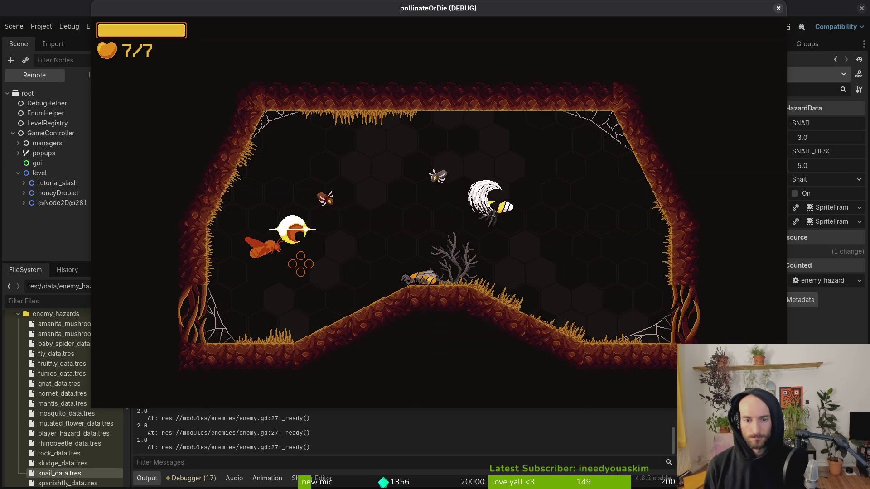
key(a)
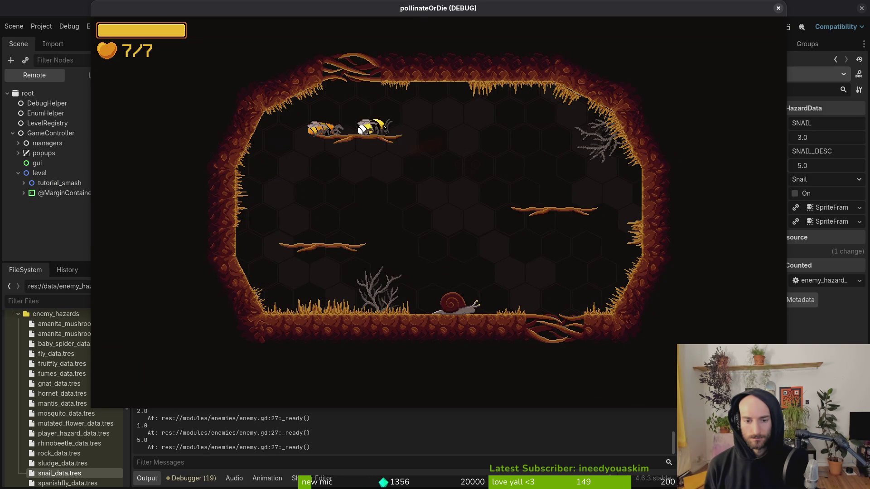
Step: Smash the armored snails in tutorial_smash, each logging a 5.0 reward
click(468, 164)
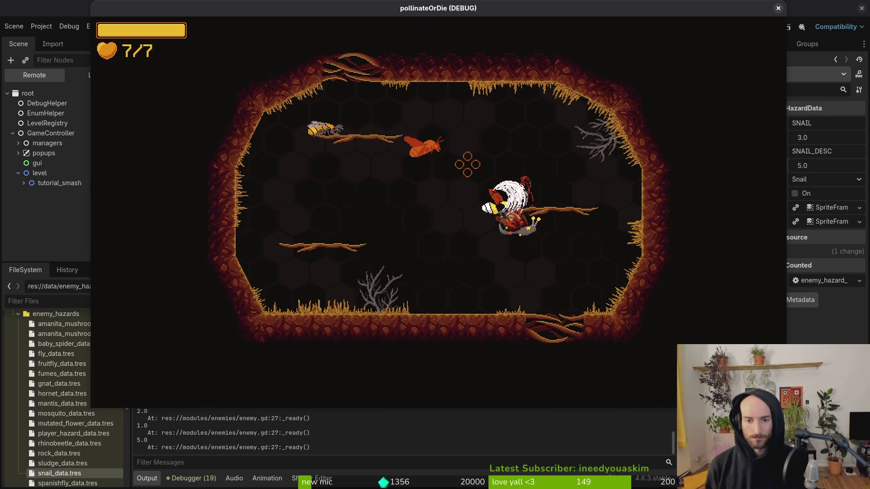
click(467, 164)
click(468, 164)
click(467, 165)
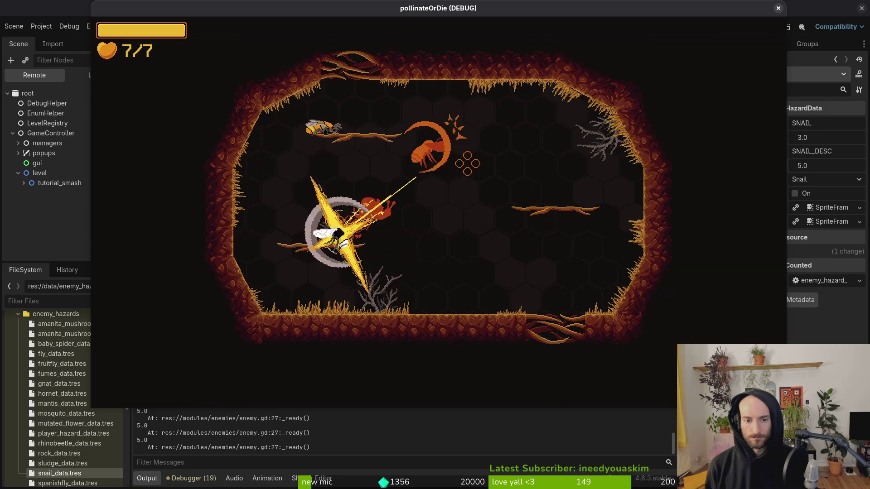
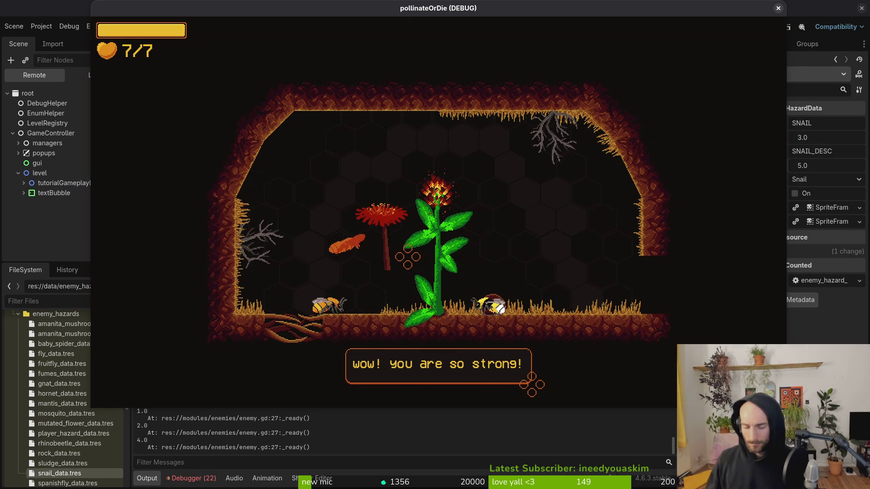
Step: Stop the running game after reading the tutorial_7.gd error in Debugger > Errors
key(F8)
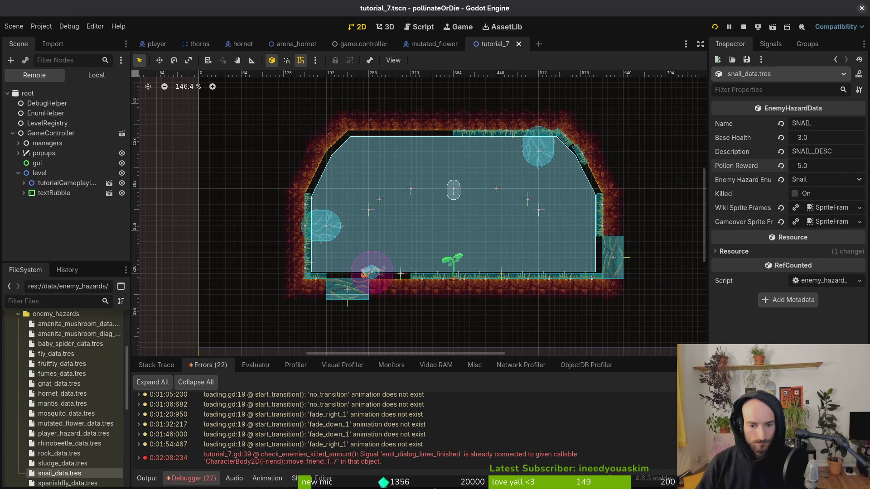
mouse_move(456, 460)
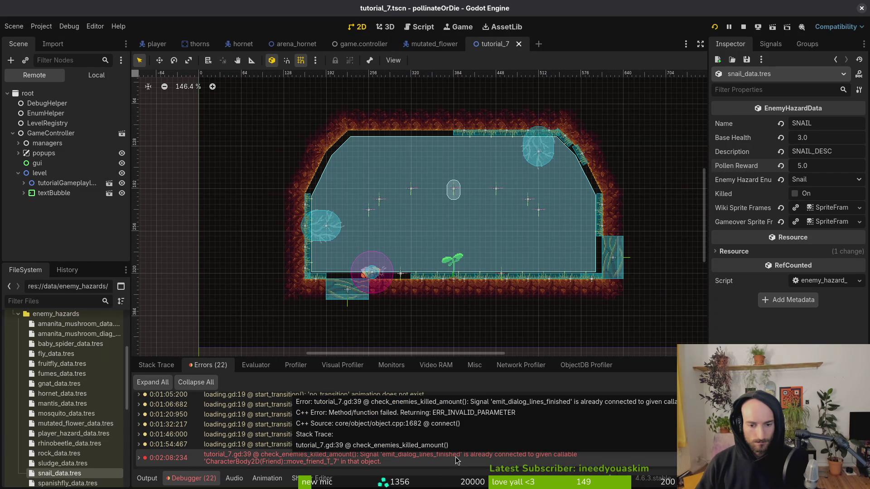
click(744, 26)
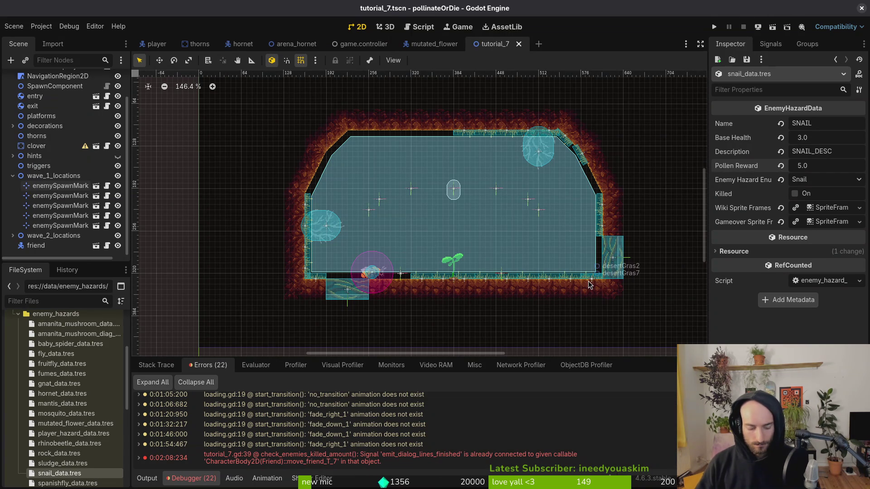
key(alt+Tab)
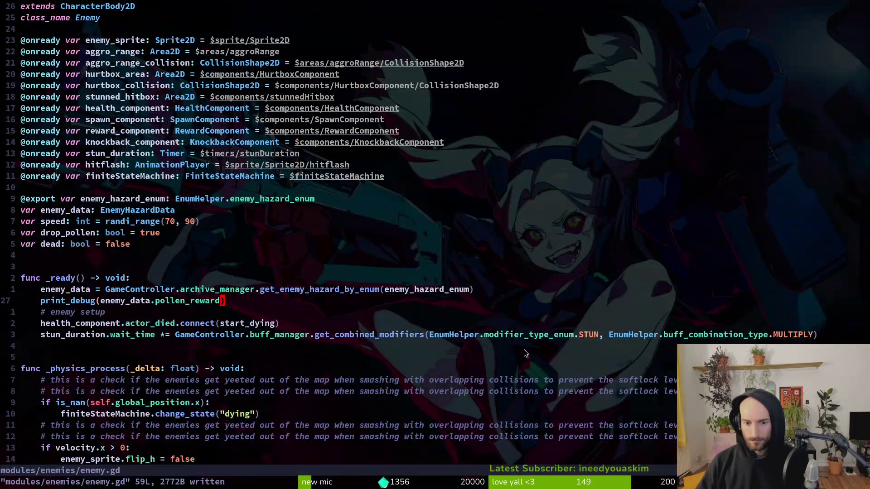
Step: Save enemy.gd and open spawn_component.gd with the Telescope file finder
text(:)
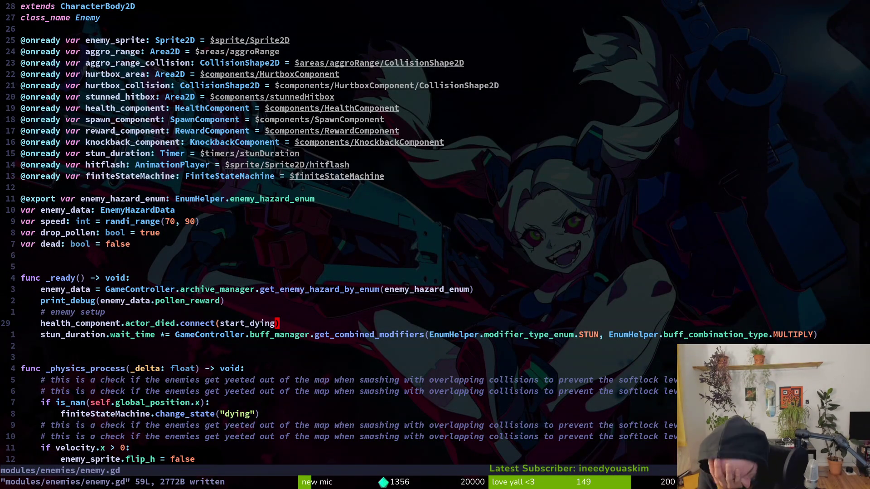
key(space)
key(f)
key(f)
text(spaw)
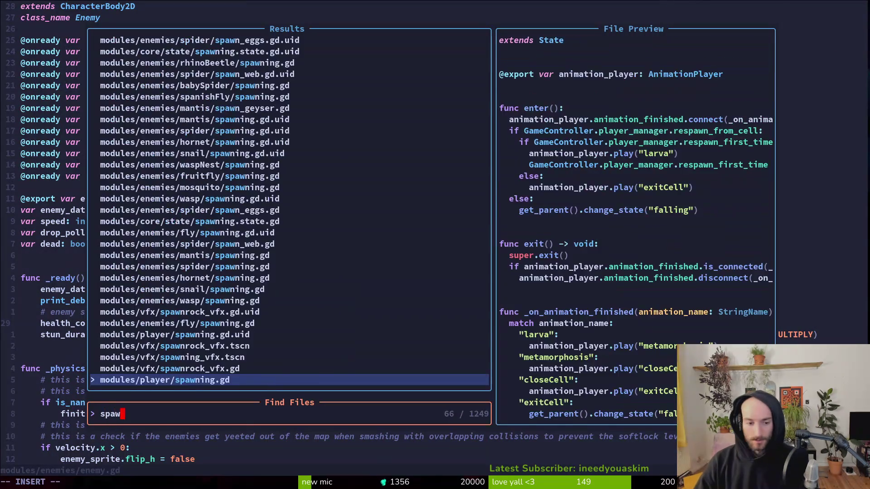
text(n_c)
key(Return)
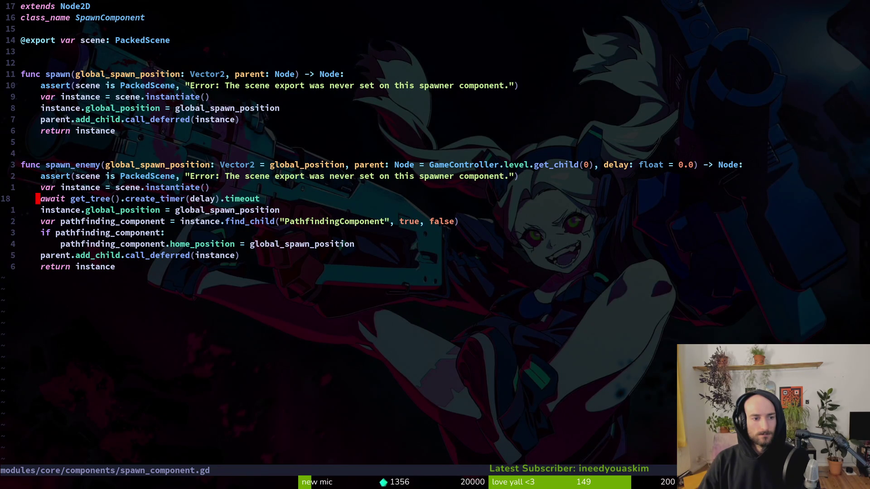
Step: Move the await delay line above the scene instantiation in spawn_enemy, then run the game
key(shift+v)
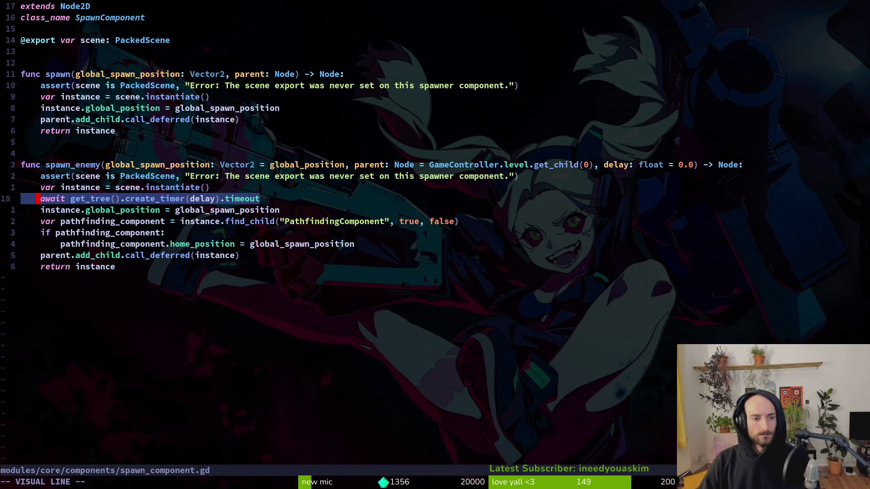
key(shift+k)
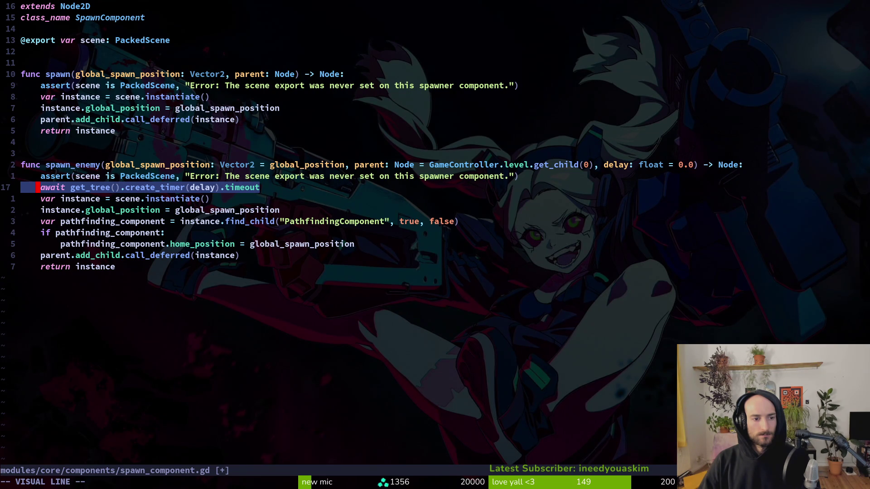
key(Escape)
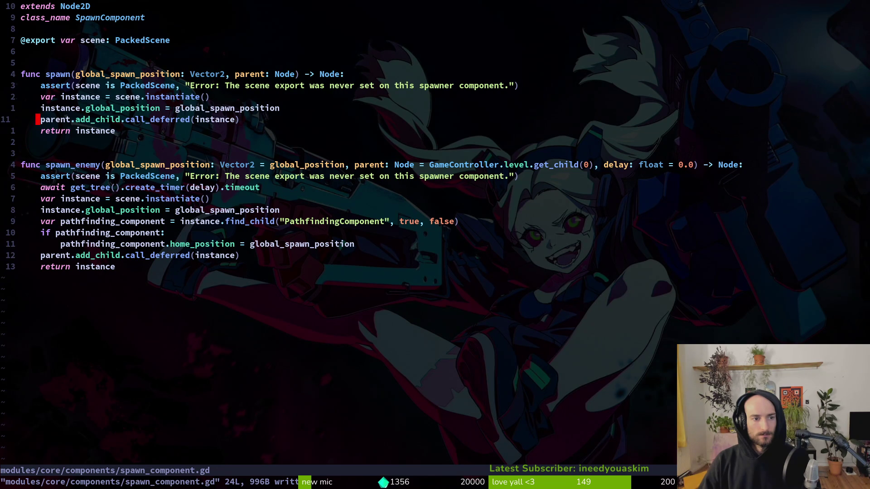
key(alt+Tab)
key(F5)
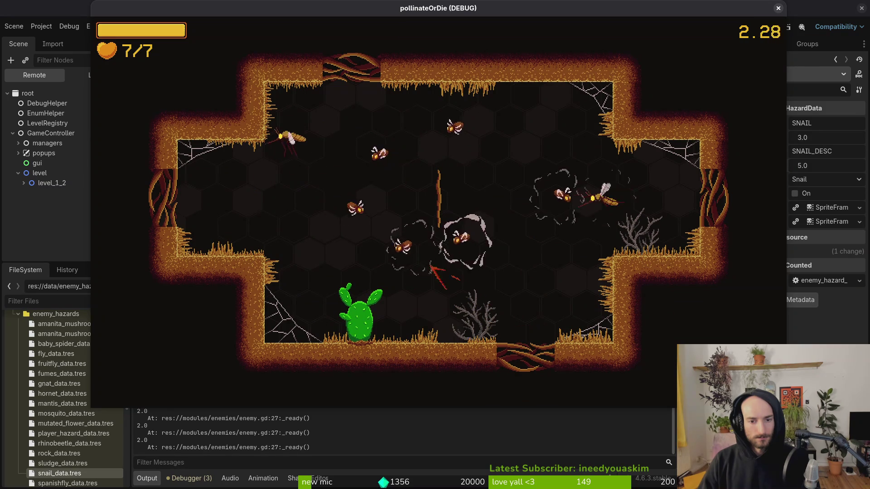
Step: Quit the running game to the main menu from its pause menu
key(Escape)
key(Down)
key(Down)
key(Down)
key(Return)
key(Return)
key(F8)
Step: Delete all saved files in the project's user data folder and close the folder
click(41, 26)
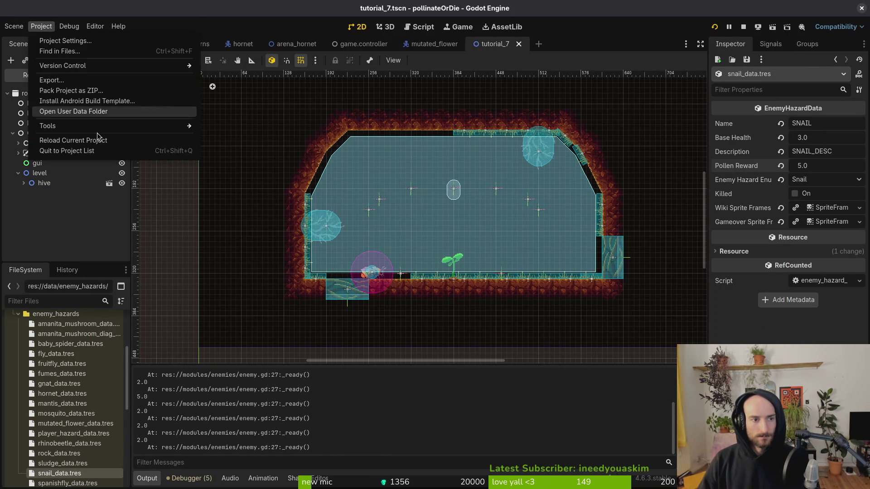
click(109, 111)
key(ctrl+a)
key(Delete)
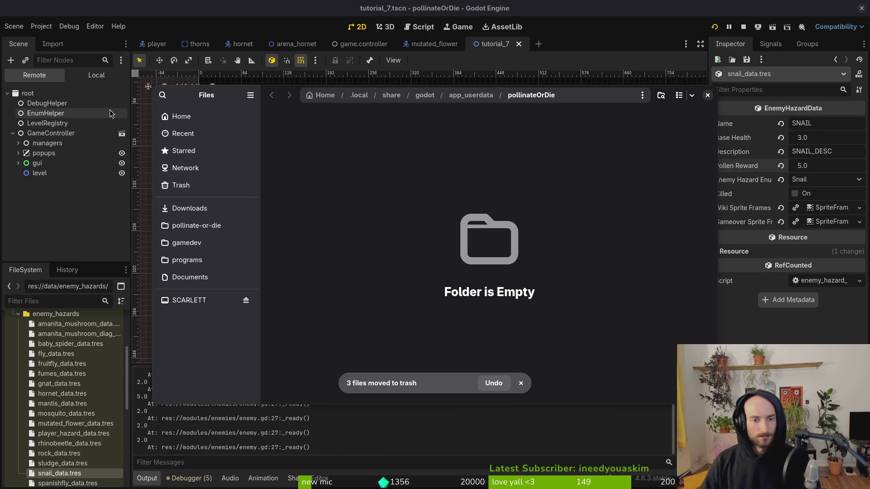
click(708, 95)
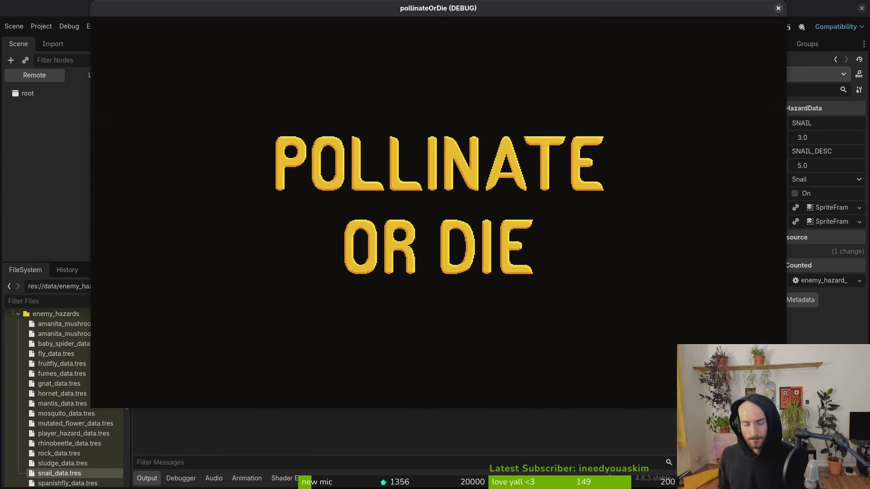
Step: Start a new game and fly the bee through the opening rooms, slashing the first enemies
key(Return)
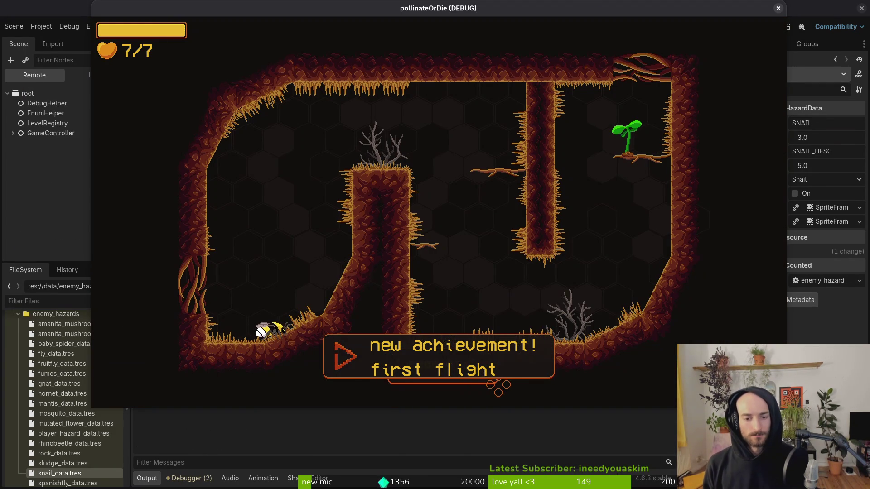
key(w)
key(d)
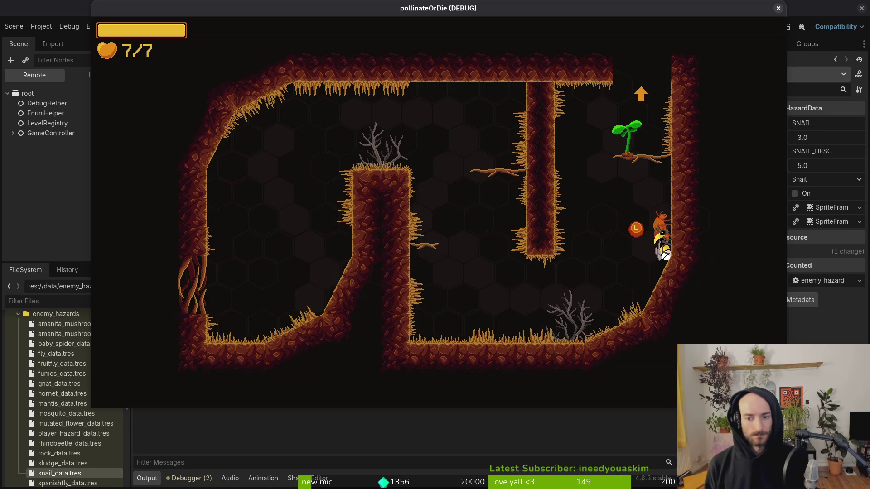
key(w)
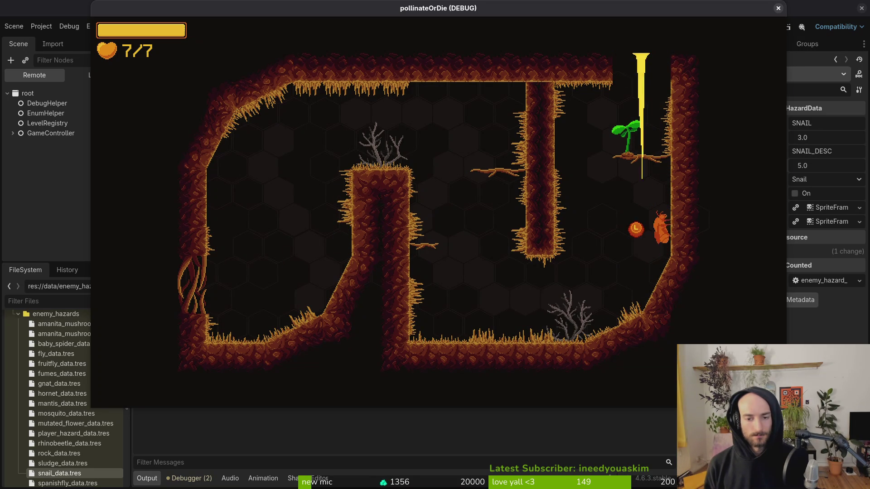
key(w)
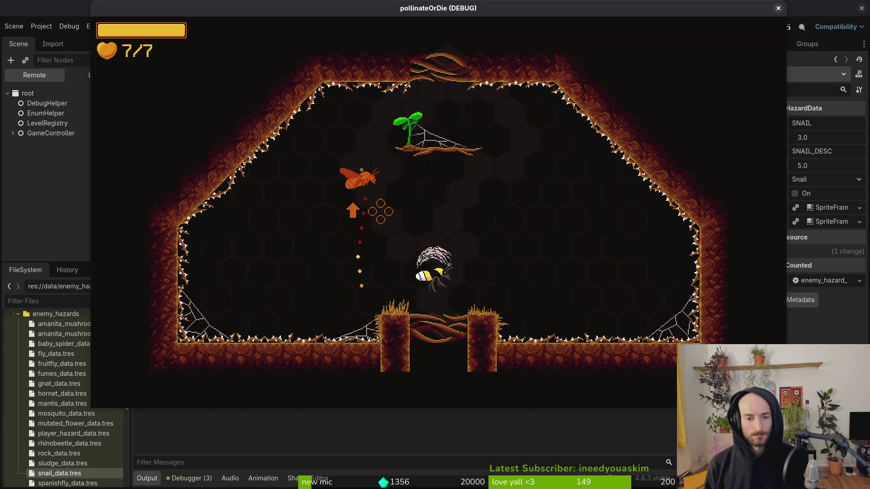
key(w)
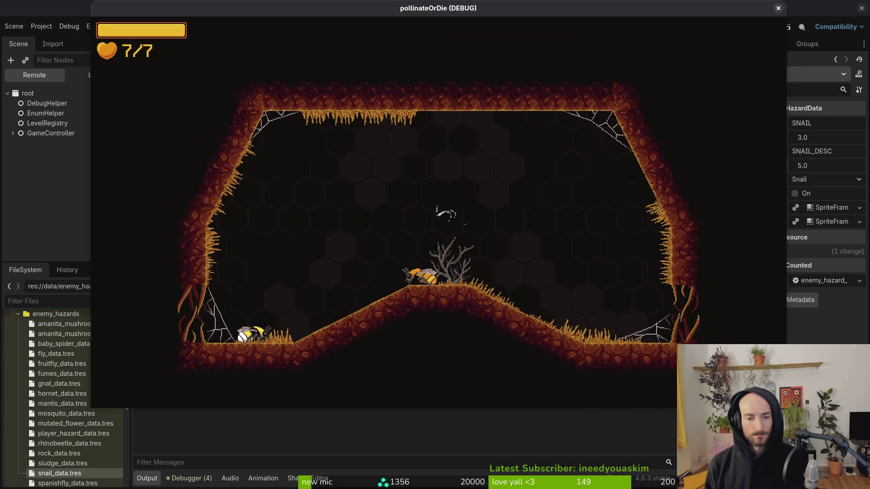
key(d)
key(a)
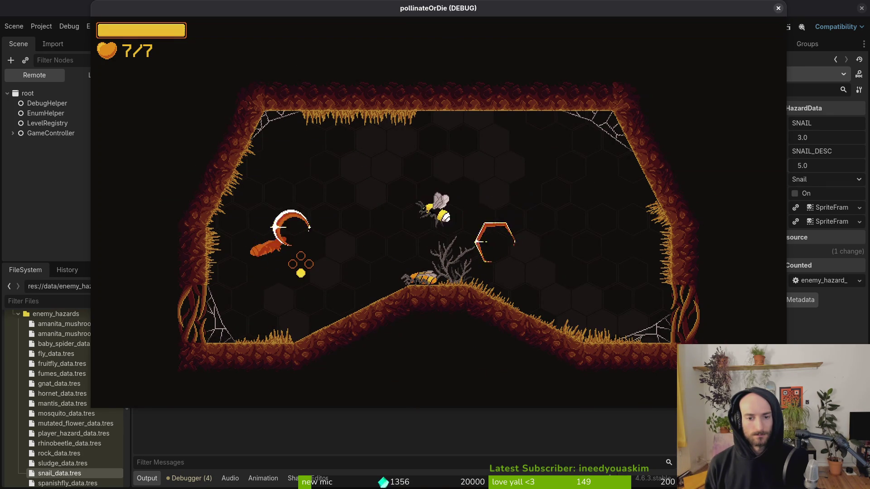
key(d)
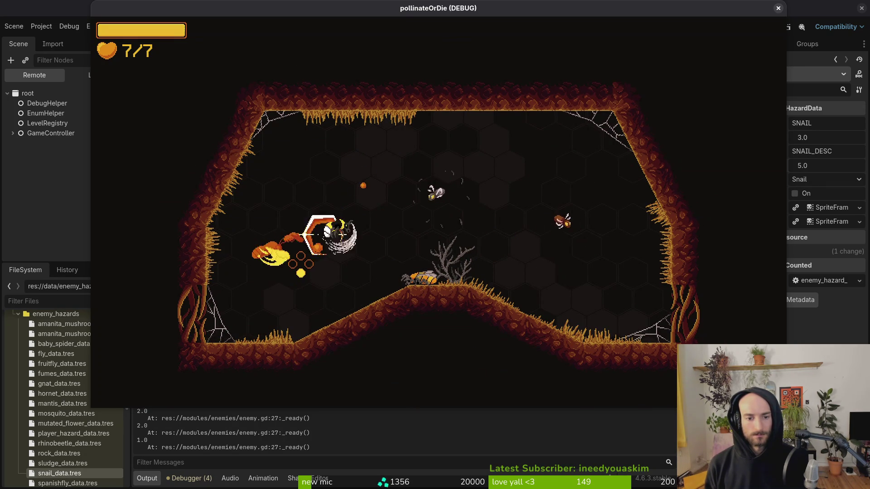
key(d)
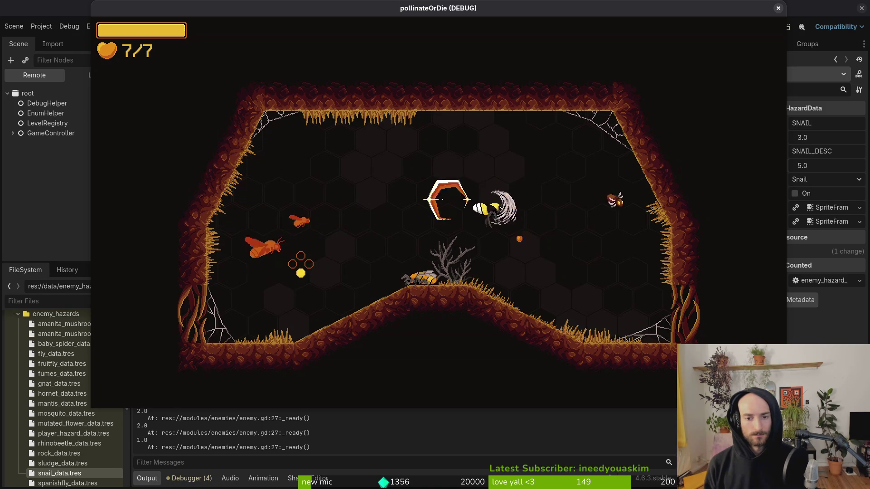
key(a)
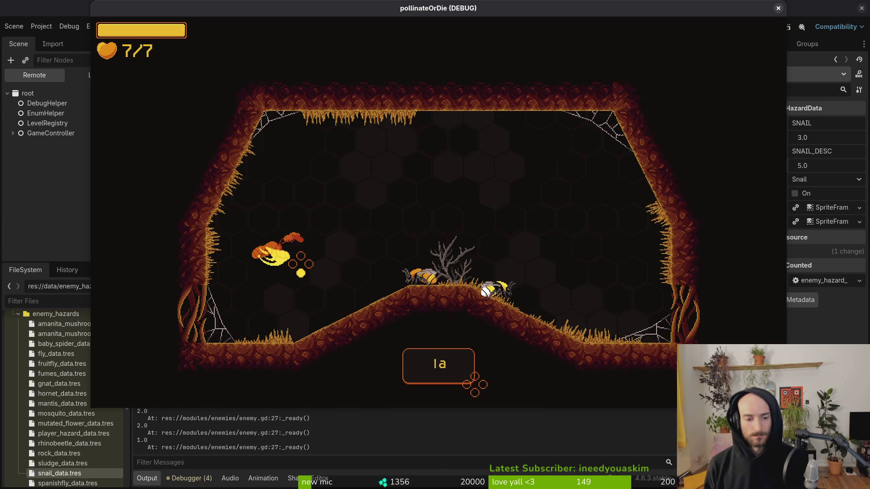
Step: Defeat the orange fly and the whirlwinds, then drop through the floor opening
click(300, 264)
key(d)
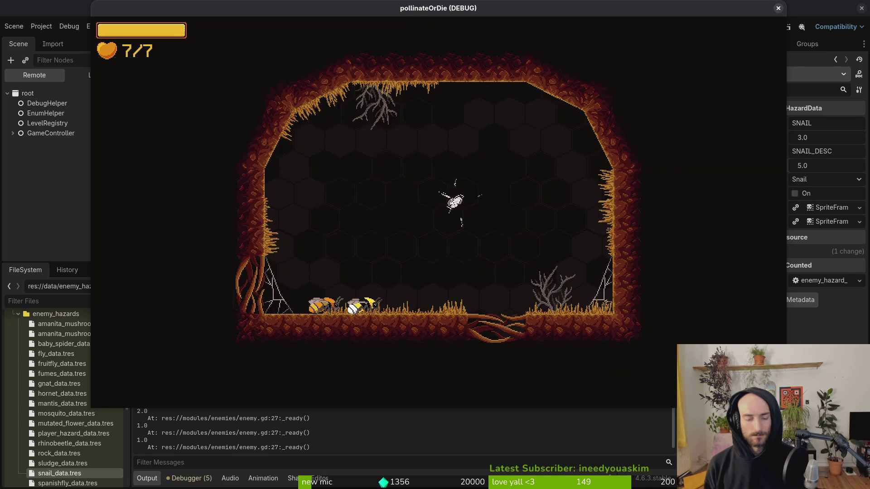
key(d)
key(w)
click(334, 178)
key(a)
click(358, 203)
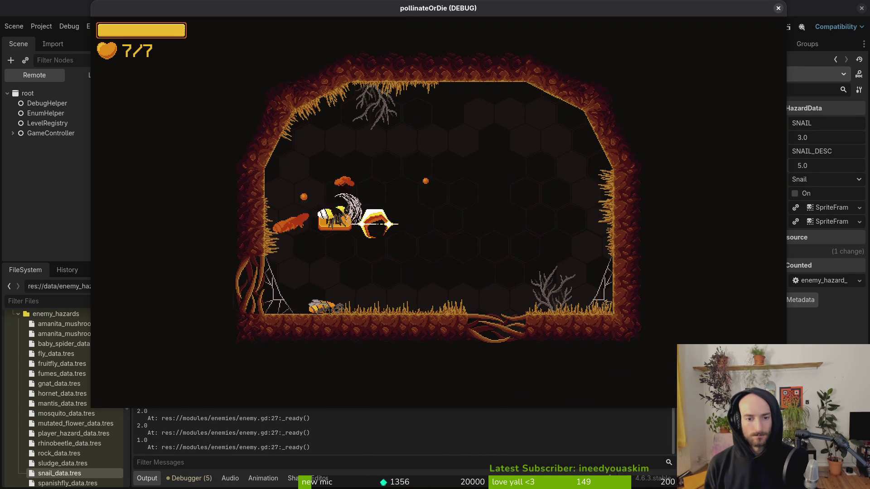
key(d)
key(s)
key(a)
key(s)
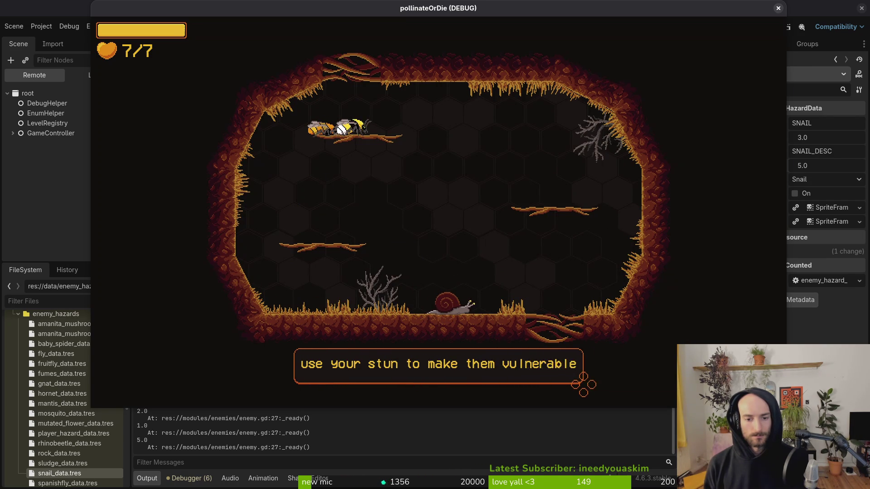
Step: Stun and defeat the snail and the orange enemy in the stun tutorial room
key(d)
key(w)
key(d)
key(s)
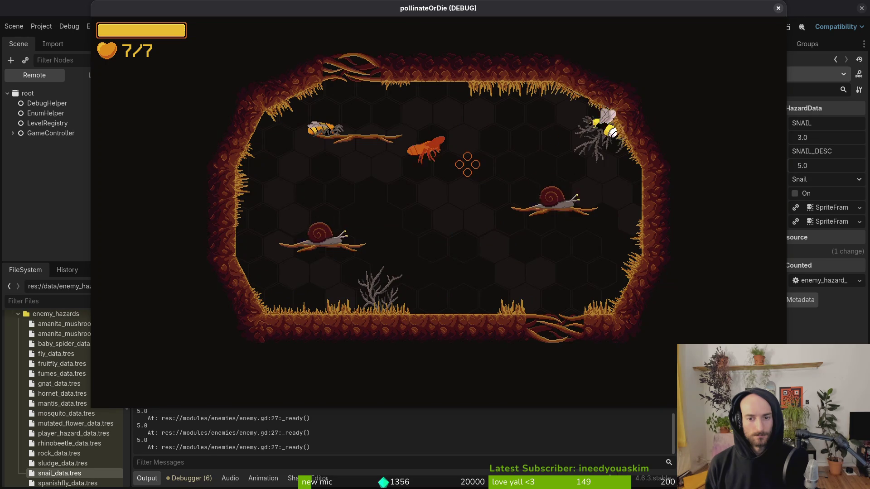
key(a)
key(w)
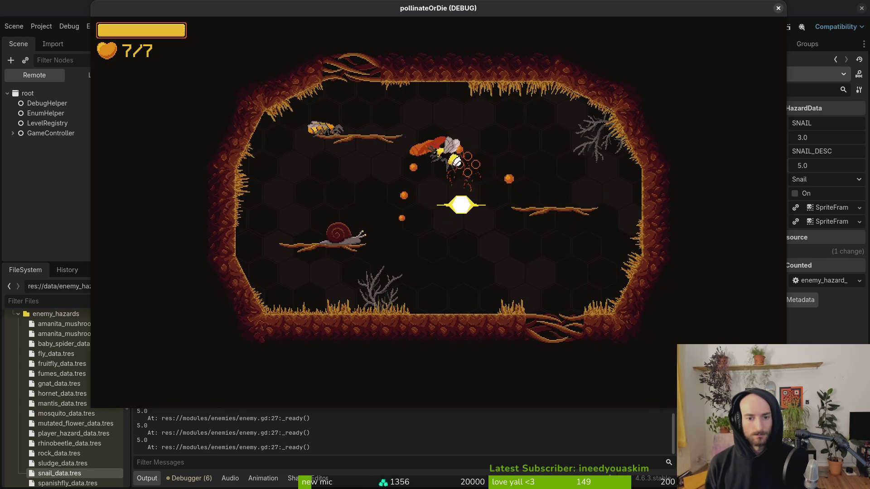
key(a)
click(468, 164)
key(d)
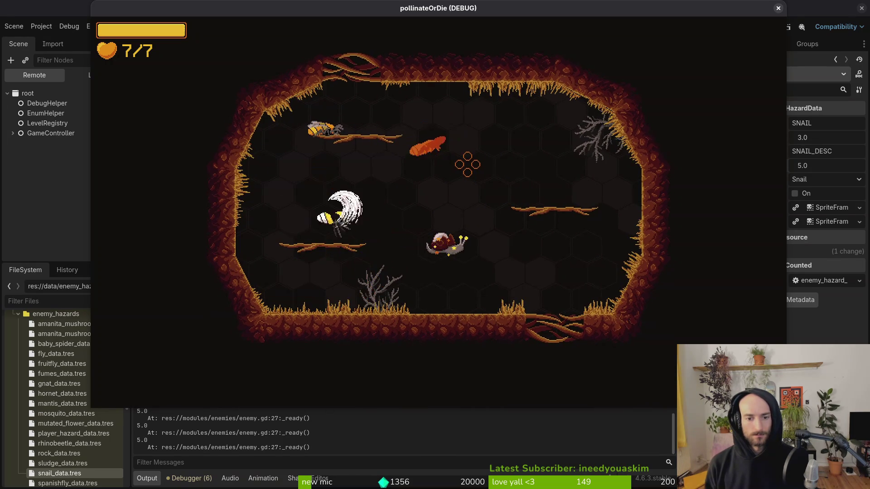
key(s)
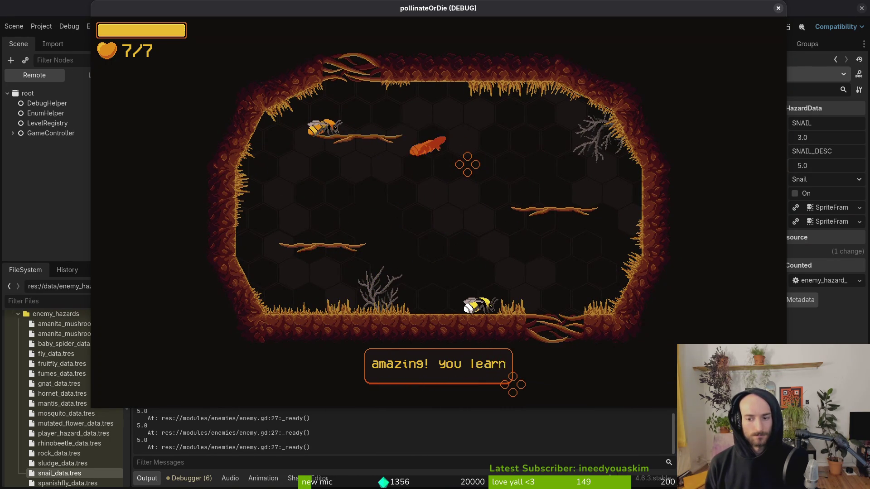
click(468, 164)
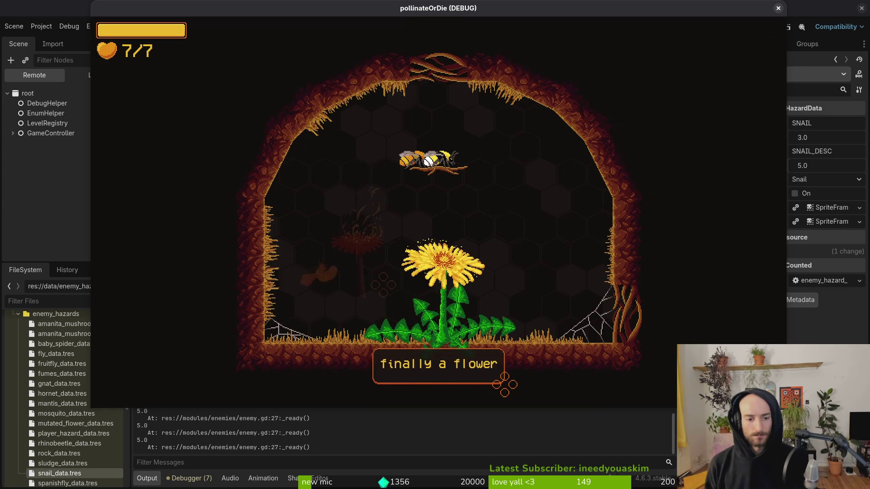
Step: Pollinate the dandelion, reach the snail wave, then show the editor's Local scene tree
key(s)
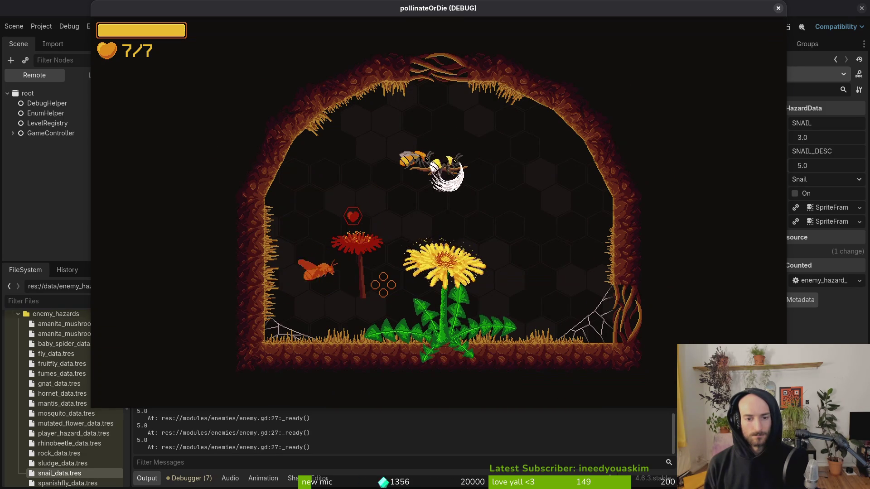
key(w)
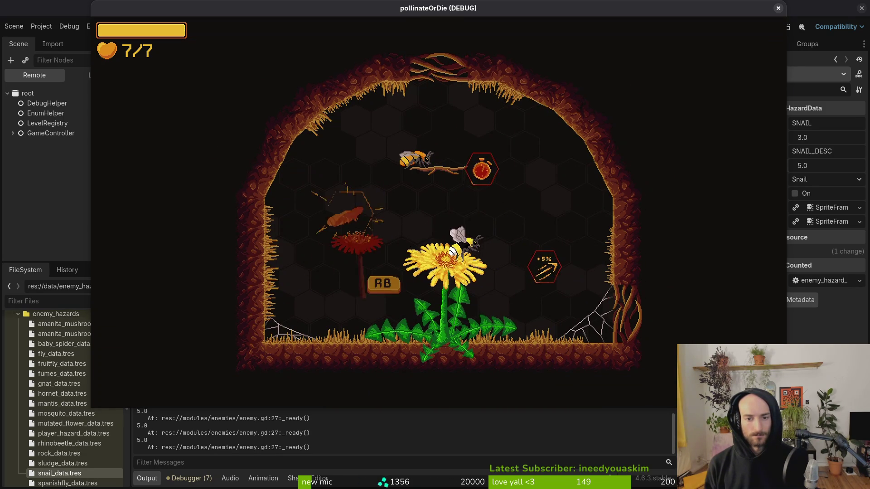
key(d)
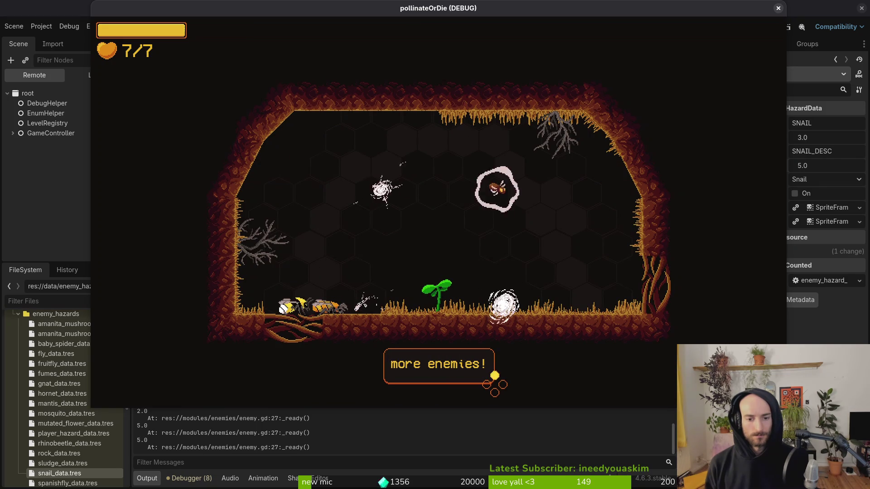
key(w)
key(s)
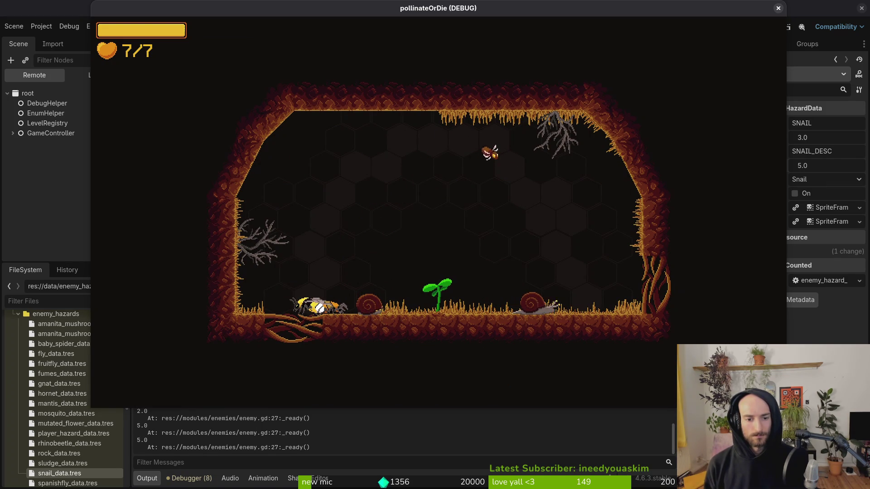
click(6, 194)
click(96, 74)
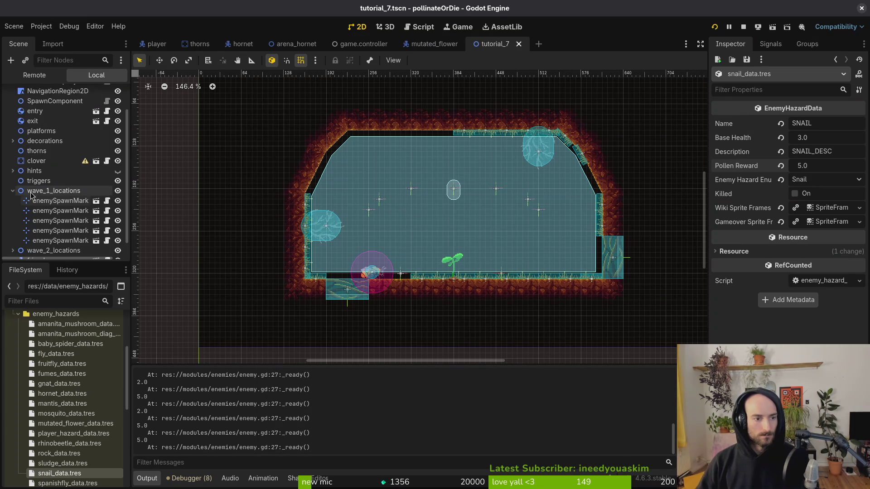
Step: Toggle wave 1 and wave 2 marker visibility and inspect their spawn markers
scroll(49, 242, down, 1)
scroll(82, 204, down, 3)
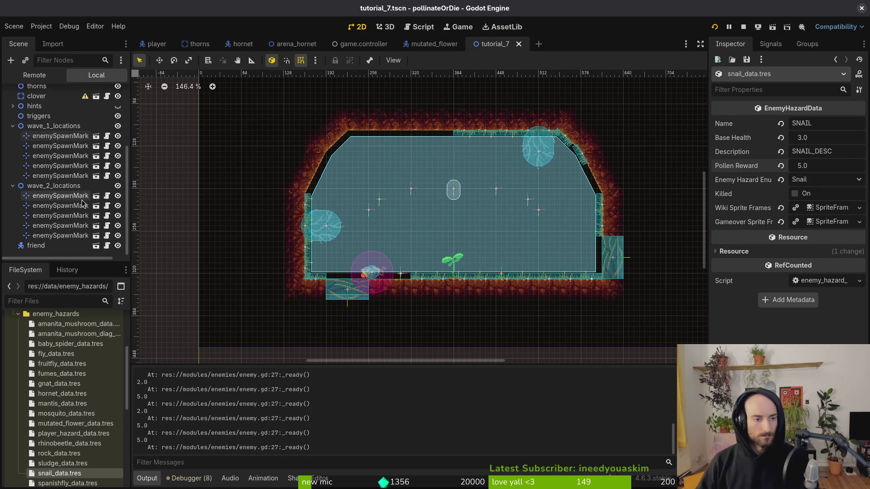
click(118, 127)
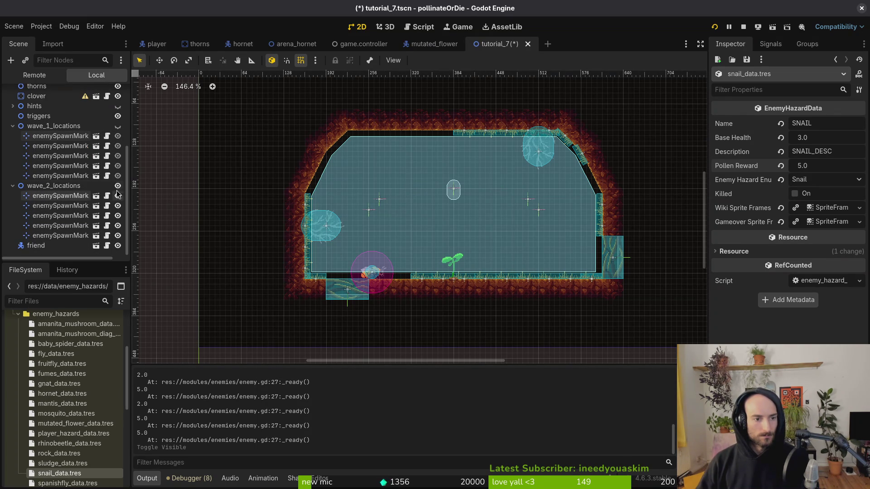
click(82, 200)
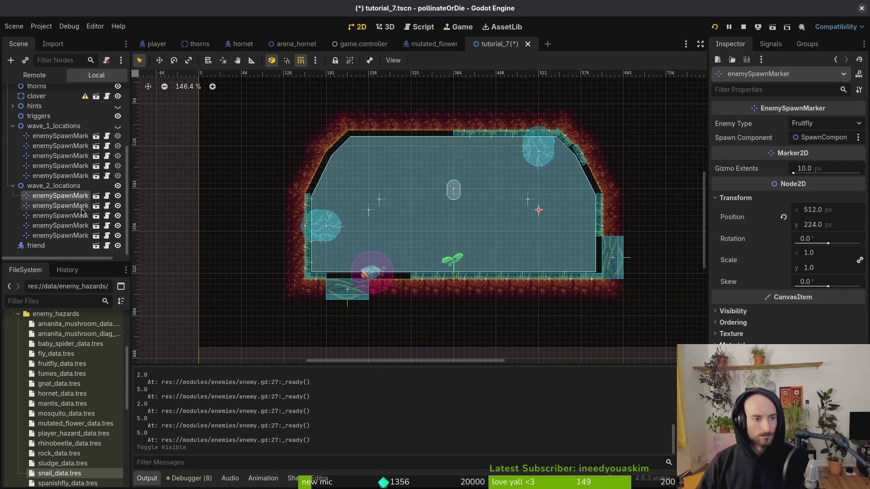
click(118, 186)
click(118, 127)
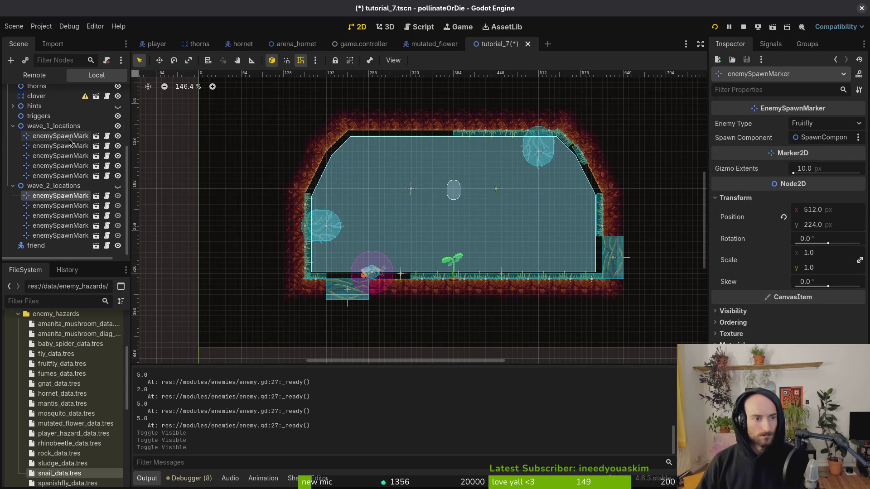
click(70, 137)
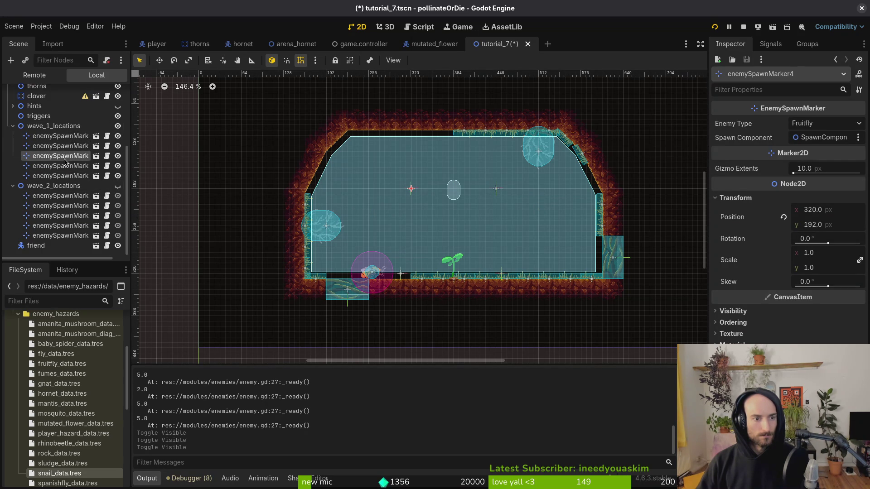
Step: Delete the Snail marker enemySpawnMarker6 from wave_1_locations and save tutorial_7
click(64, 177)
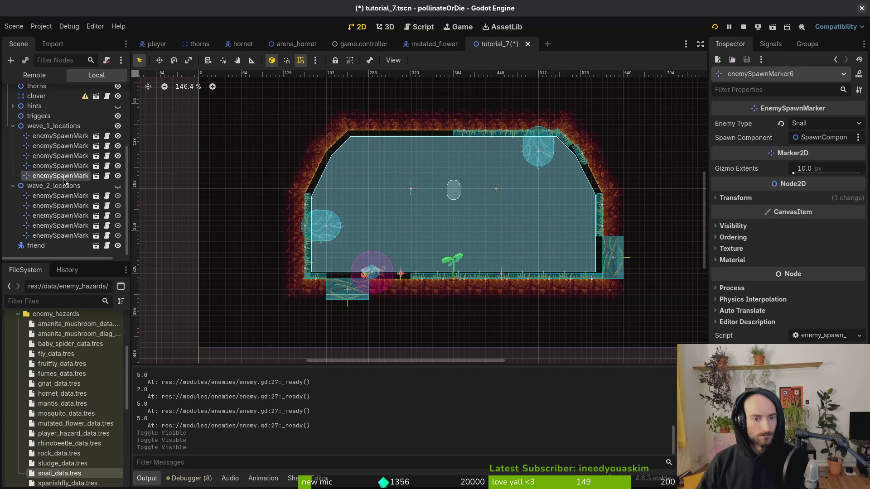
key(Delete)
key(Return)
key(ctrl+s)
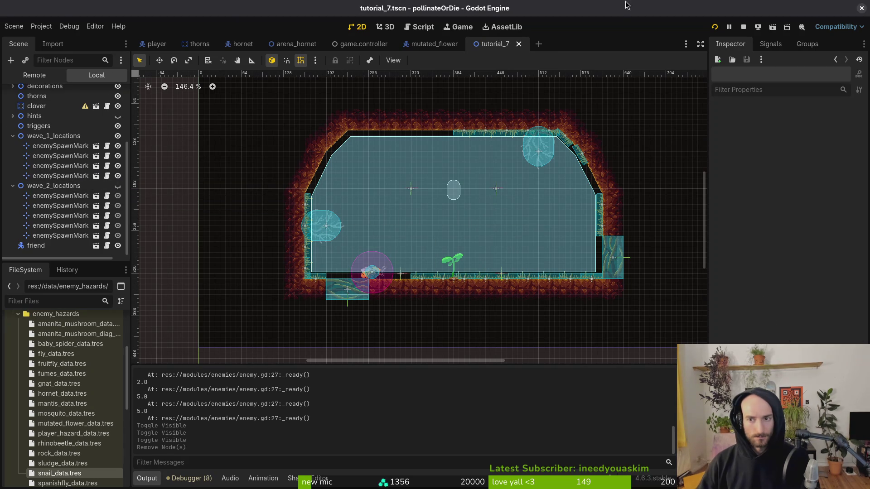
Step: Launch the game and open tutorial_7.gd in Neovim via the file finder
click(715, 28)
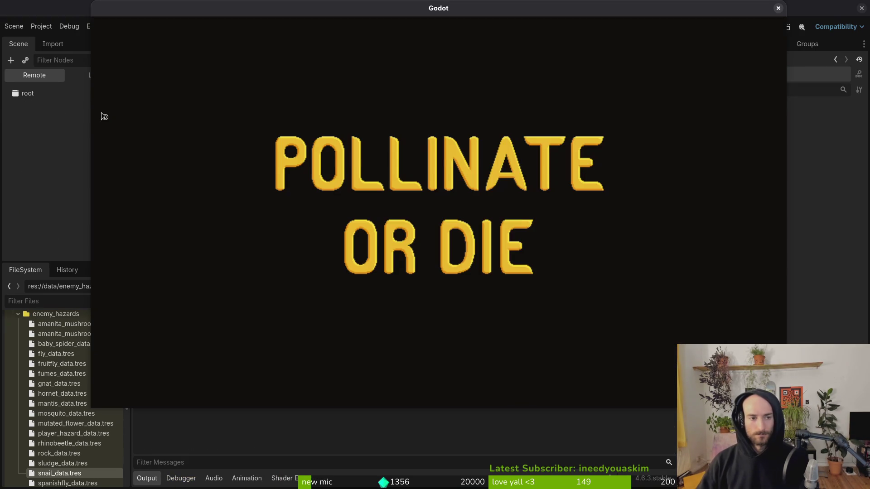
key(alt+Tab)
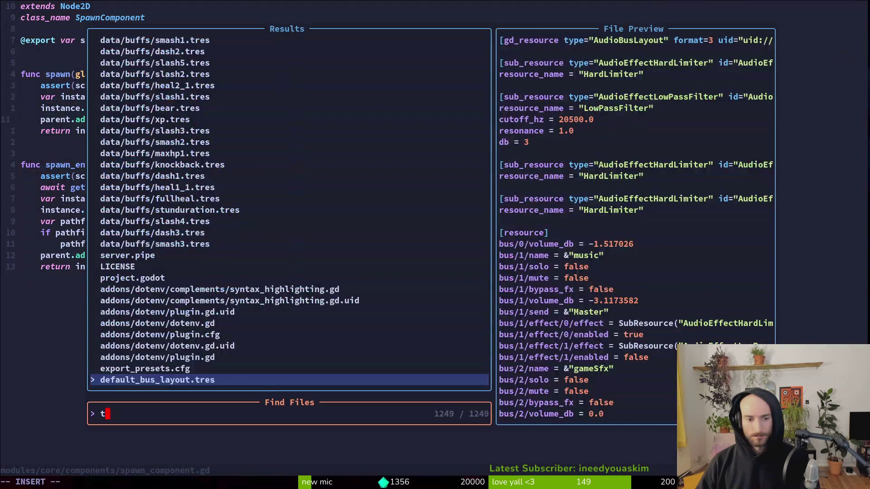
text(tut7)
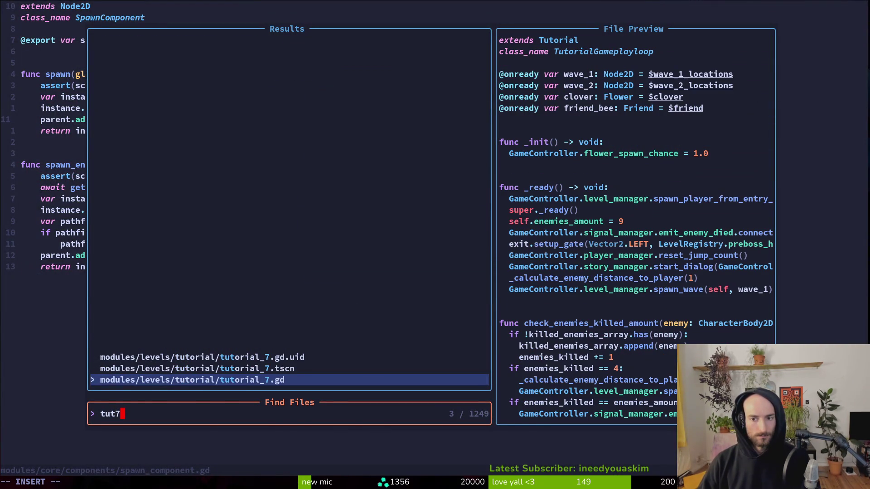
key(Return)
Step: Read through tutorial_7.gd from line 29 and the wave spawning code, then close it
key(2)
key(9)
key(shift+g)
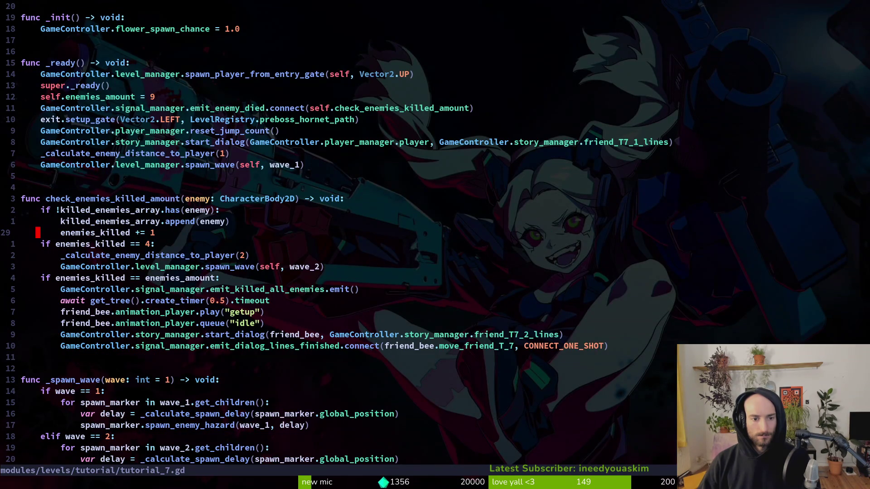
key(ctrl+d)
key(ctrl+d)
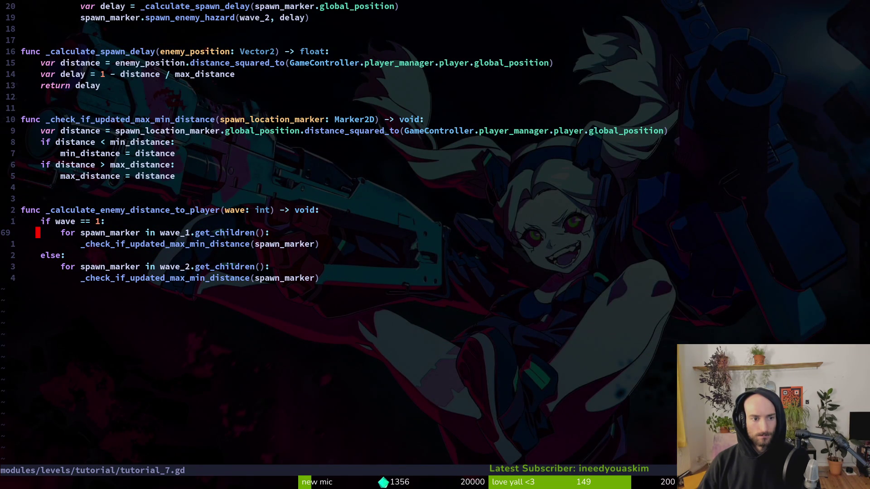
key(ctrl+u)
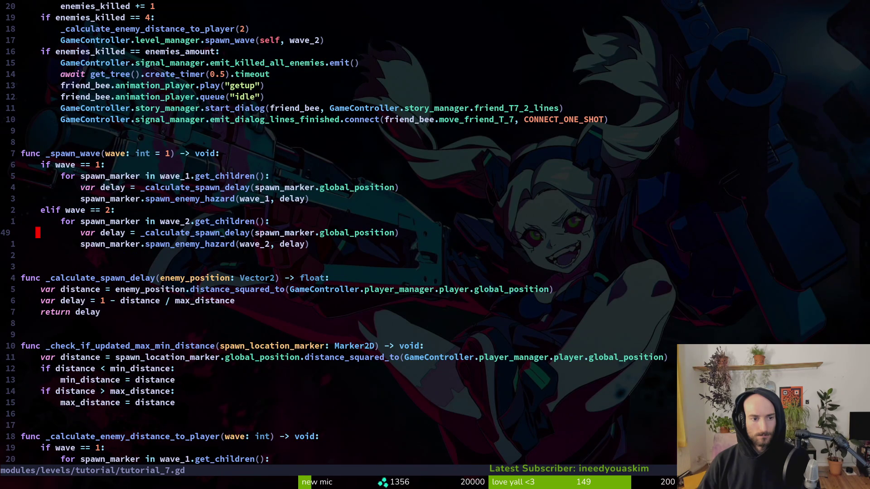
key(ctrl+u)
key(ctrl+u)
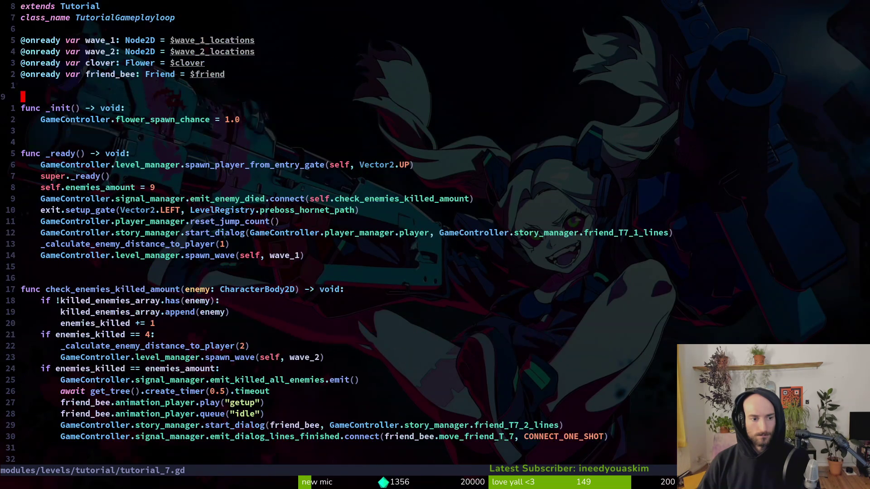
key(Return)
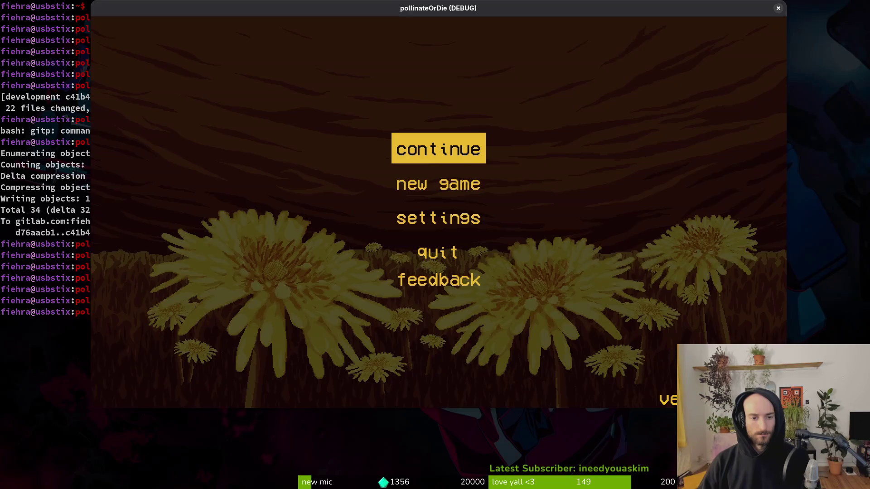
Step: Restart the game, begin a new game from a fresh save, and land on the sprout to open the gate
key(F5)
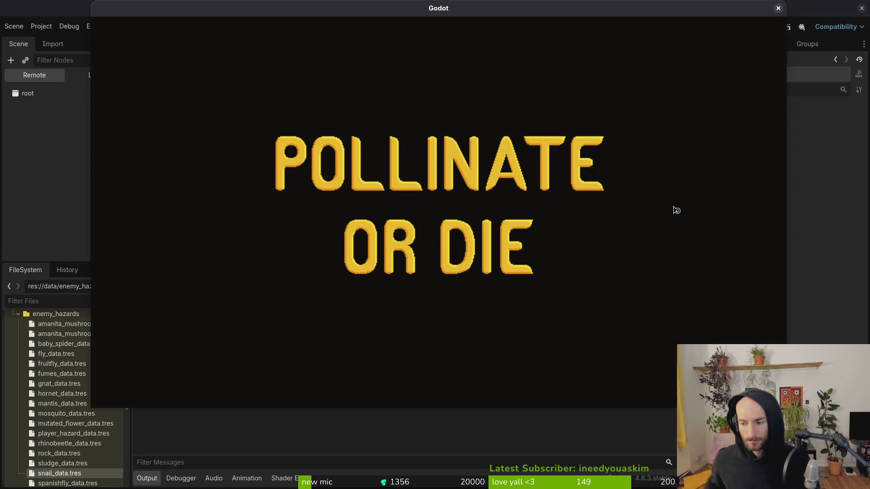
key(Down)
key(Return)
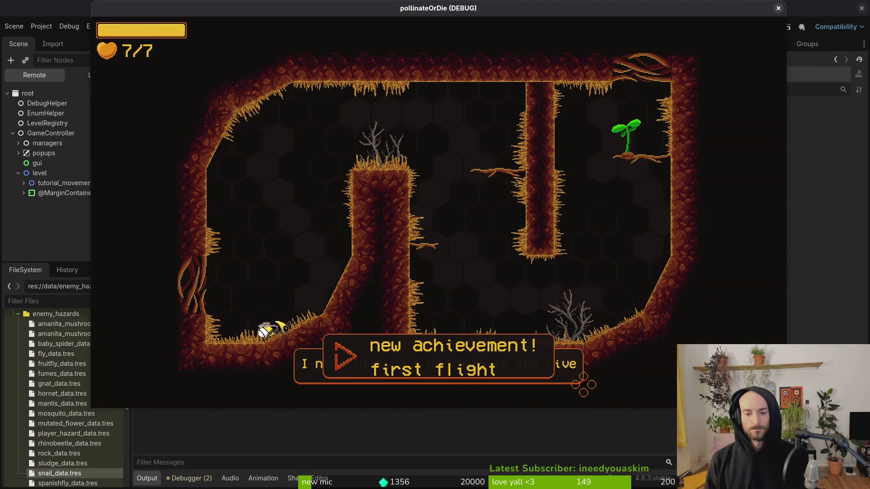
key(Right)
key(Up)
key(Right)
key(Up)
key(Right)
key(Up)
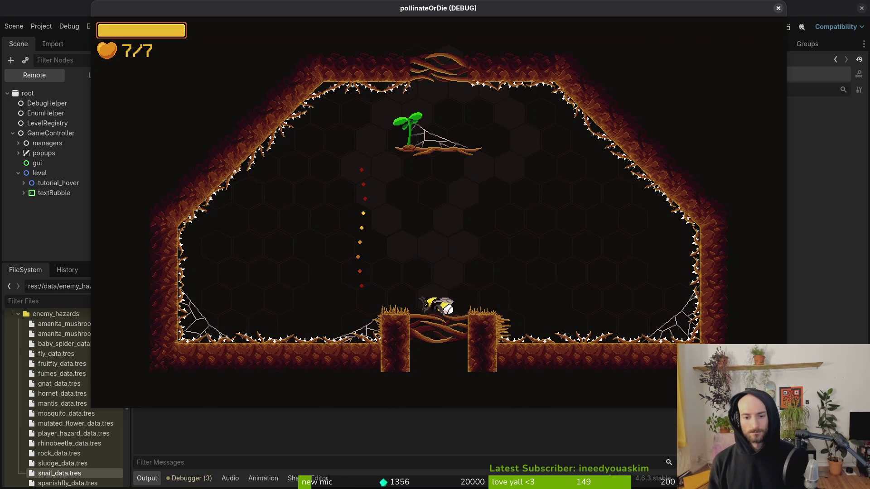
key(Up)
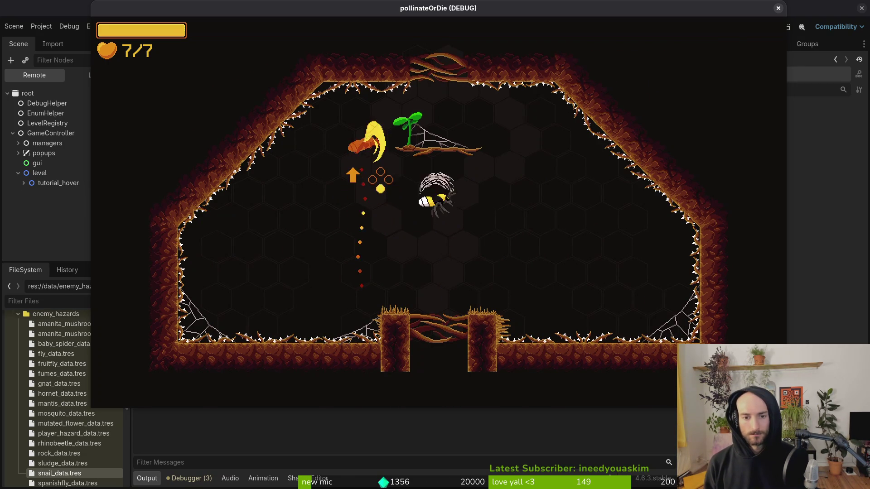
key(Up)
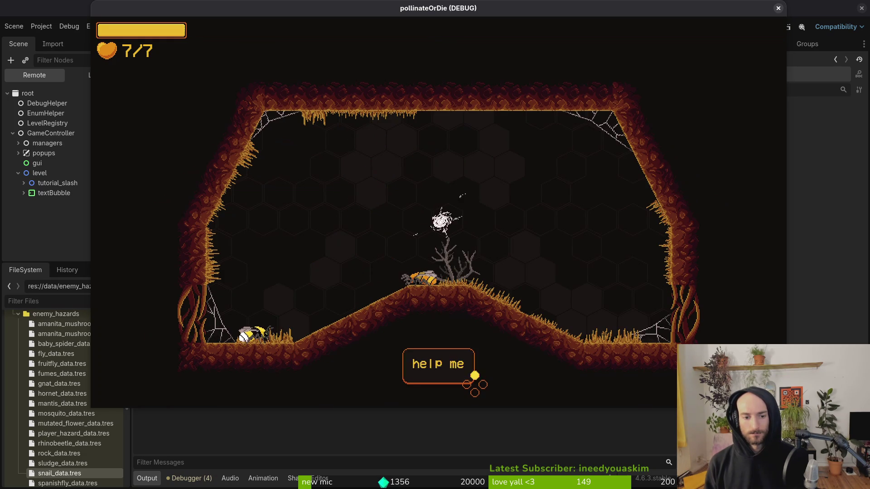
Step: Slash and destroy the enemies around the centre mound in the slash room
key(Right)
key(Up)
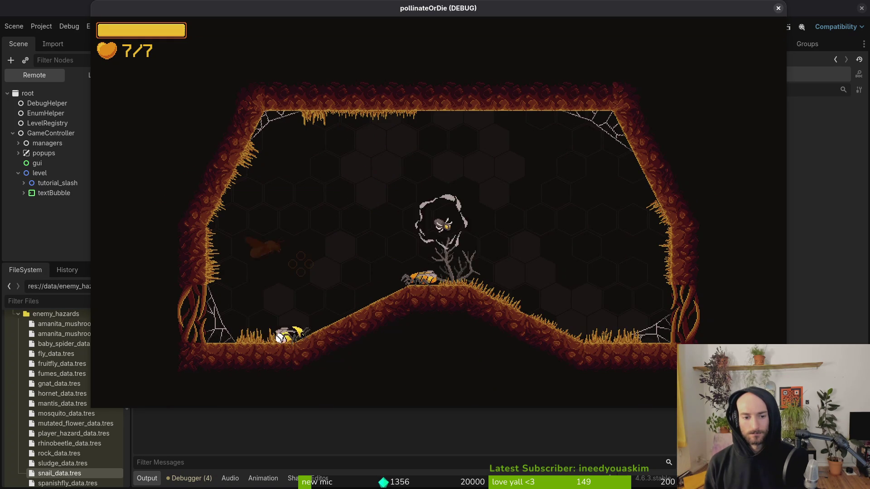
click(300, 264)
key(Left)
click(301, 264)
click(300, 263)
key(Right)
key(Up)
click(301, 263)
click(301, 264)
Step: Finish off the left enemy and dash out of the slash room
key(Right)
key(Down)
click(300, 264)
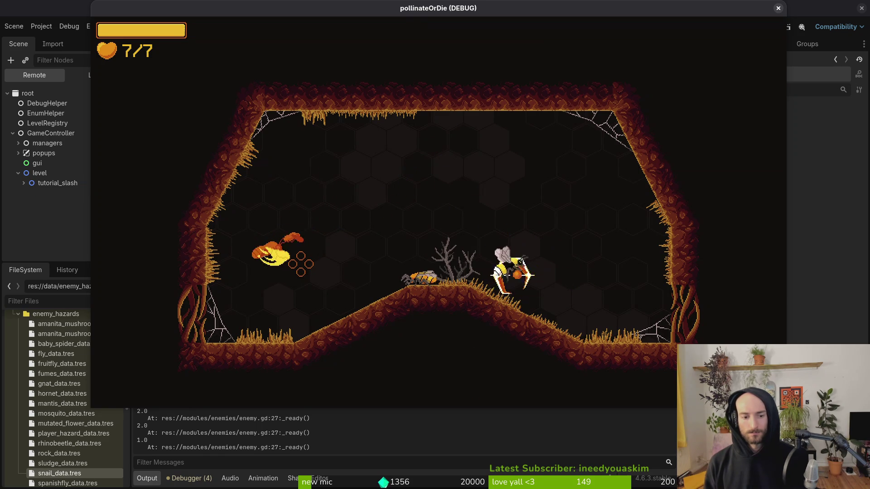
click(300, 264)
click(300, 263)
key(Right)
key(Down)
click(300, 263)
key(Right)
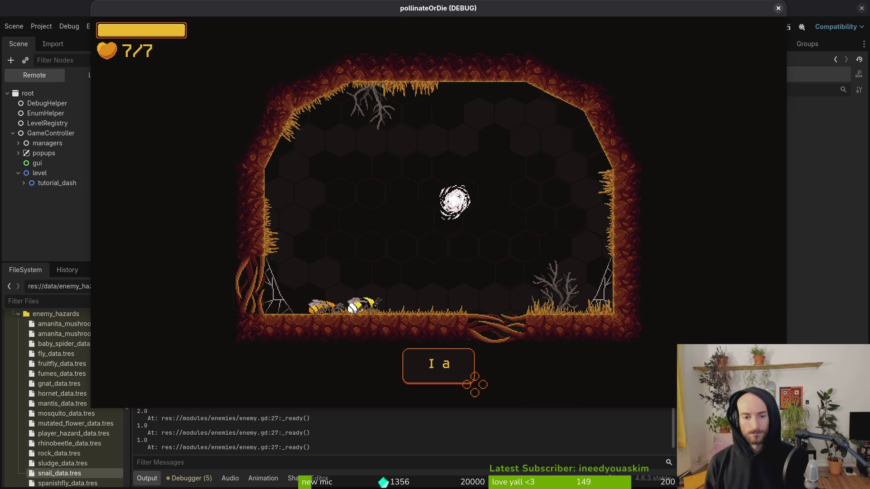
Step: Dash through the flies in tutorial_dash and up into the tutorial_smash room
key(Right)
key(Up)
key(Right)
key(Left)
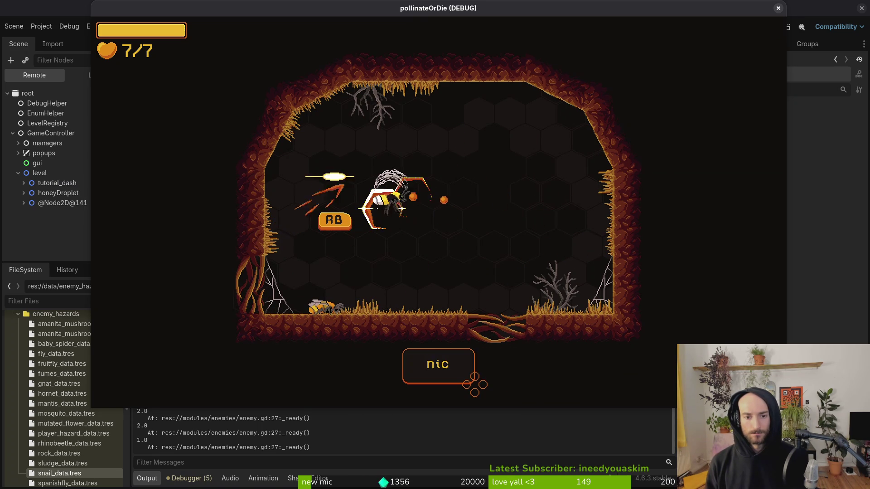
key(Right)
key(Up)
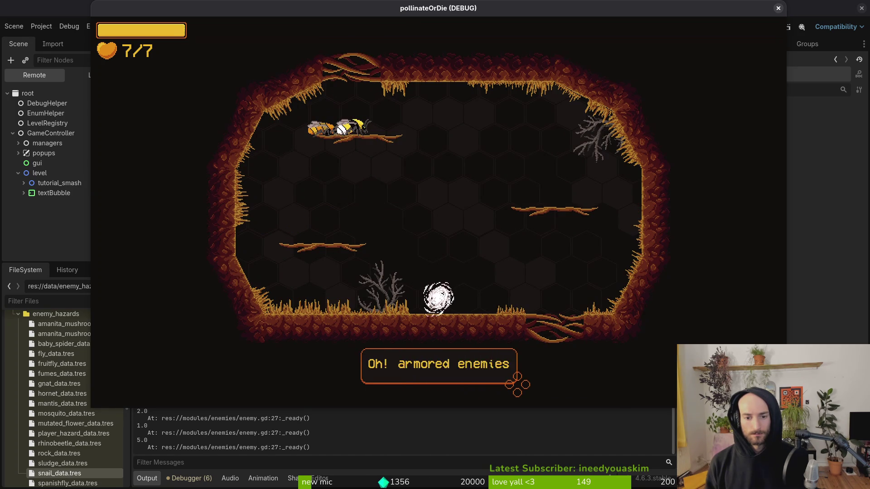
Step: Clear the snails and orange larva in the smash room, then stop the game with F8
key(Right)
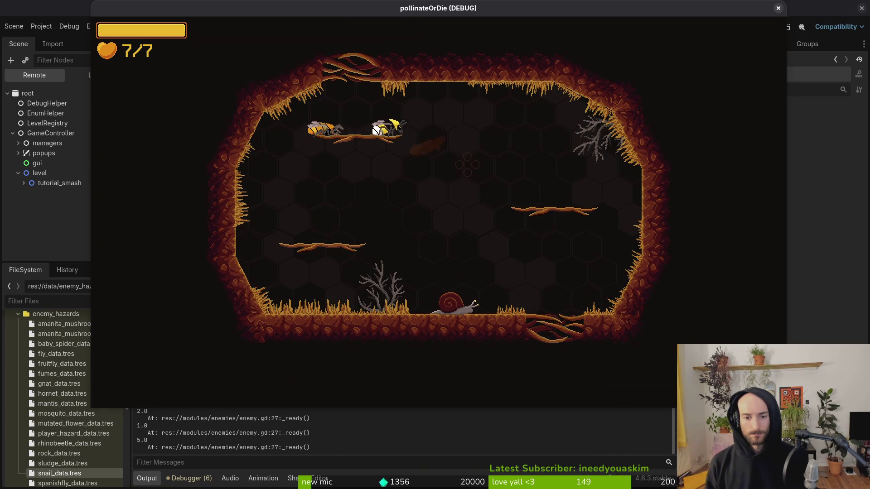
click(467, 164)
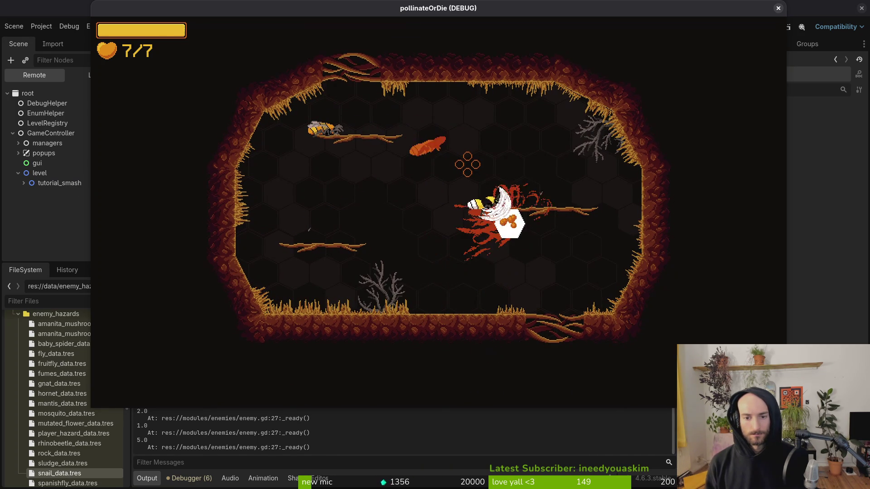
click(468, 164)
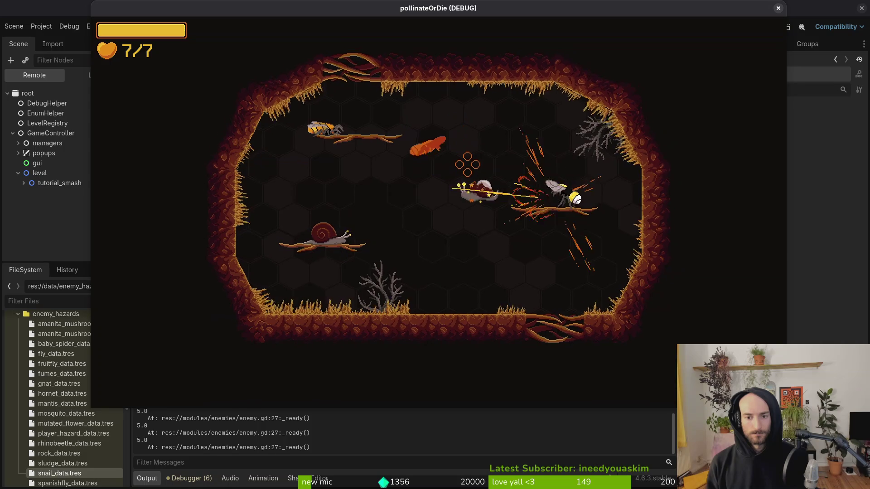
click(467, 165)
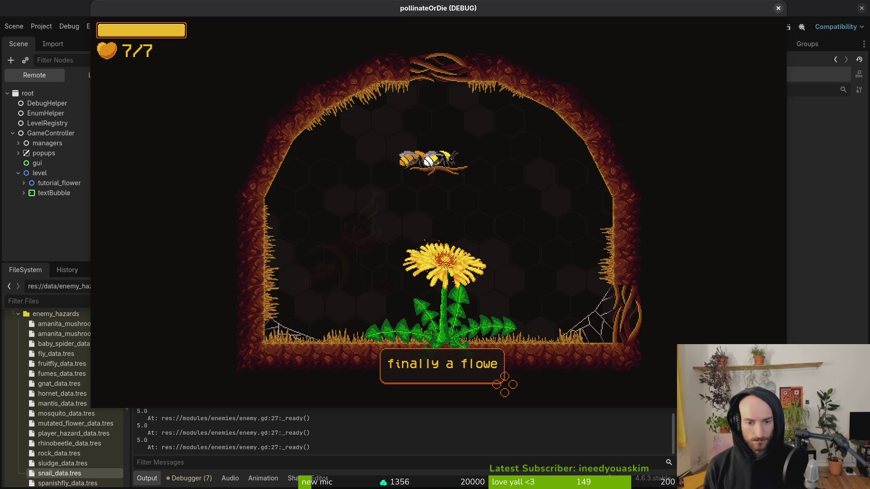
click(383, 285)
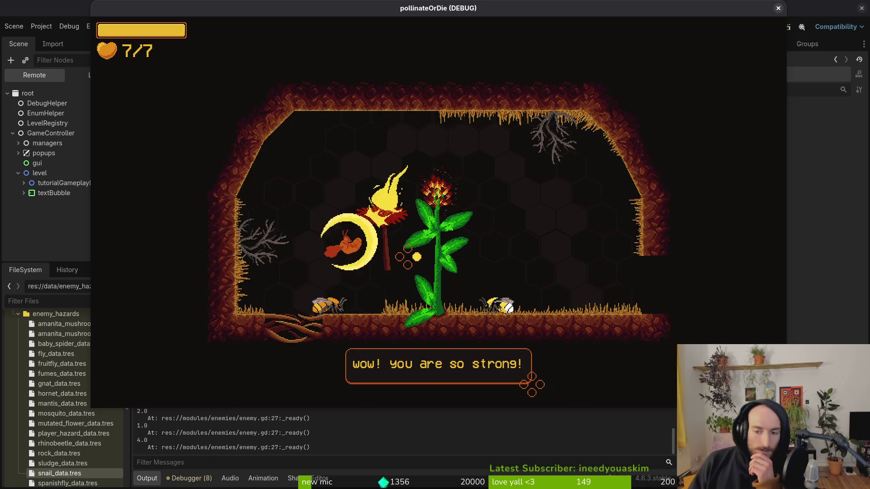
key(F8)
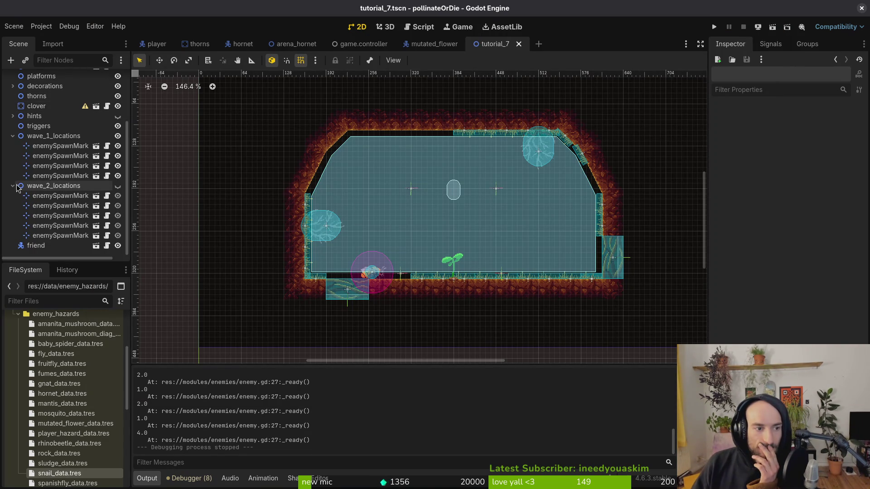
Step: Show wave_2_locations and delete its Gnat and Fly enemy spawn markers
click(117, 186)
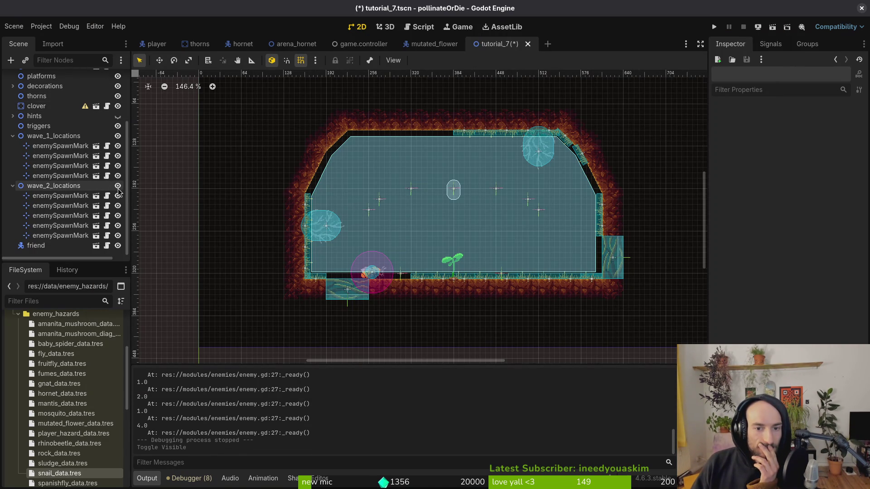
click(52, 197)
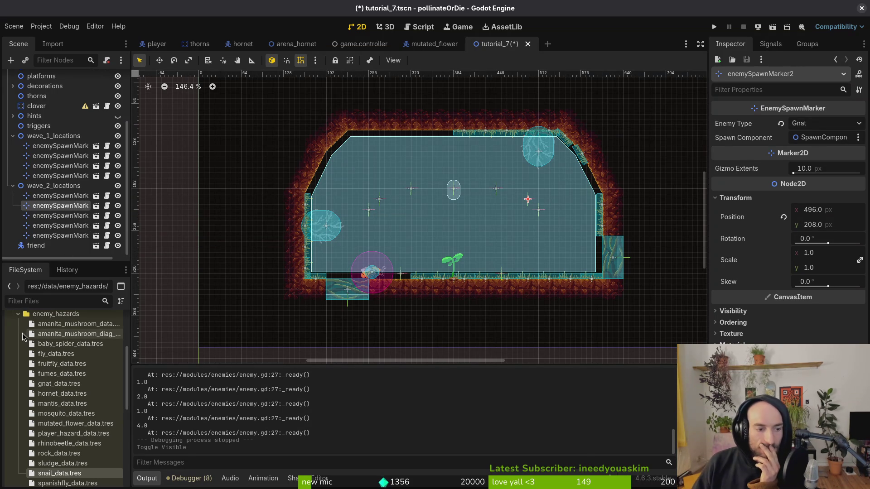
click(67, 384)
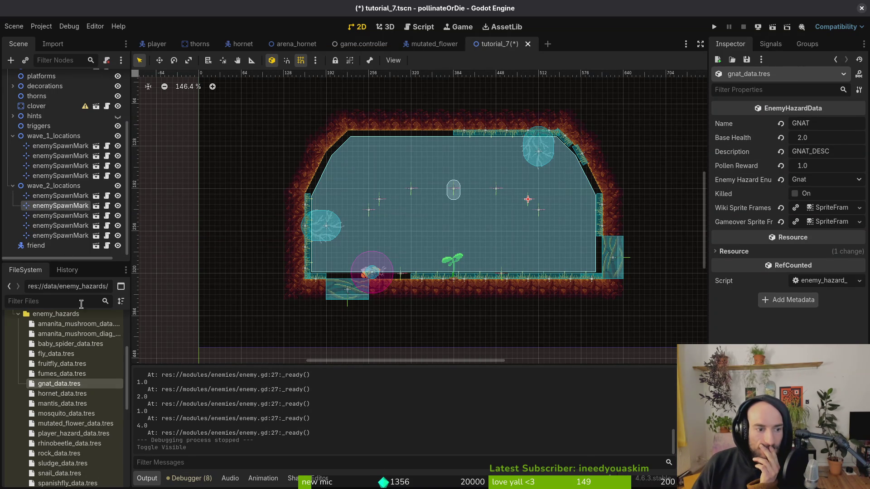
click(37, 208)
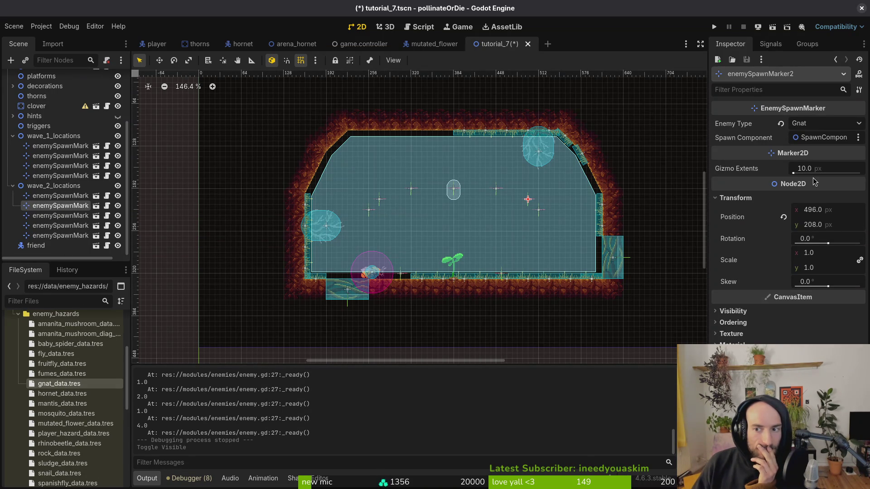
key(Delete)
key(Return)
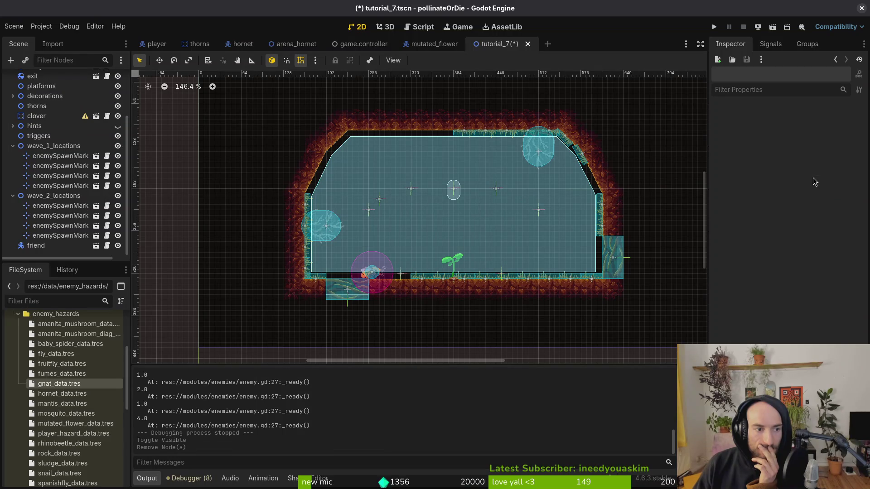
click(34, 216)
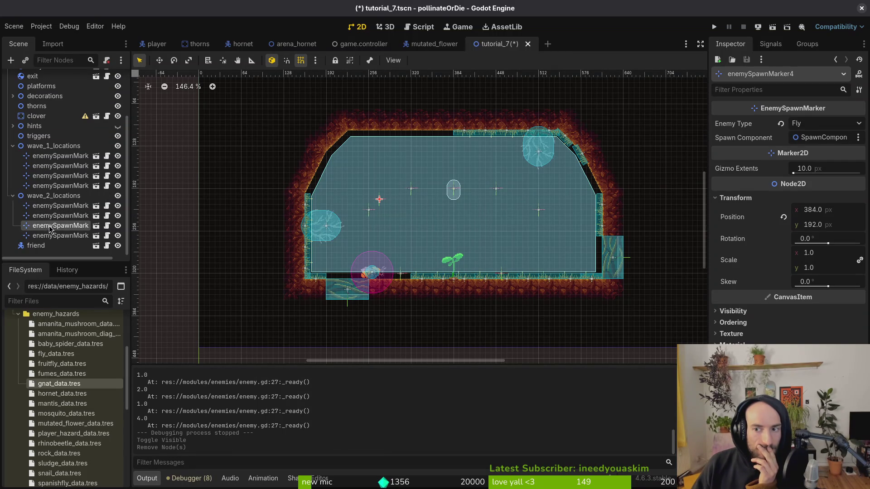
key(Delete)
key(Return)
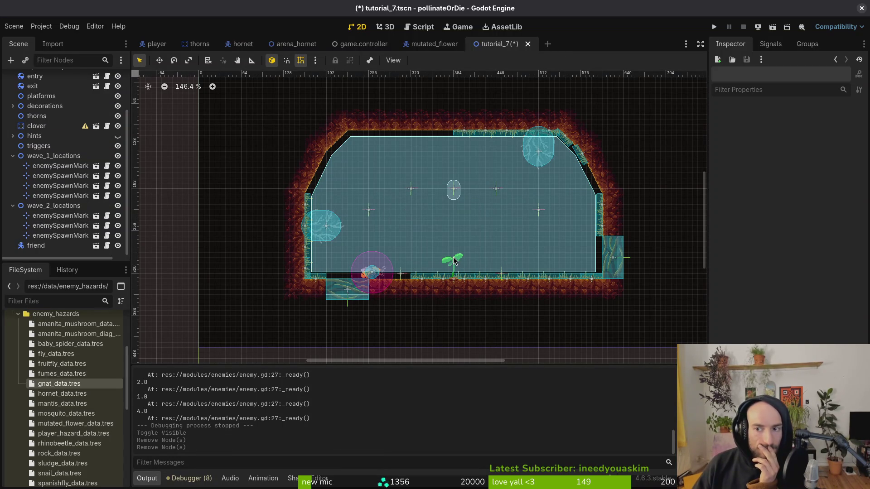
Step: Paste a copy of the Fruitfly marker into wave_2_locations at the room centre (384, 240)
click(61, 236)
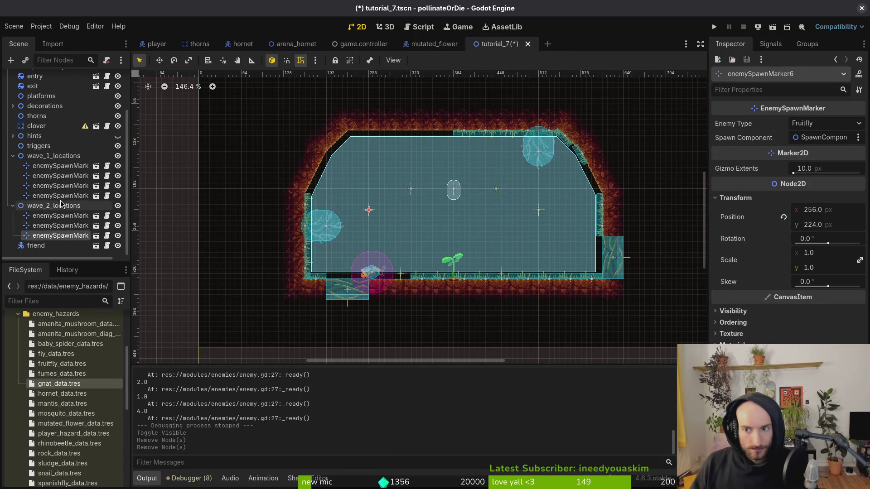
click(54, 209)
key(ctrl+v)
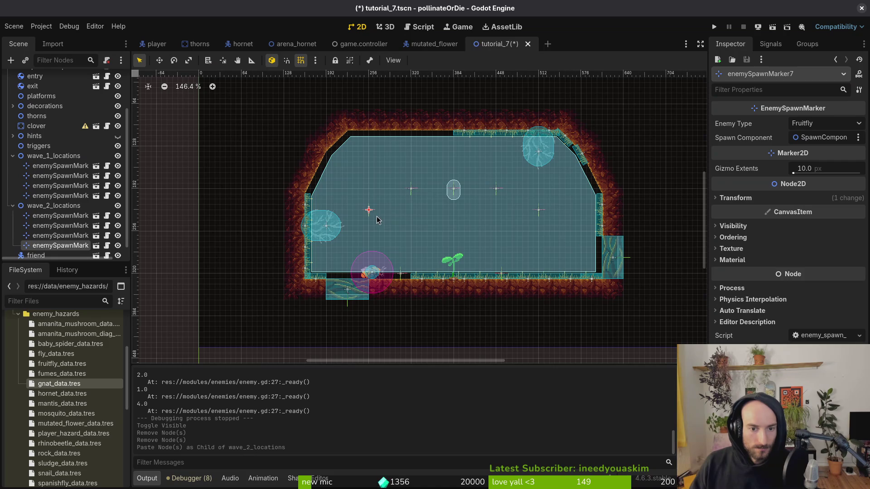
drag(457, 229, 457, 229)
Step: Save tutorial_7.tscn and run the game
key(ctrl+s)
click(44, 216)
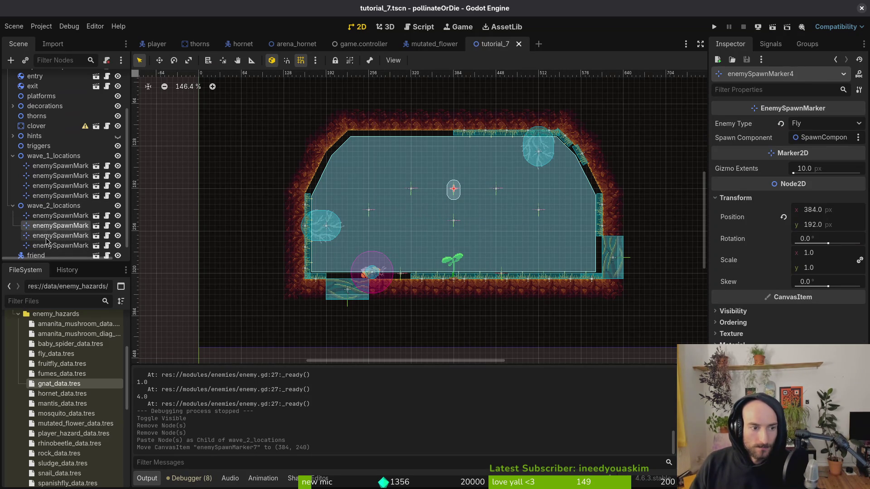
key(F5)
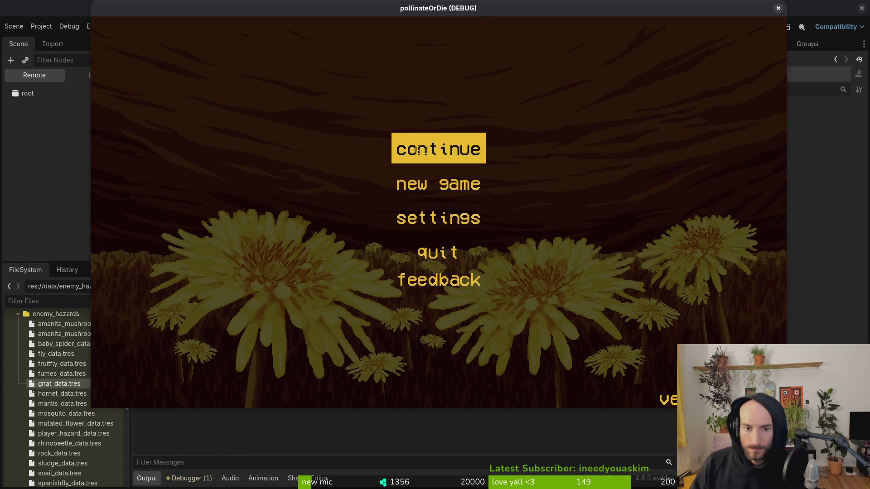
Step: Quit the running game and delete all three save files from the pollinateOrDie user data folder
click(417, 151)
key(F8)
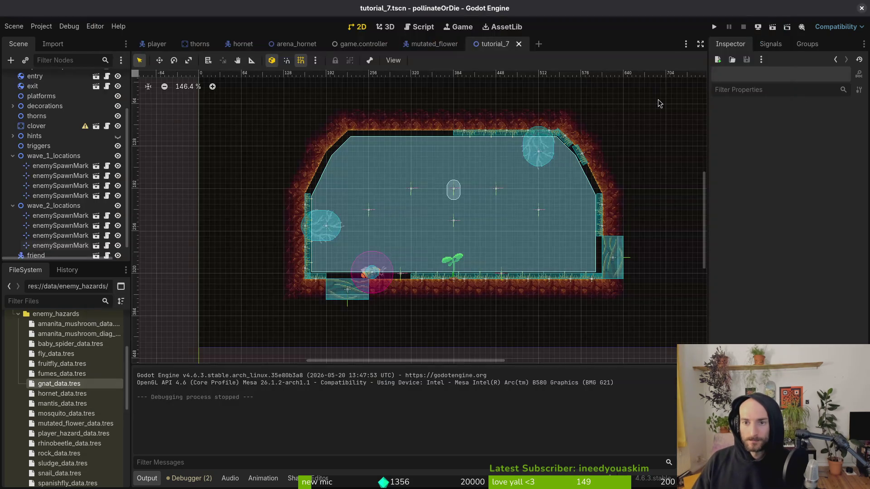
click(41, 26)
click(59, 114)
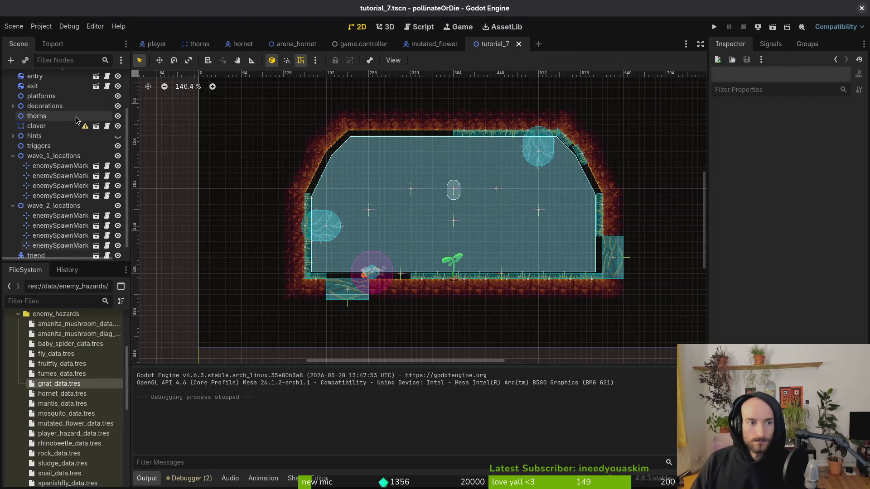
key(ctrl+a)
key(Delete)
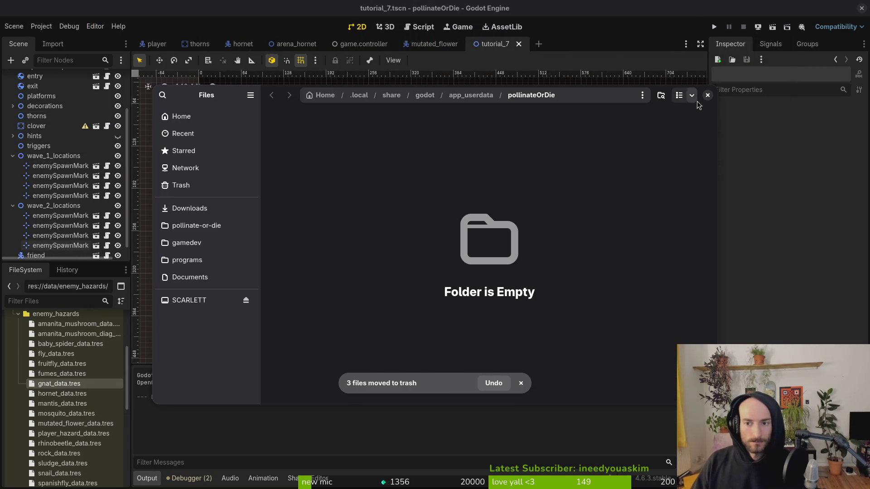
Step: Close the Files window, then run the game from a fresh save and close it
click(707, 94)
click(715, 28)
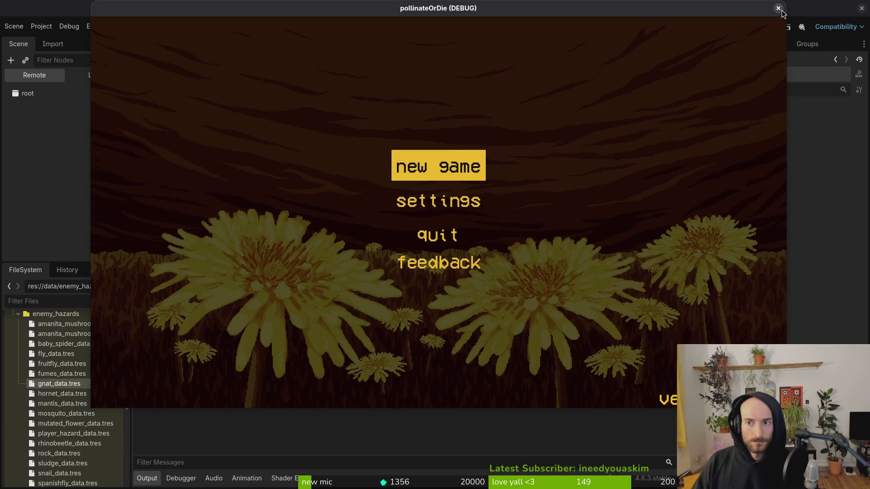
click(777, 9)
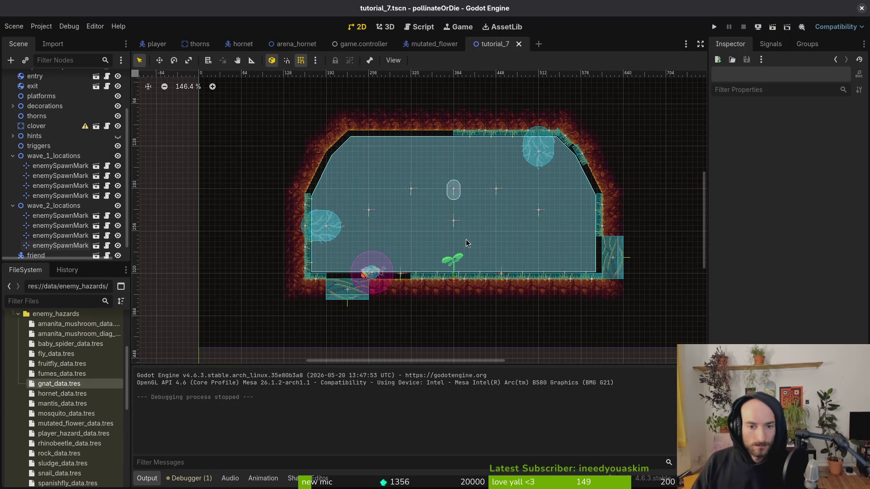
Step: Change enemySpawnMarker7's Enemy Type from Fruitfly to Gnat and run the project
scroll(465, 235, up, 2)
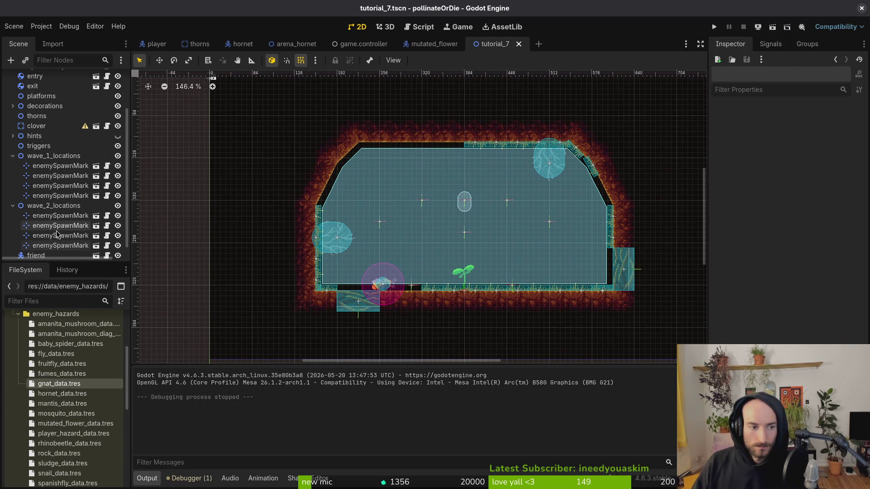
click(56, 247)
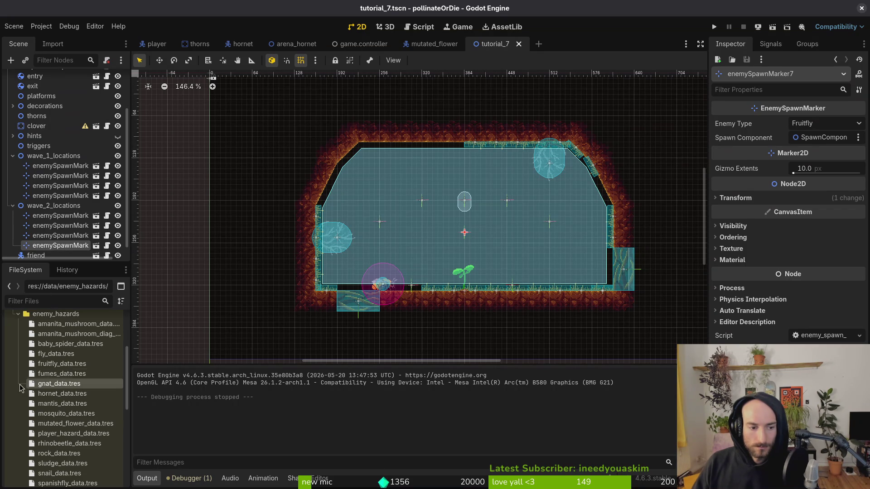
click(56, 353)
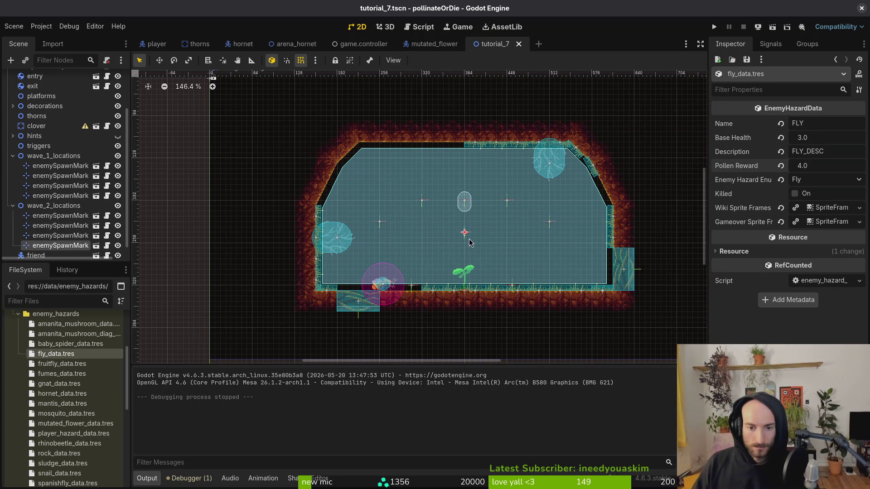
key(Delete)
key(Return)
key(ctrl+z)
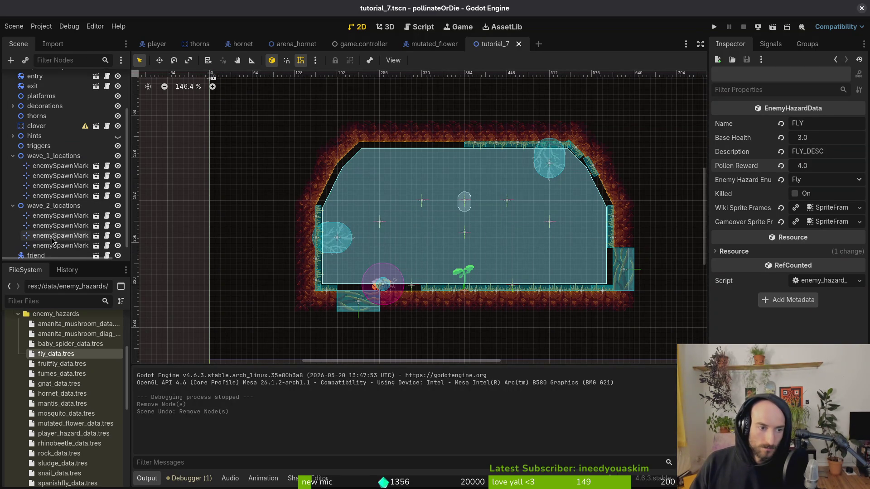
click(820, 122)
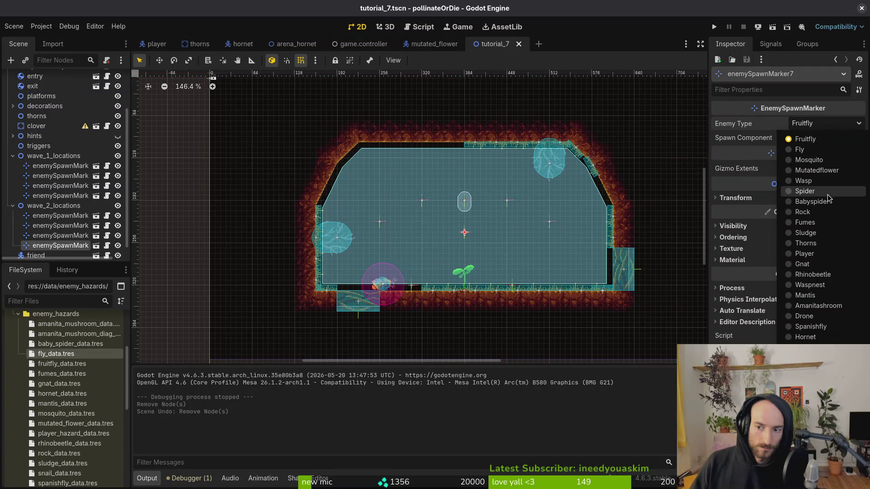
click(803, 264)
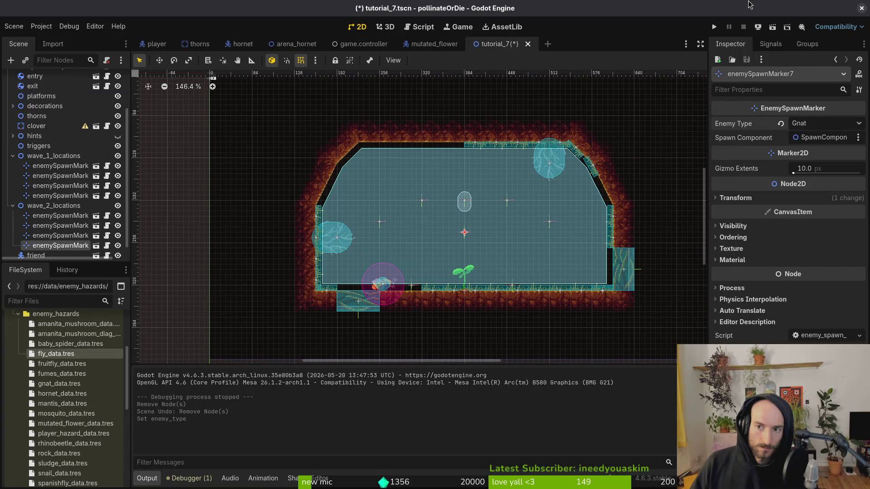
click(715, 29)
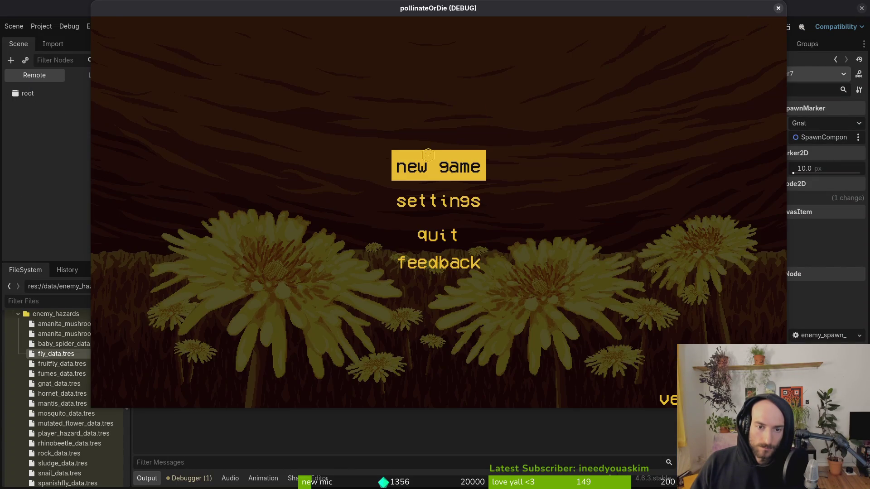
Step: Start the game and load the world 3 slash tutorial level from the debug level select
click(428, 155)
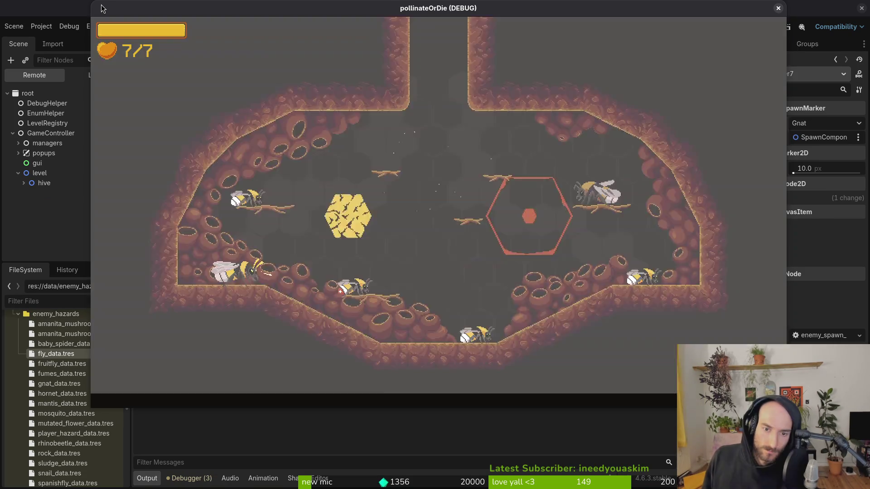
key(Escape)
key(Left)
key(Left)
key(Left)
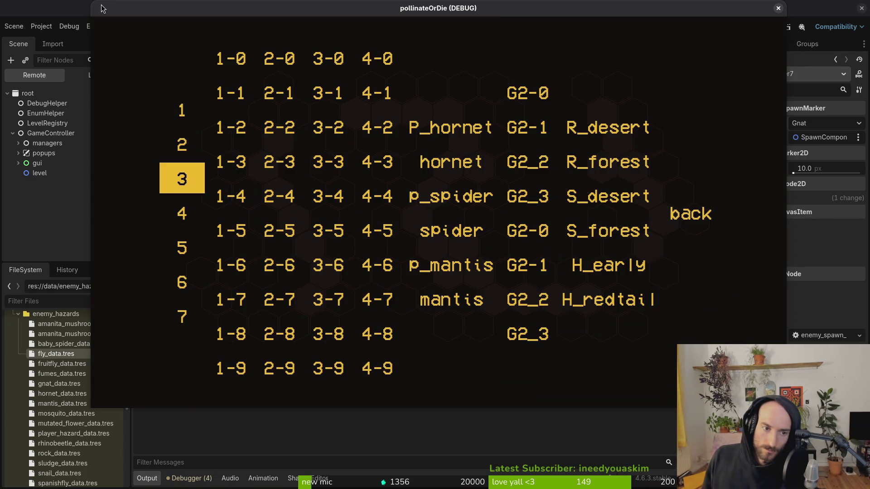
key(Return)
Step: Fight through the slash room into the dash room, then switch to the terminal
key(d)
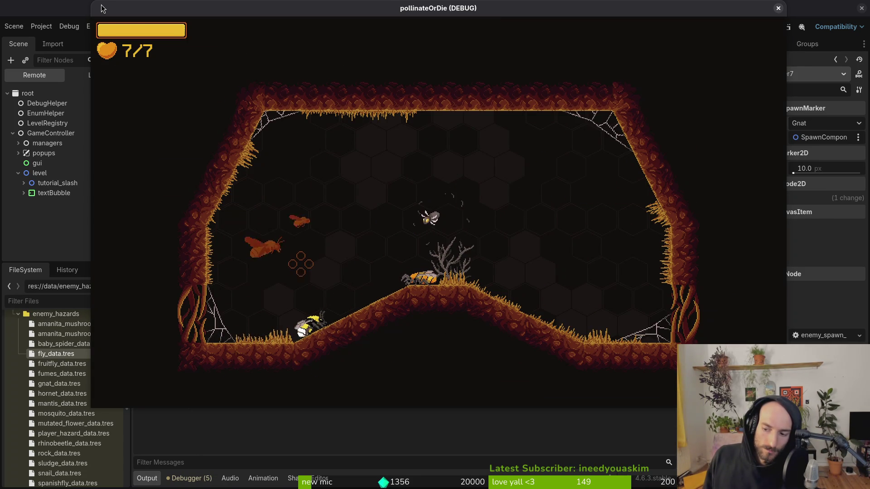
key(d)
key(w)
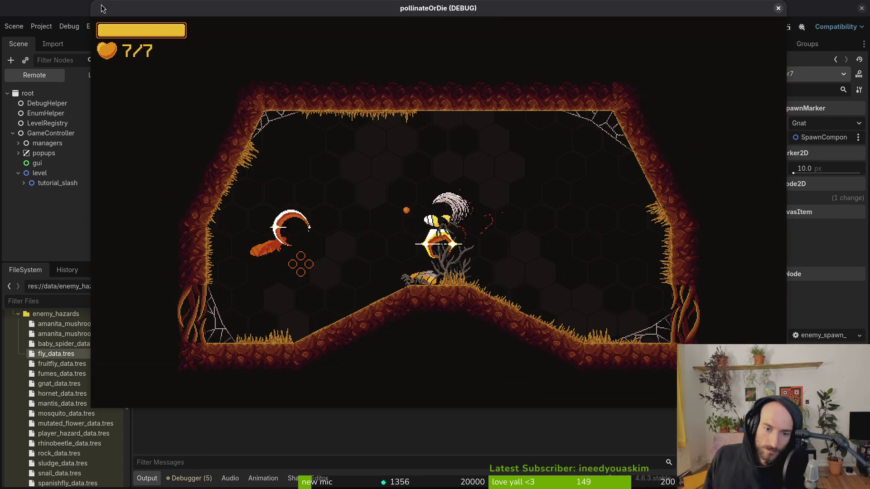
key(a)
key(s)
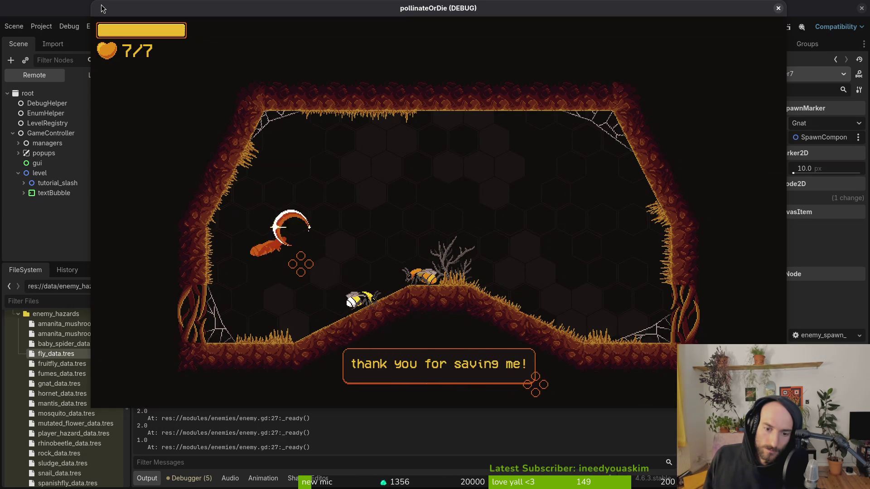
key(d)
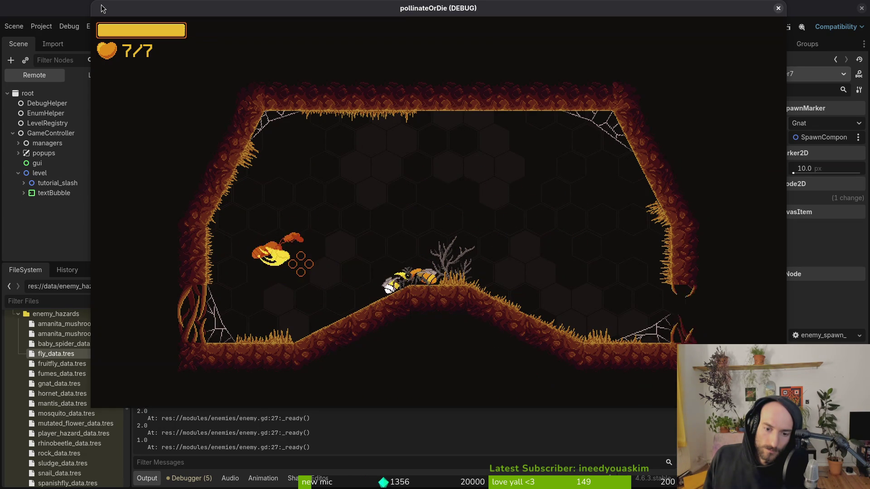
key(d)
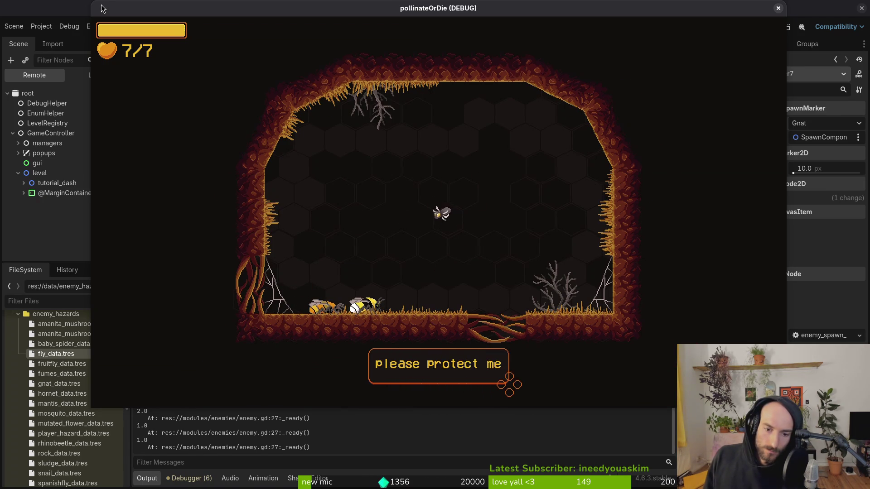
key(space)
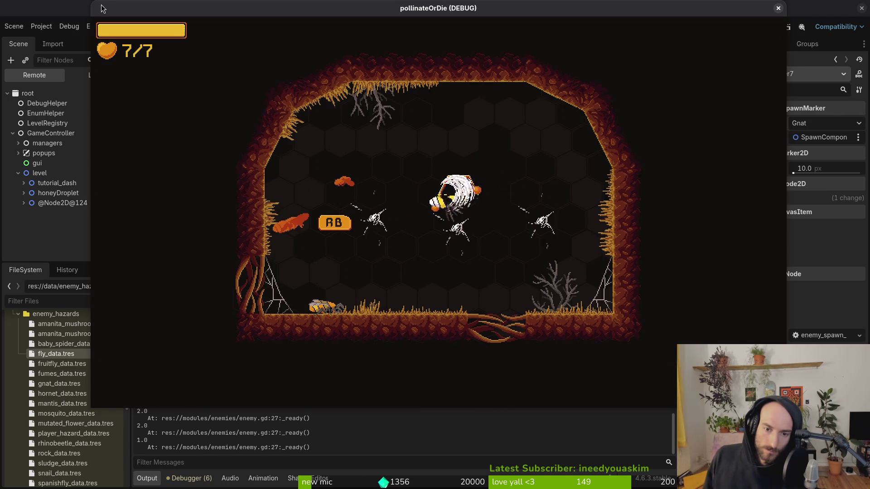
key(d)
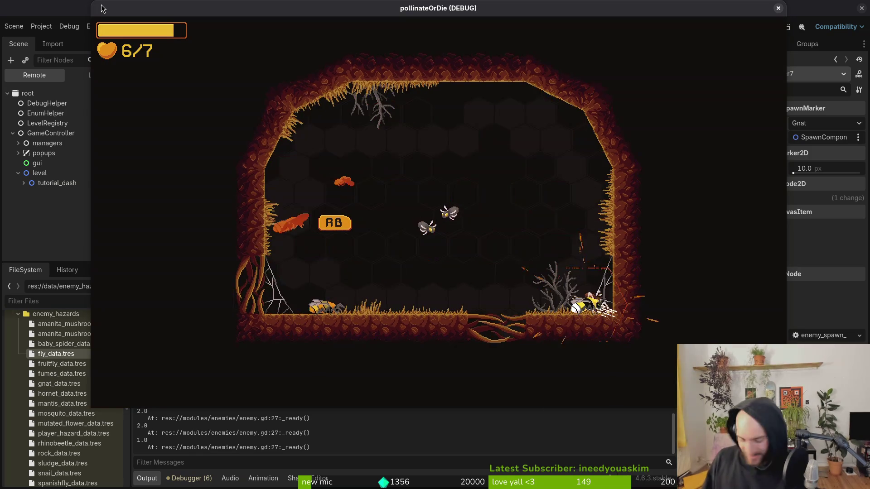
key(super+1)
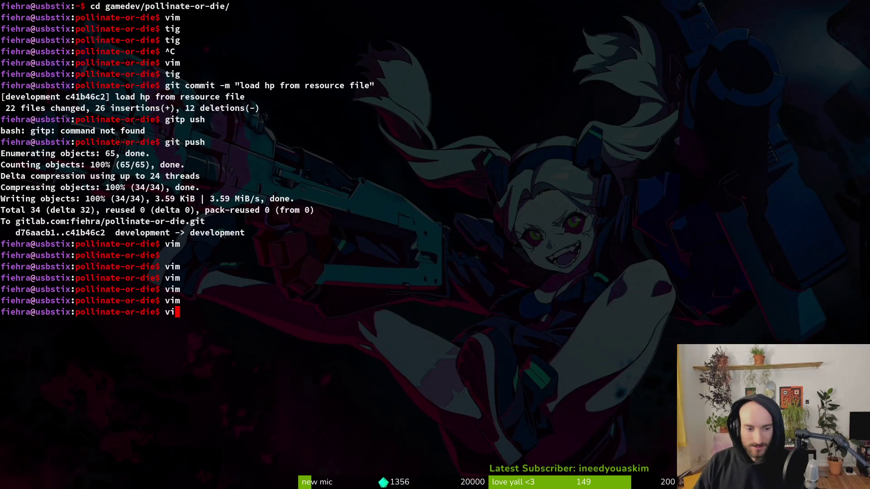
Step: Launch Neovim, open tutorial_3.gd, and open tutorial.gd in a vertical split
text(m)
key(Return)
text(tut3)
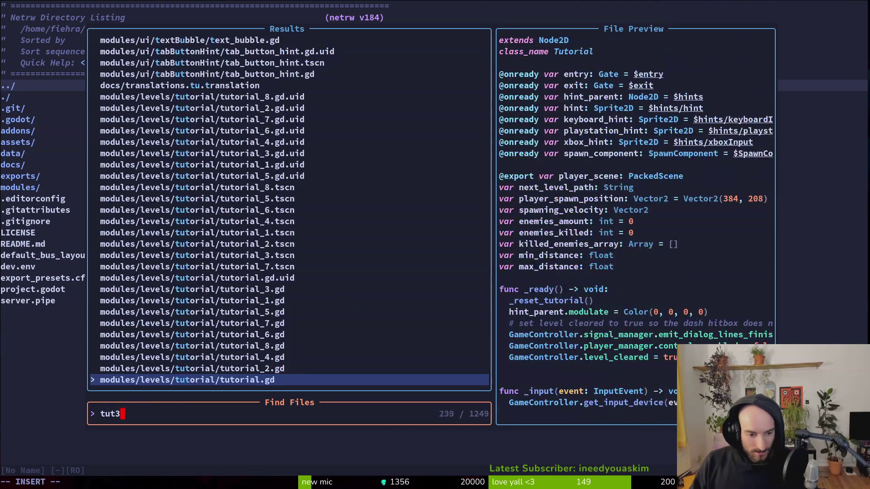
key(Return)
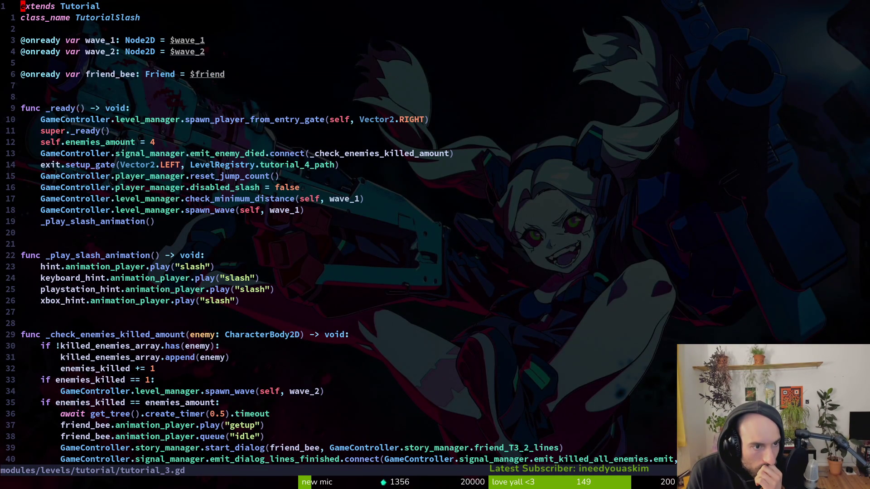
key(space)
key(f)
key(f)
text(tutu)
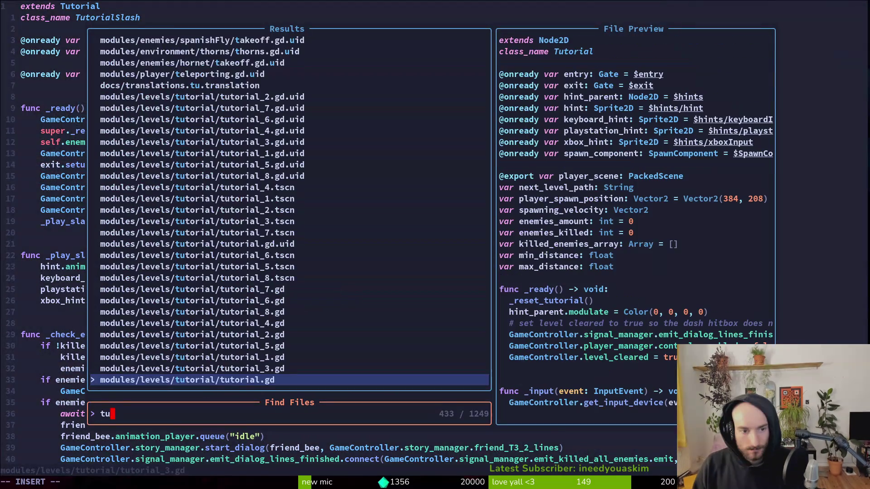
key(ctrl+v)
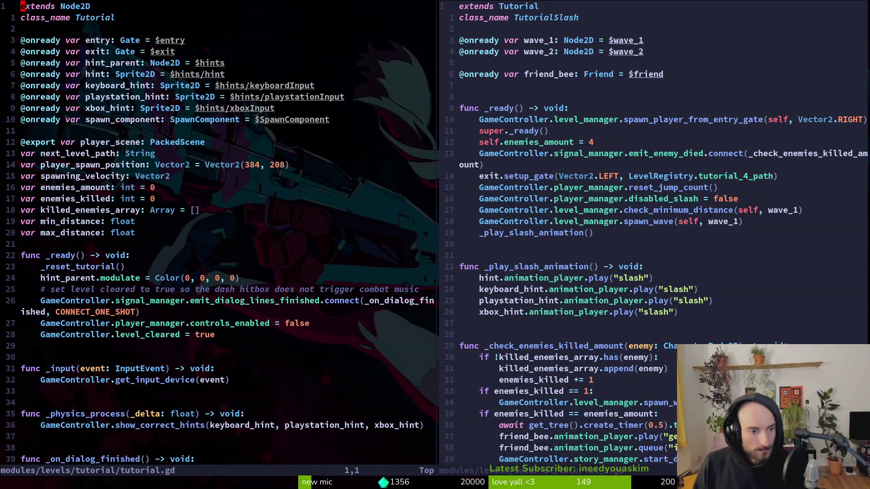
Step: Review the end of tutorial.gd and TutorialSlash's wave declarations and spawn_wave call
key(shift+g)
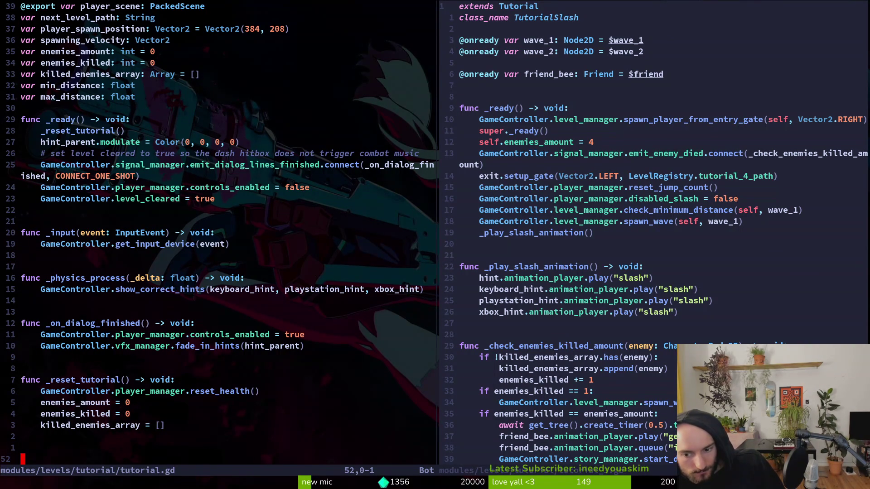
key(ctrl+w)
key(l)
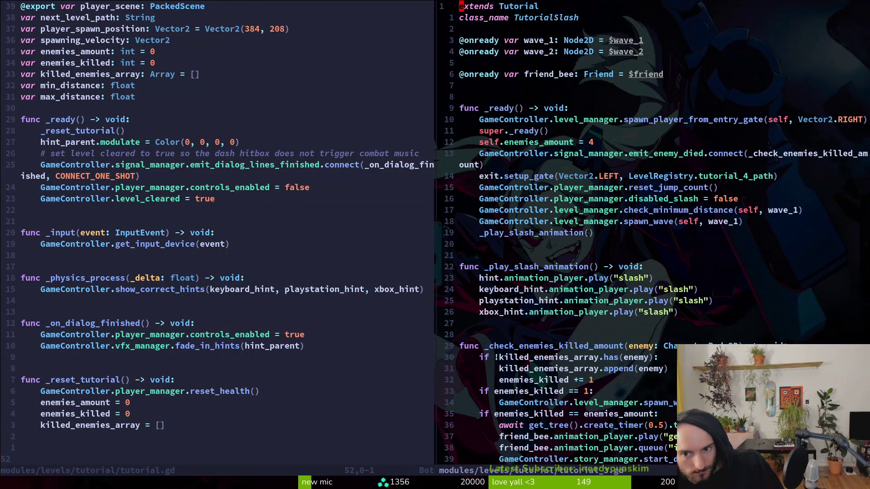
key(j)
key(j)
key(j)
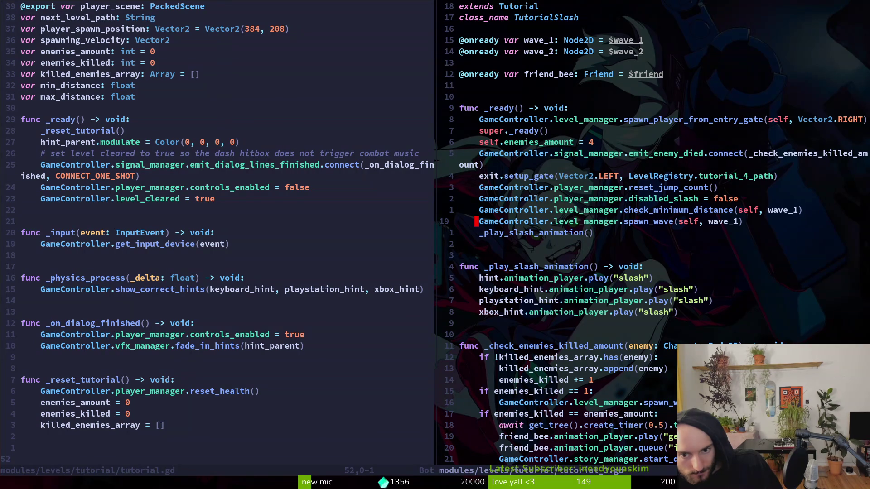
key(j)
key(j)
key(j)
key(1)
key(8)
key(k)
key(5)
key(shift+g)
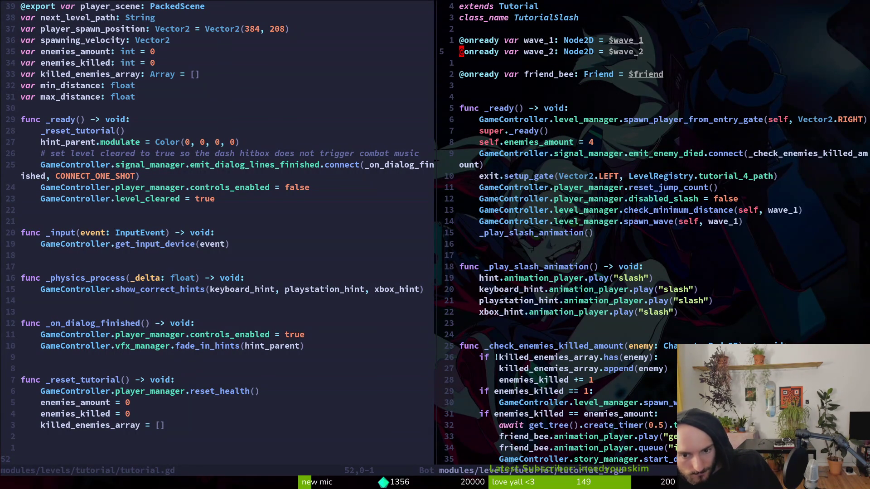
key(j)
key(j)
key(j)
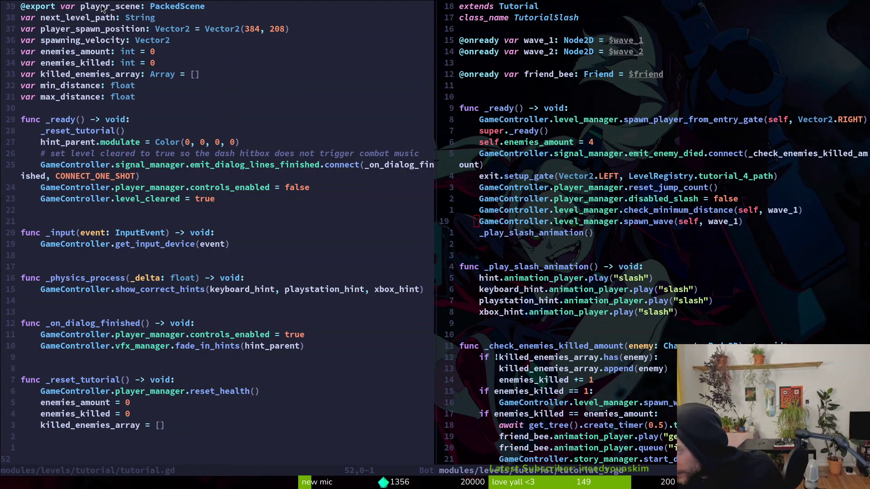
Step: In Godot, close the tutorial_7, mutated_flower, game.controller, arena_hornet, hornet and thorns scene tabs
key(super+2)
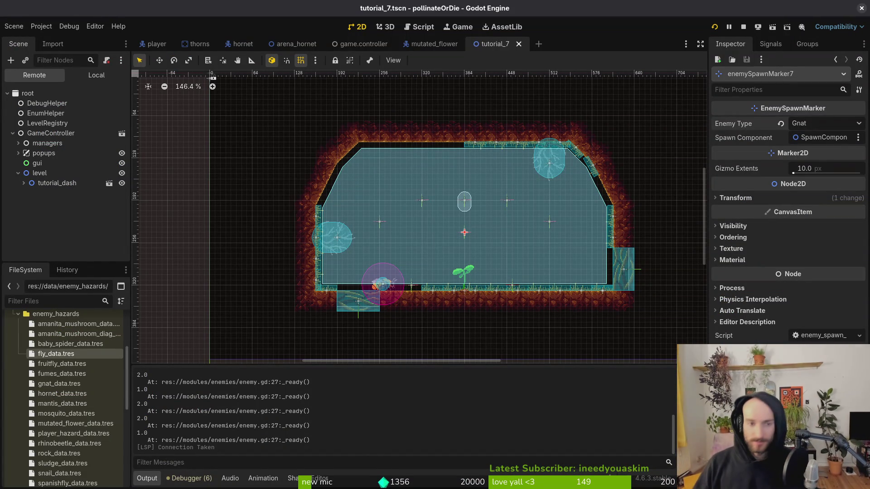
middle_click(493, 44)
middle_click(434, 44)
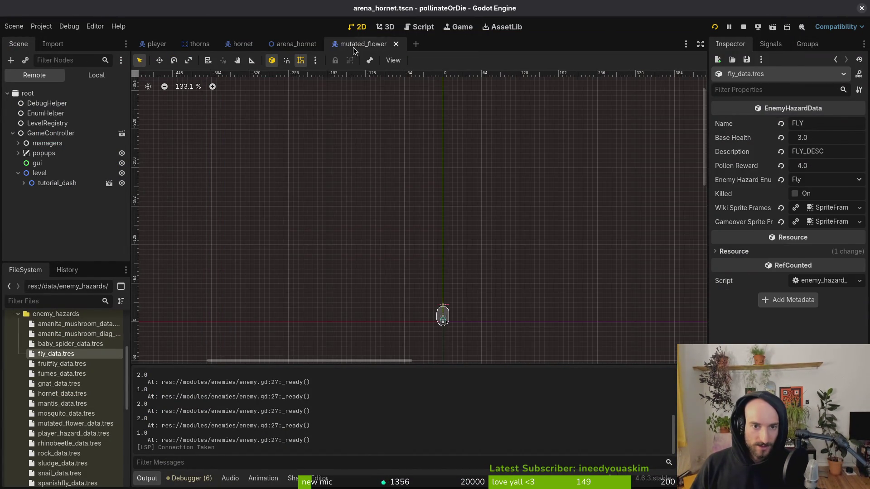
middle_click(363, 44)
middle_click(296, 44)
middle_click(239, 44)
middle_click(205, 44)
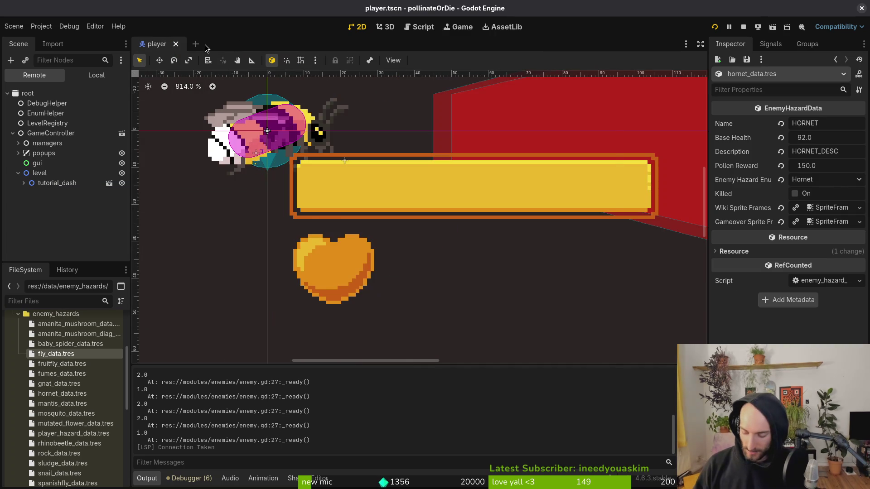
Step: Search resources for 'tut' in Quick Open, then return to Neovim
key(shift+alt+o)
text(tut)
key(Return)
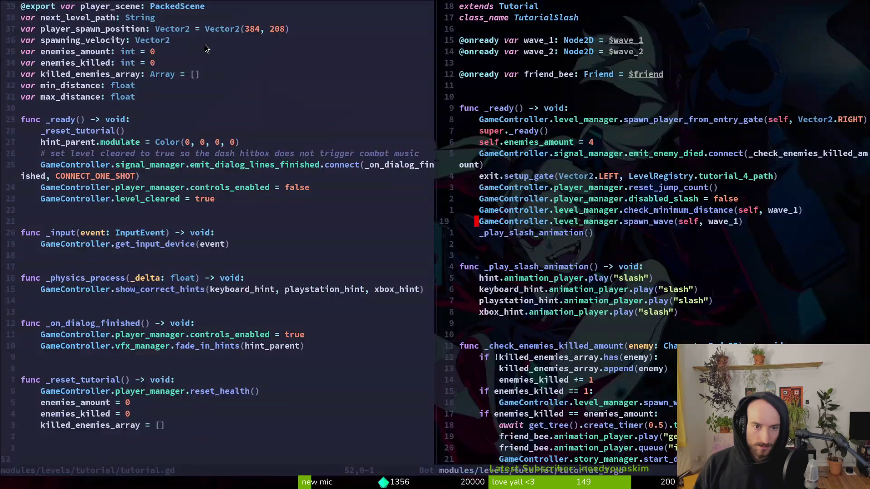
Step: Open tutorial_4.gd via file search and close the other split
key(space)
key(f)
key(f)
text(tut4)
key(Return)
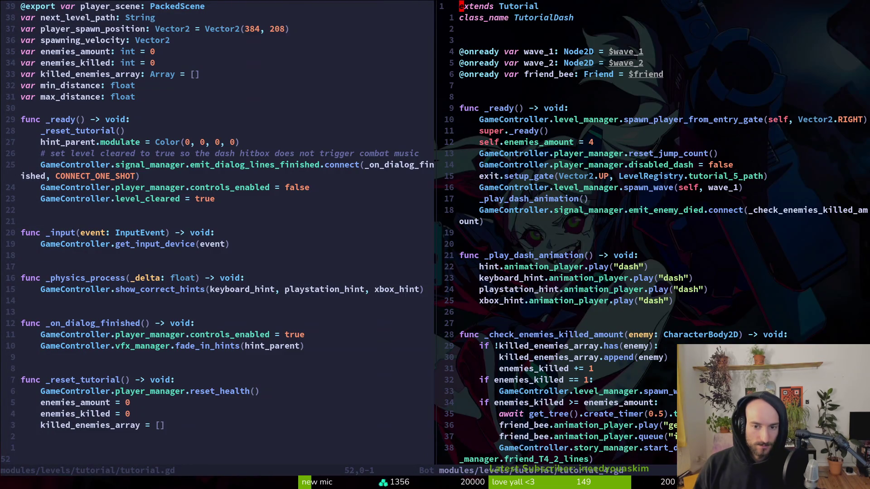
text(:q)
key(Return)
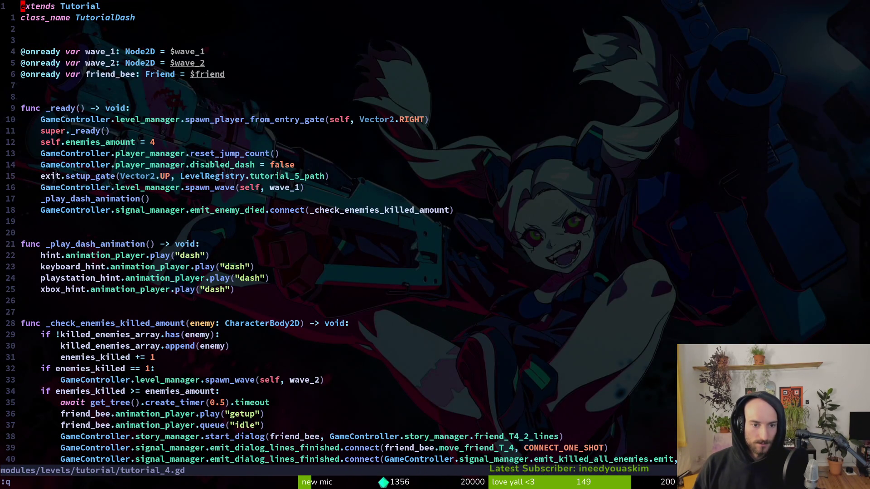
key(Return)
Step: In tutorial_4.gd's _ready, move the enemy-died connection up below super._ready()
key(1)
key(4)
key(j)
key(ctrl+6)
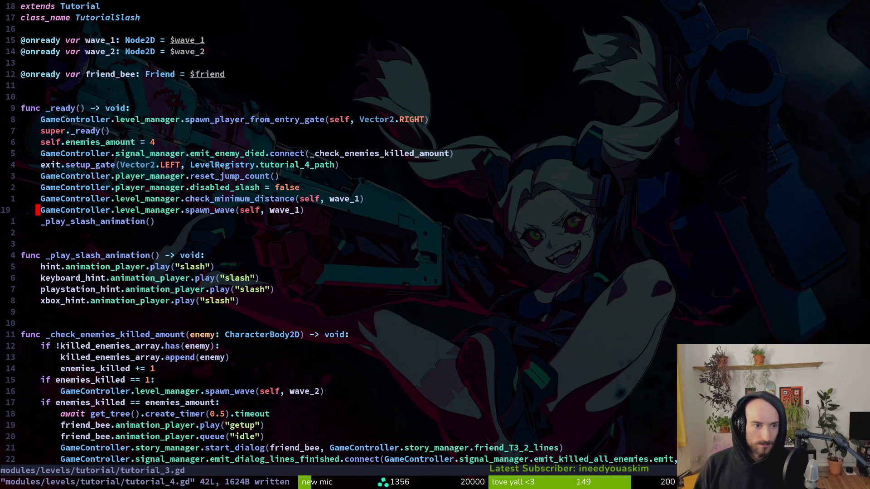
key(ctrl+6)
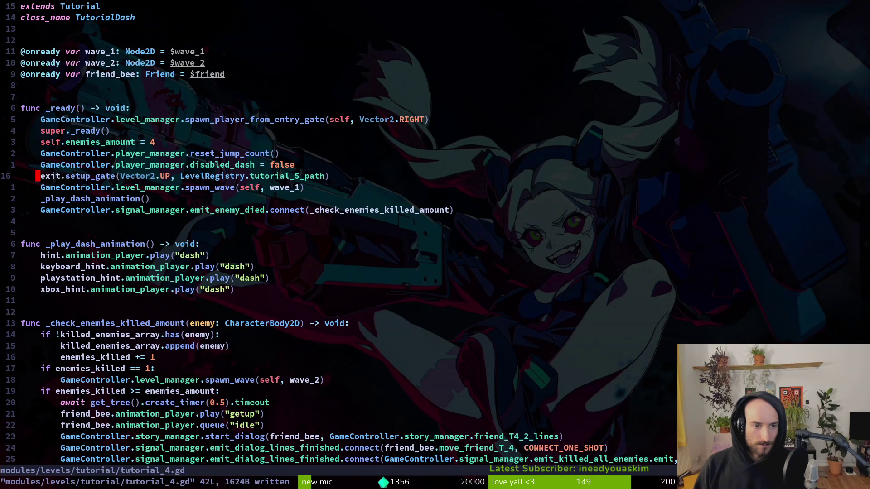
key(j)
key(shift+v)
key(K)
key(K)
key(K)
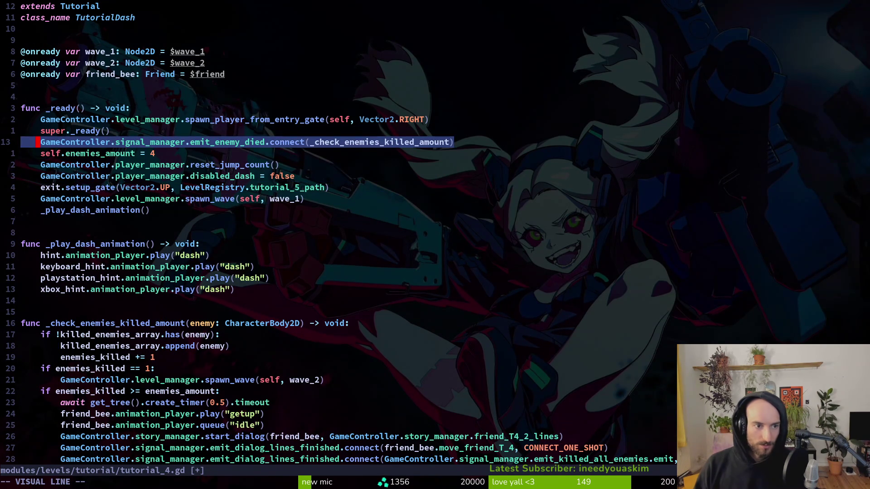
key(Escape)
Step: Move the enemies_amount line above the connection and save tutorial_4.gd
key(ctrl+6)
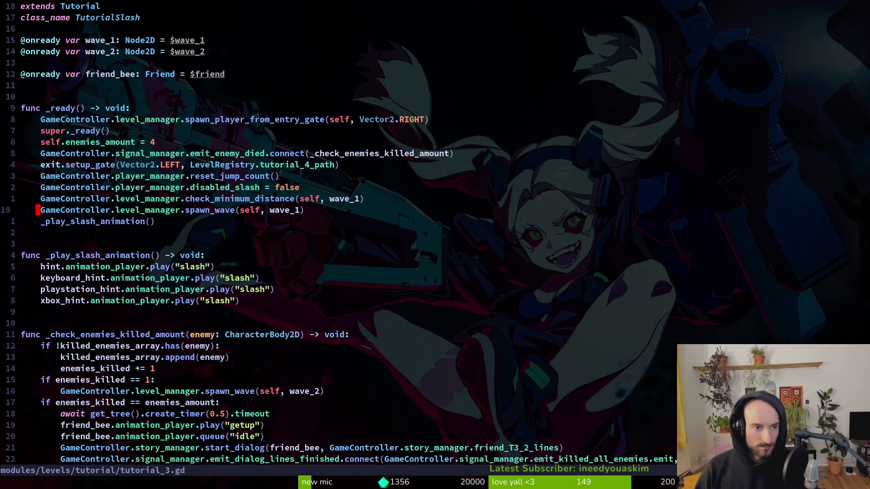
key(ctrl+6)
key(shift+v)
key(K)
key(Escape)
text(:w)
key(Return)
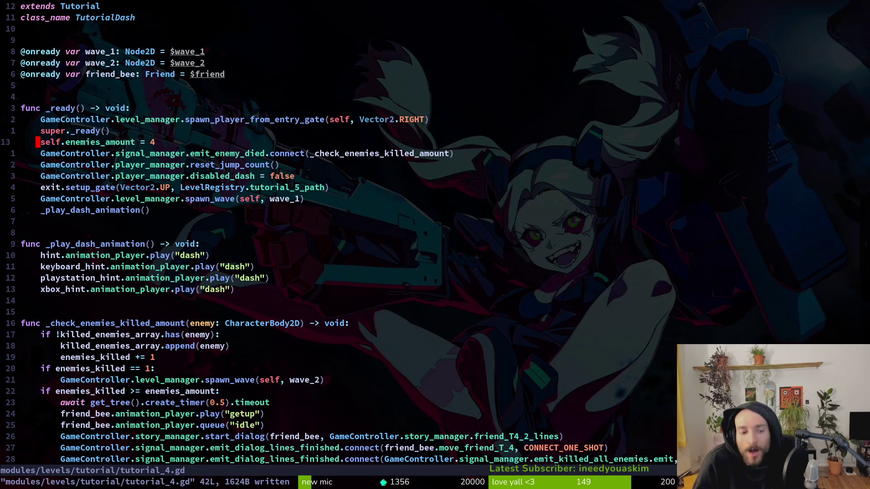
Step: Move exit.setup_gate above the enemy-died connection and save tutorial_3.gd
text(:write)
key(Return)
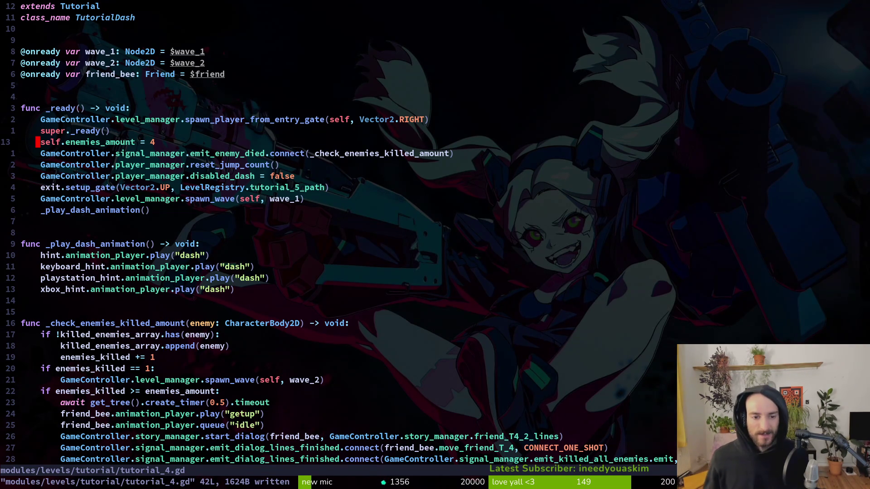
key(ctrl+6)
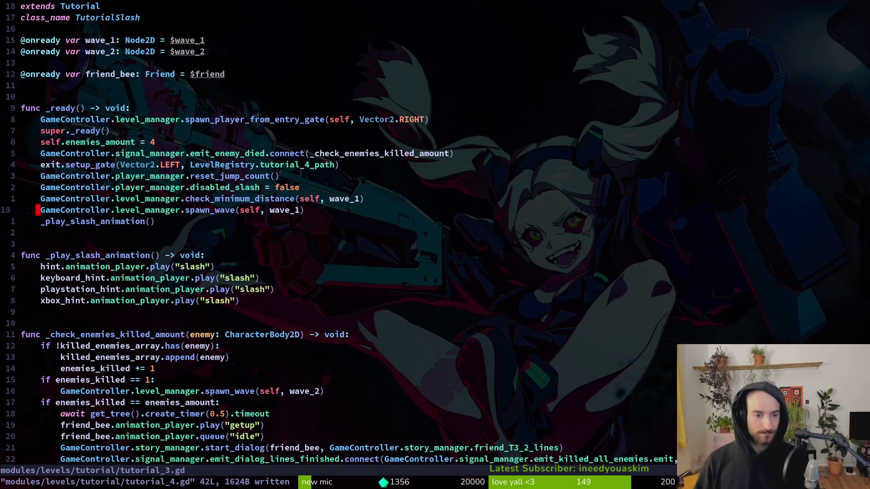
key(ctrl+6)
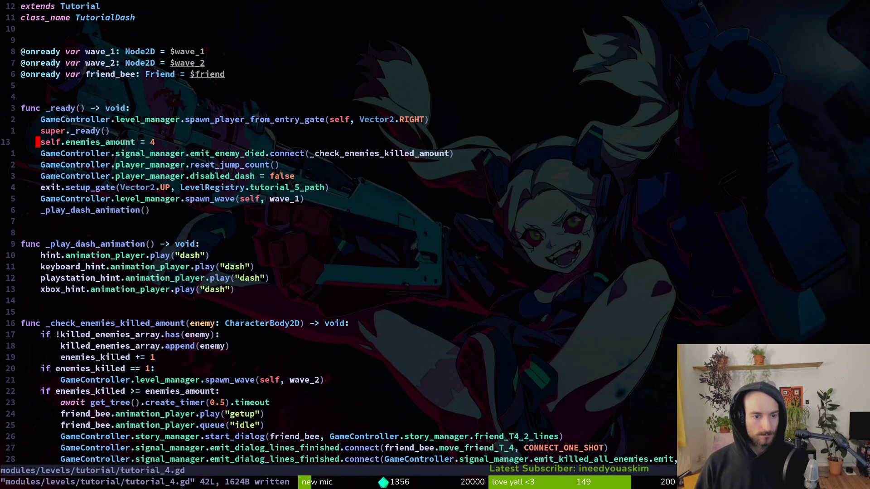
key(ctrl+6)
key(ctrl+6)
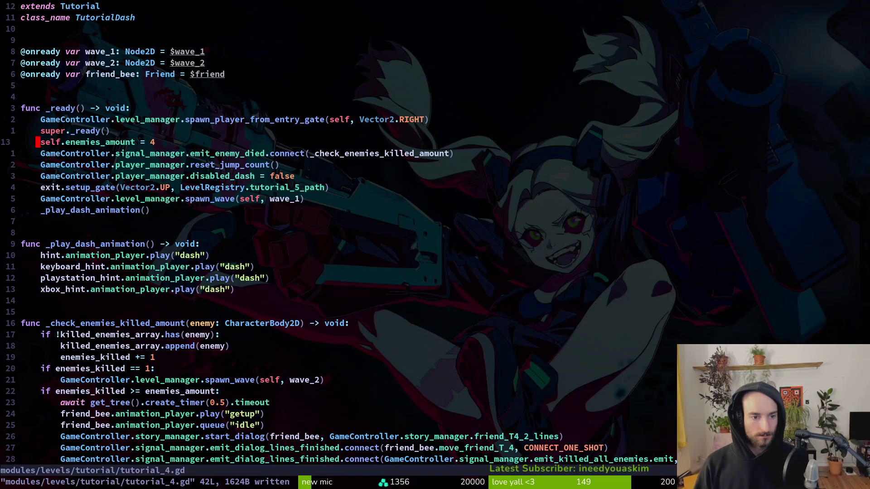
key(V)
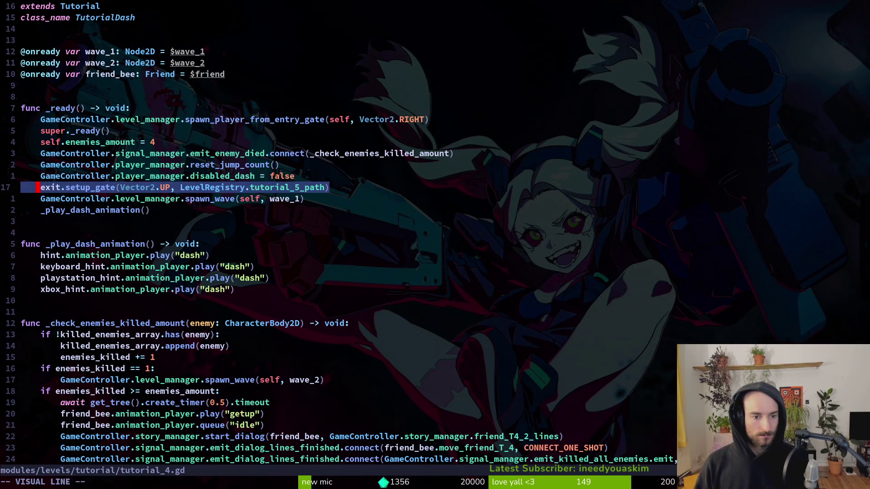
key(K)
key(K)
key(K)
key(Escape)
key(ctrl+6)
key(k)
key(V)
key(K)
key(Escape)
key(Return)
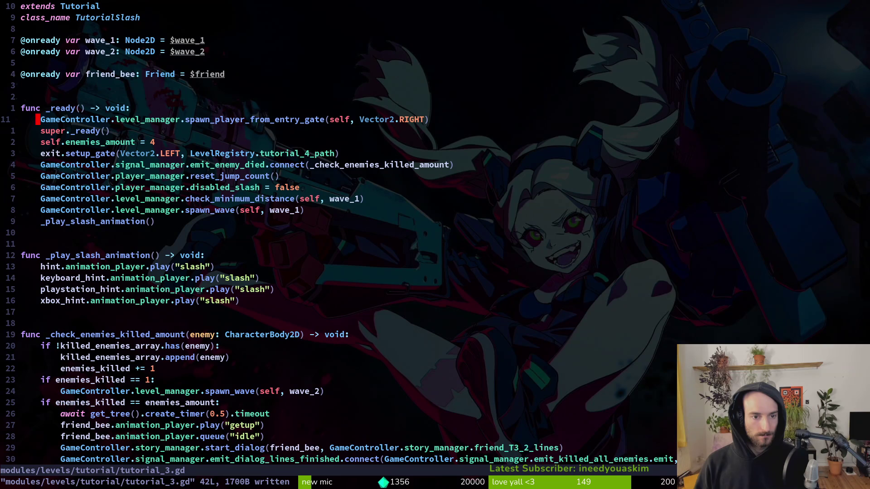
Step: Save and quit both tutorial scripts with :wq, then launch the game with F5
key(ctrl+6)
key(ctrl+6)
key(ctrl+6)
key(ctrl+6)
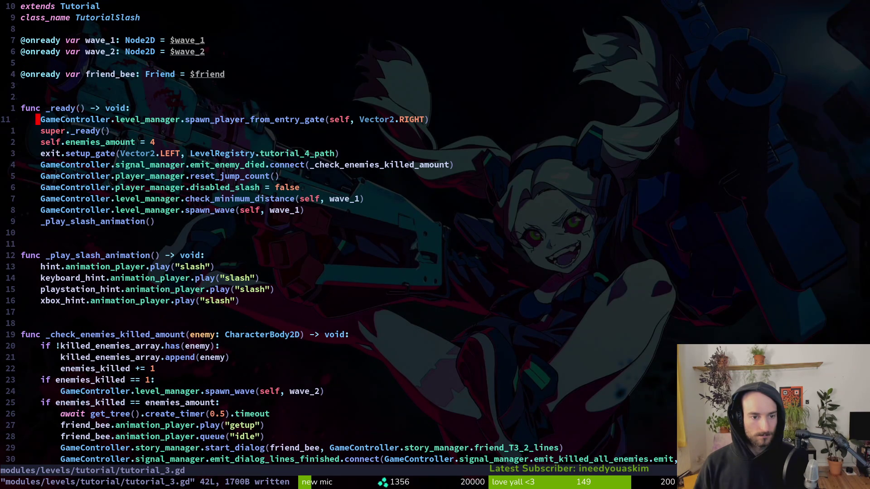
key(ctrl+6)
key(ctrl+6)
key(ctrl+6)
key(ctrl+6)
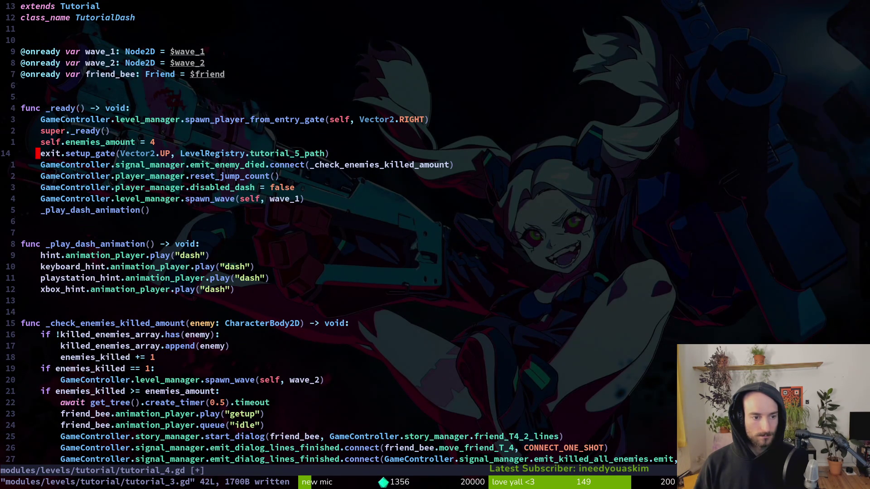
key(ctrl+6)
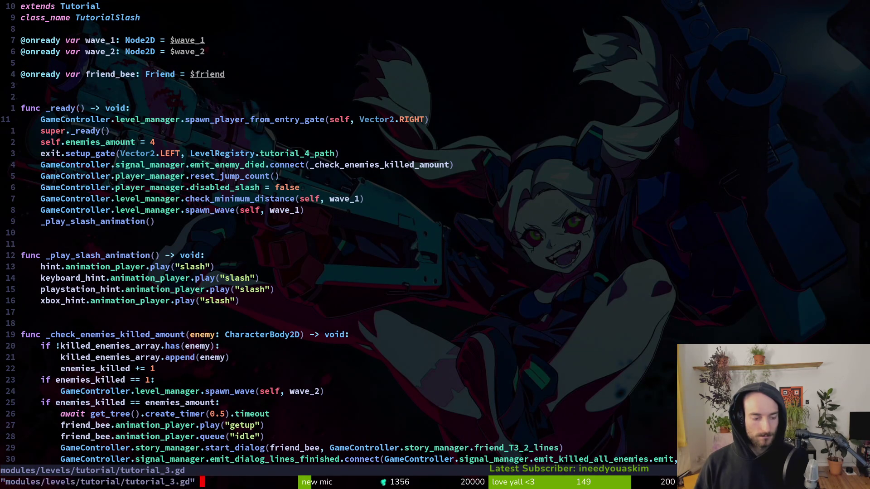
text(:wq)
key(Return)
key(Return)
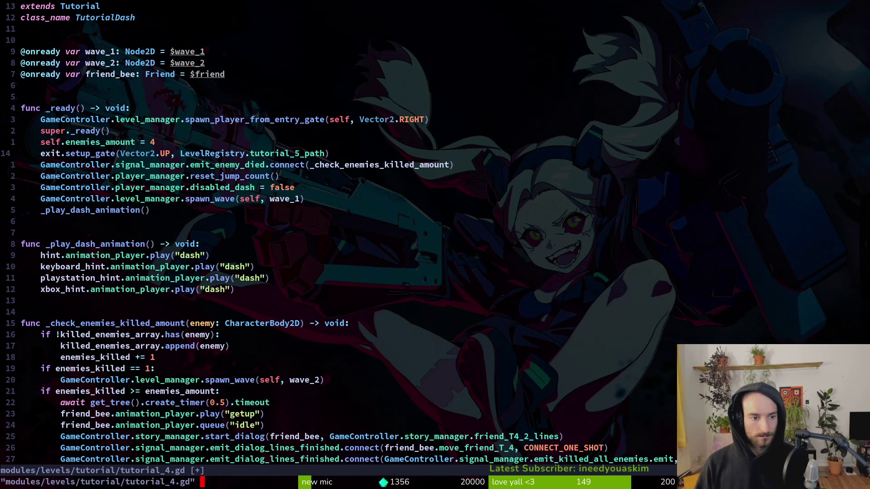
key(Return)
key(F5)
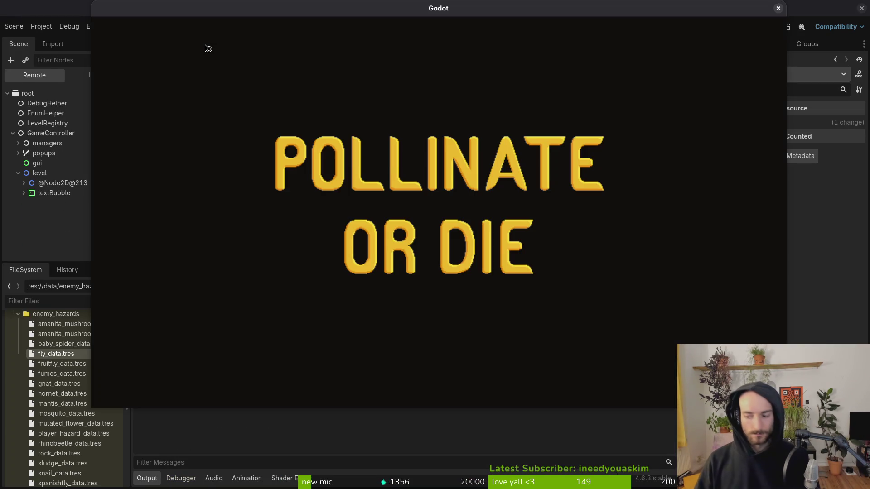
Step: Start a new game and fly the bee through the movement and hover tutorial rooms
key(Down)
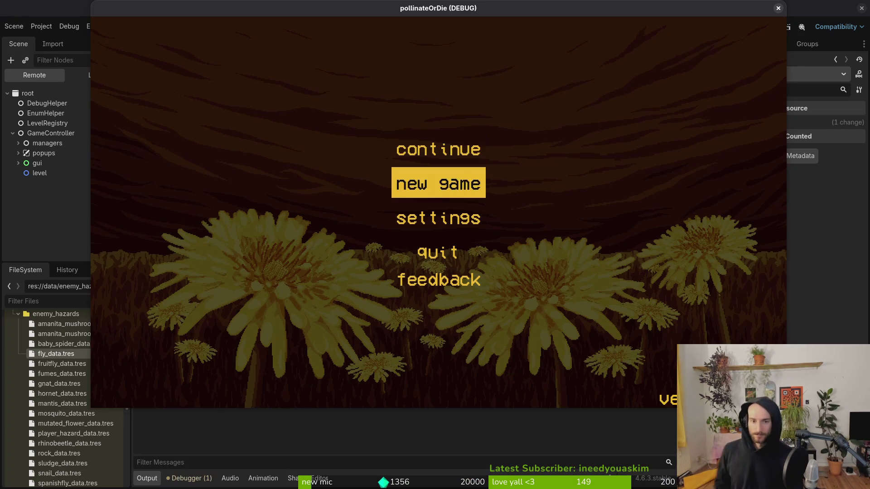
key(Return)
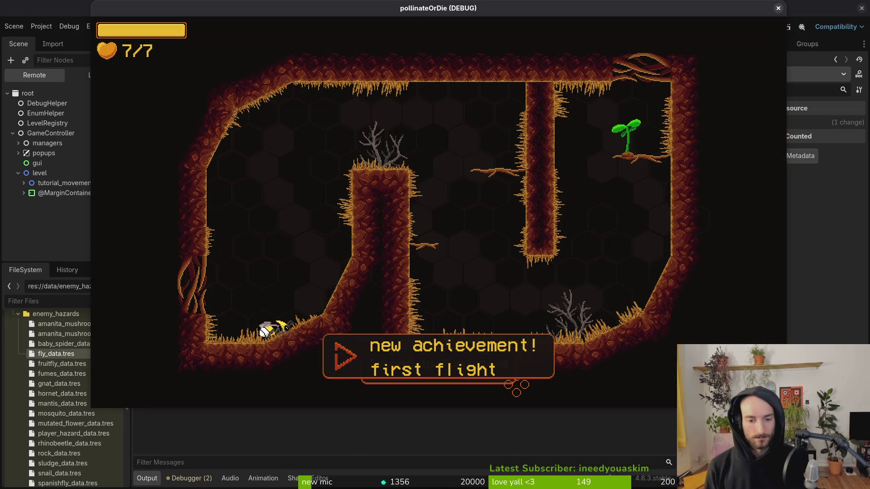
key(Right)
key(Up)
key(Up)
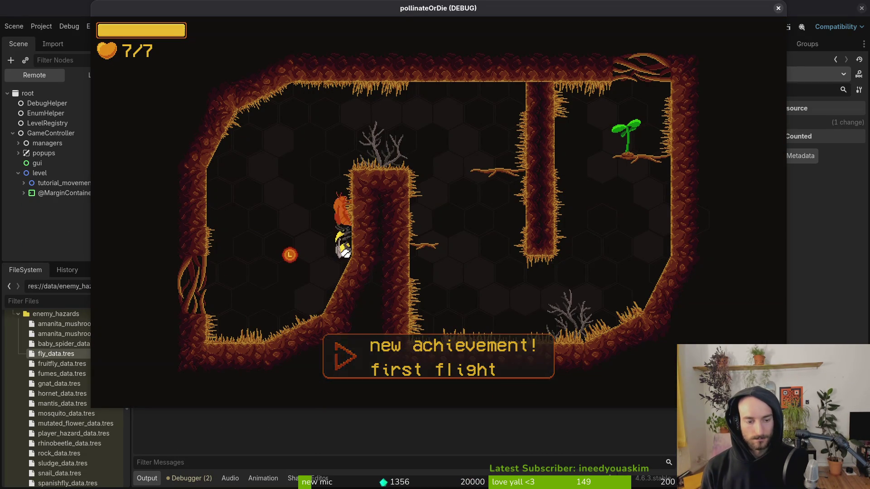
key(Right)
key(Right)
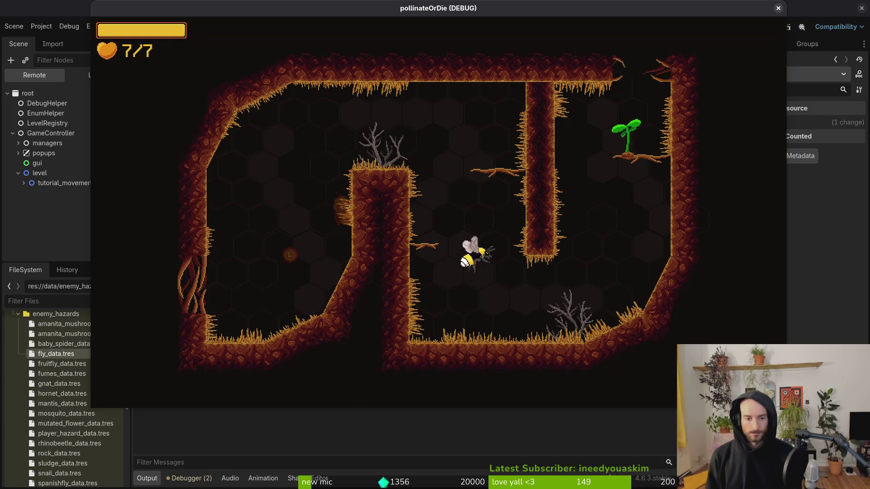
key(Up)
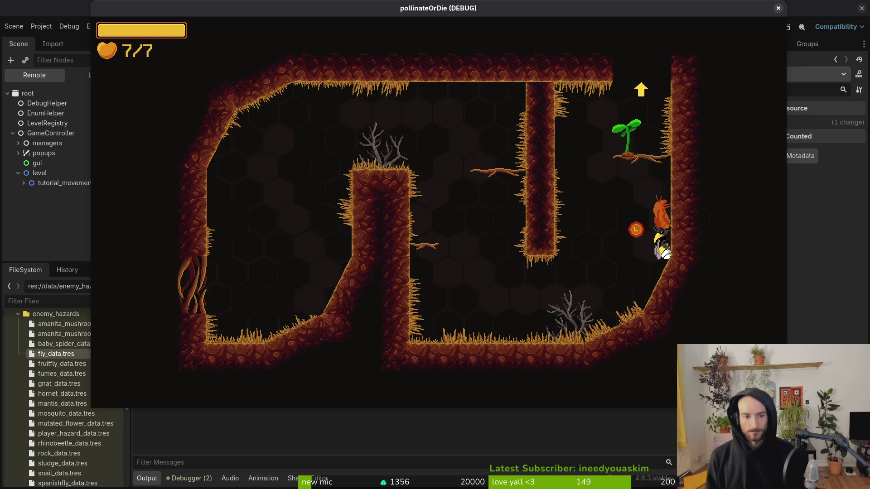
key(Up)
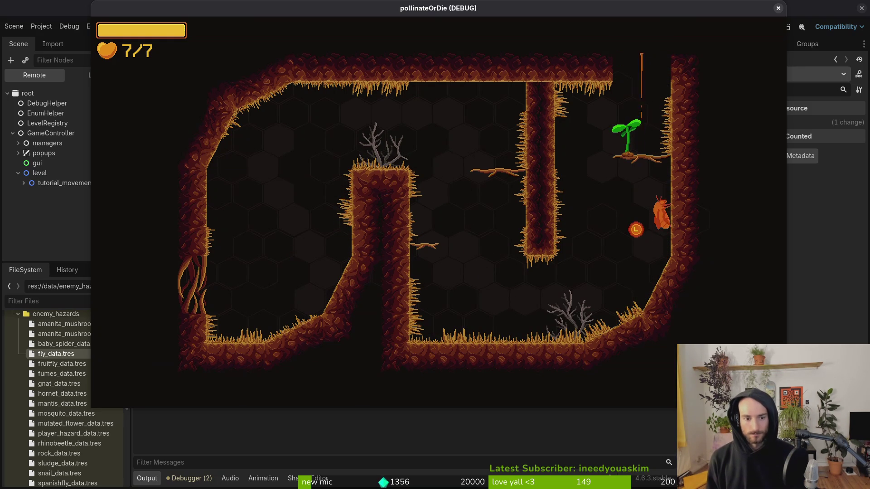
key(Up)
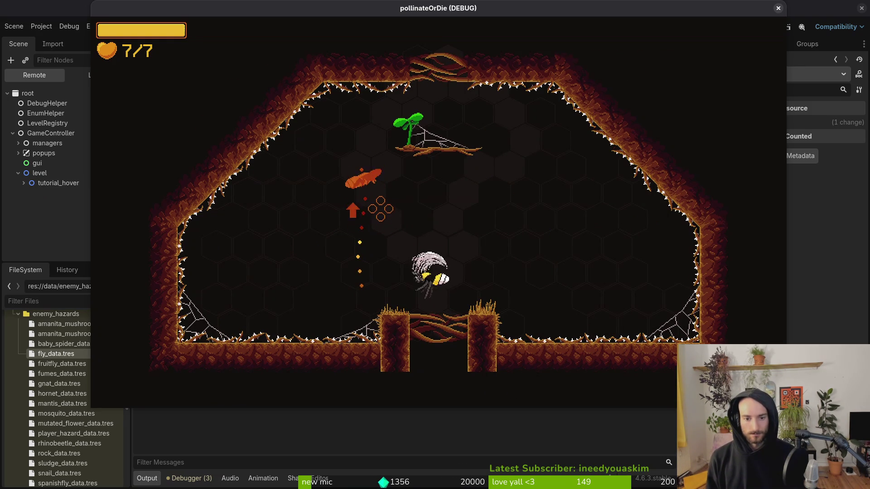
key(Up)
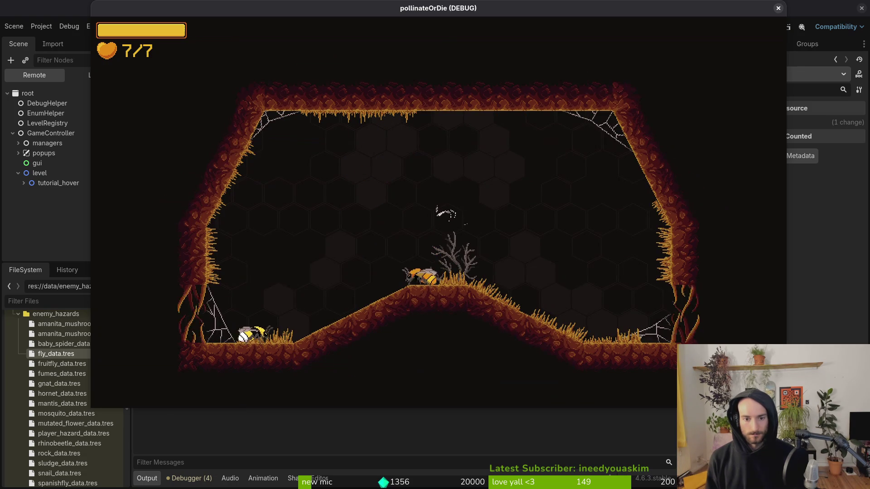
Step: Clear the slash room by slashing the fly enemies and collecting the honey droplet
key(Right)
key(Right)
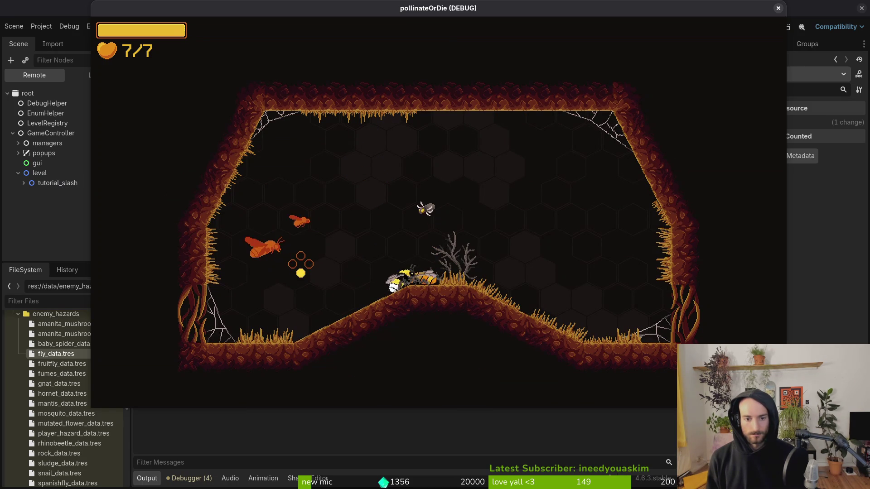
key(Up)
key(Right)
key(Left)
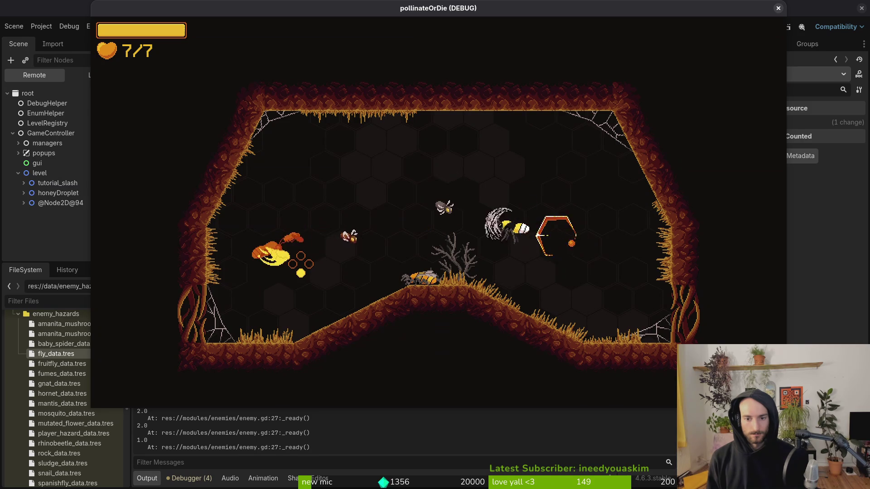
key(Left)
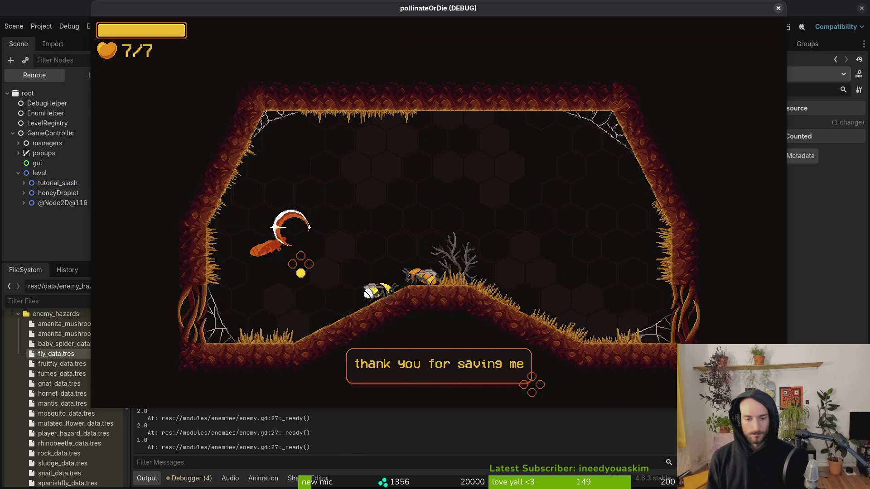
Step: Finish the dash room by dashing through the three ghost enemies and entering the light beam
key(Right)
key(Right)
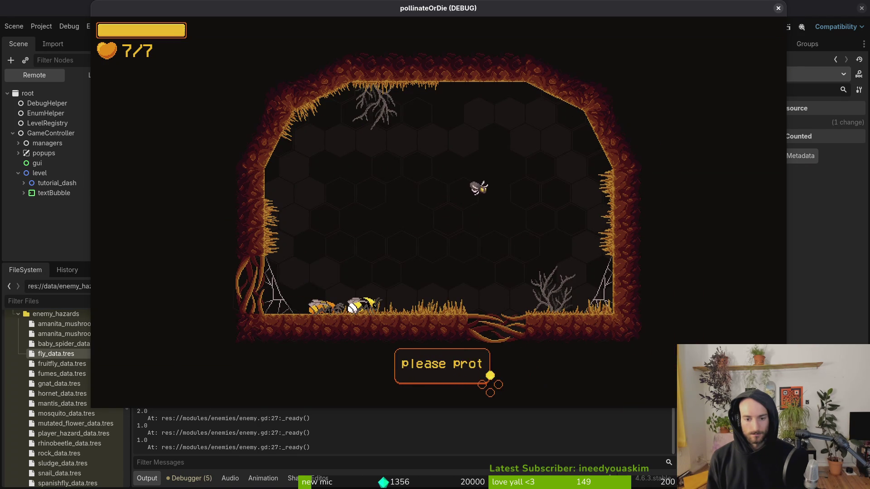
key(Right)
key(Left)
key(Right)
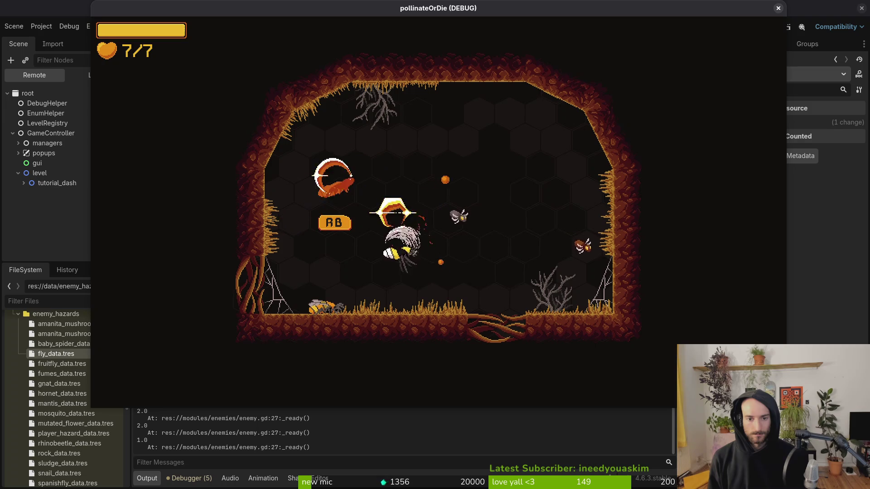
key(Left)
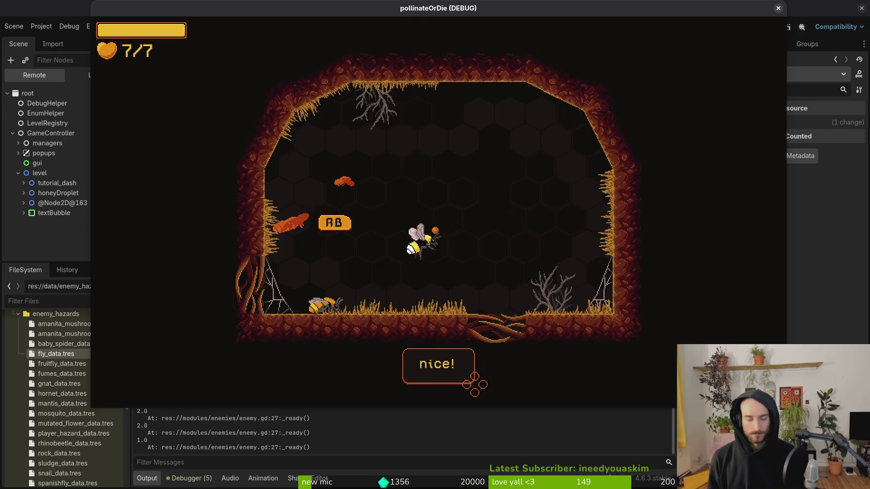
key(Right)
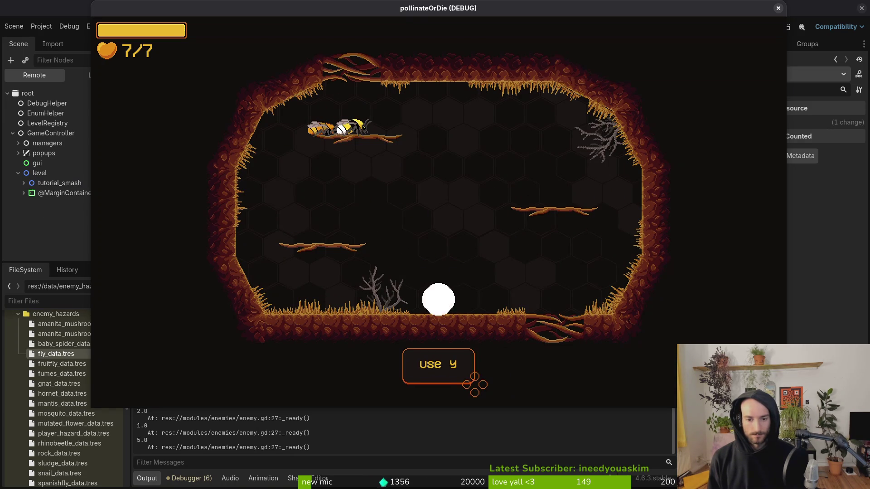
Step: Defeat the snail in the smash room and drop through the floor gap into the flower room
click(468, 163)
key(Down)
click(467, 164)
key(Right)
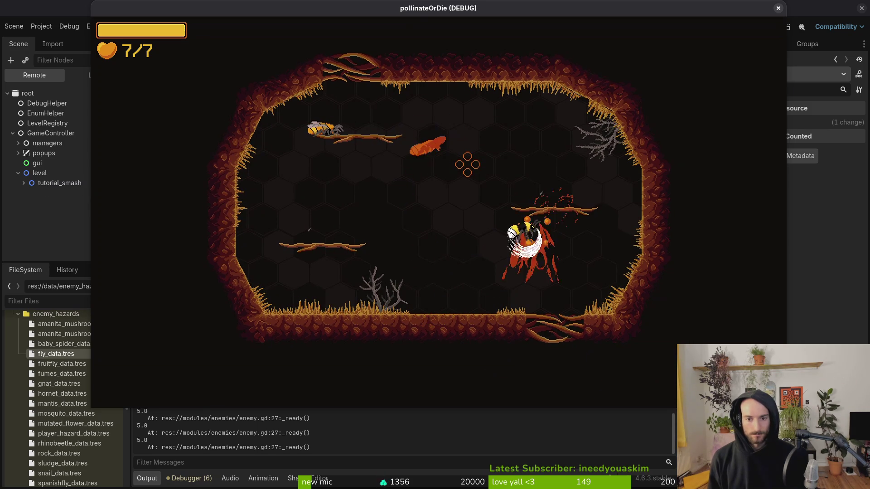
click(468, 164)
key(Left)
click(467, 164)
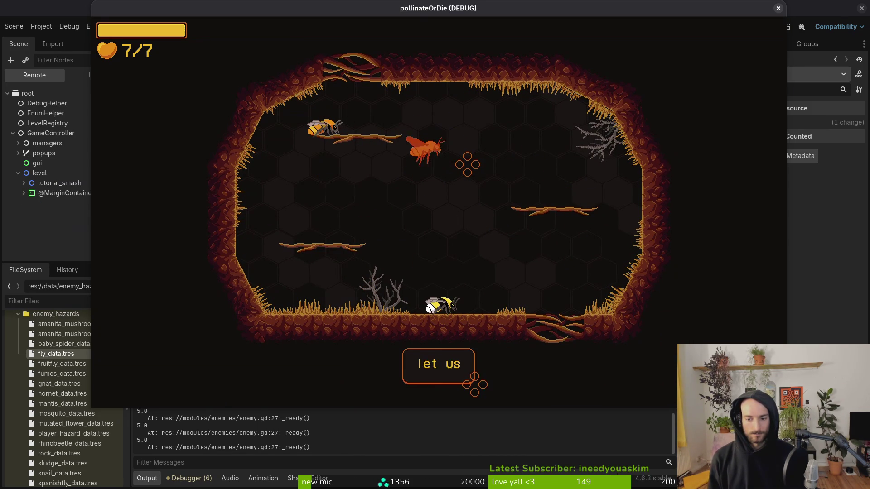
key(Right)
key(s)
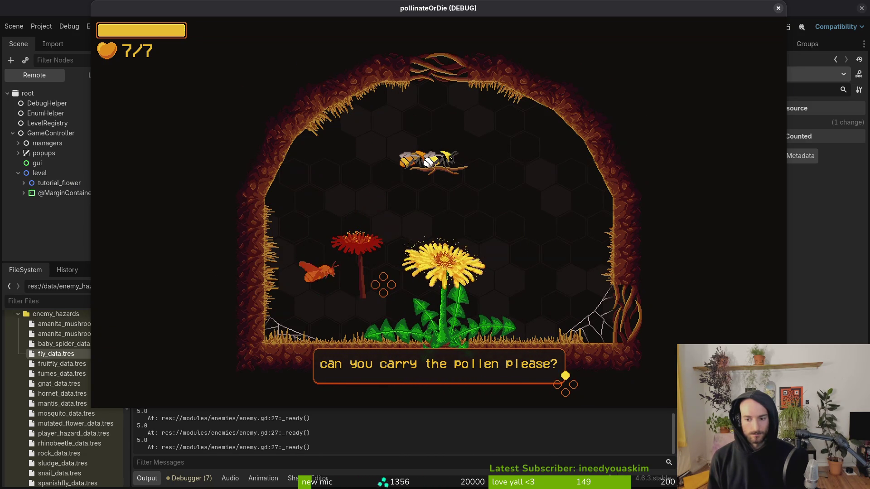
Step: Clear the flower and gameplay rooms, collecting the +10% smash damage pickup and killing the enemies
key(space)
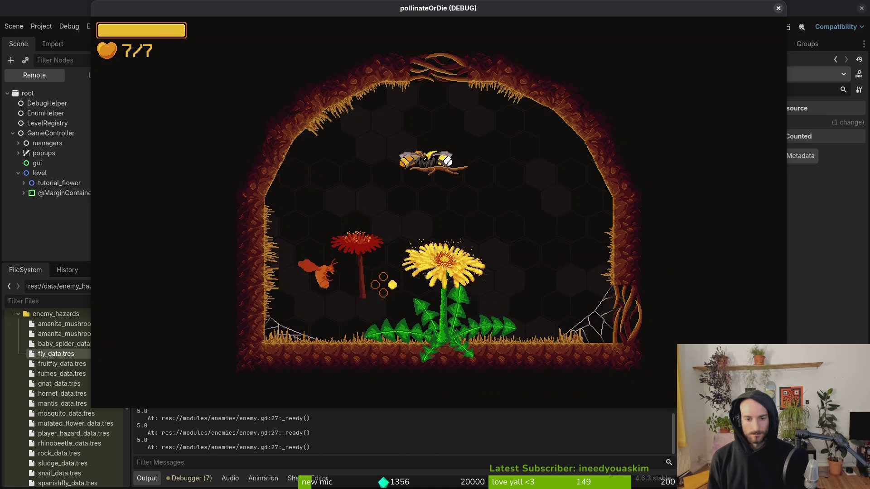
key(space)
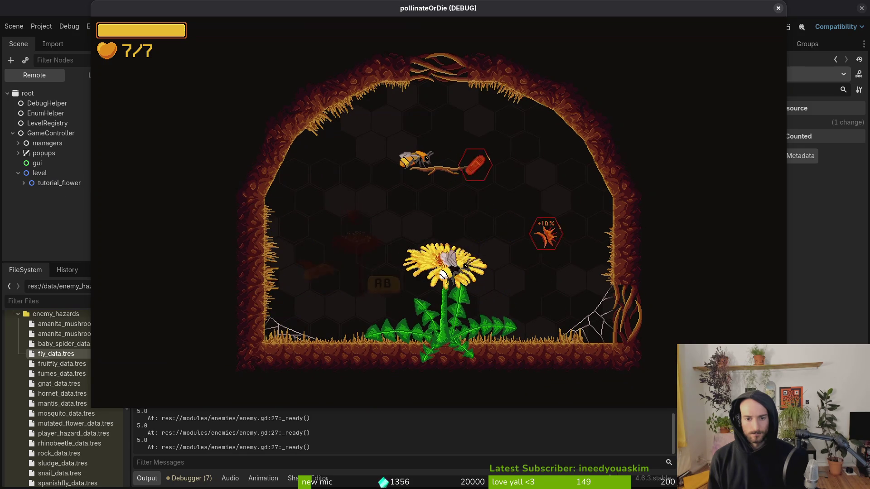
key(space)
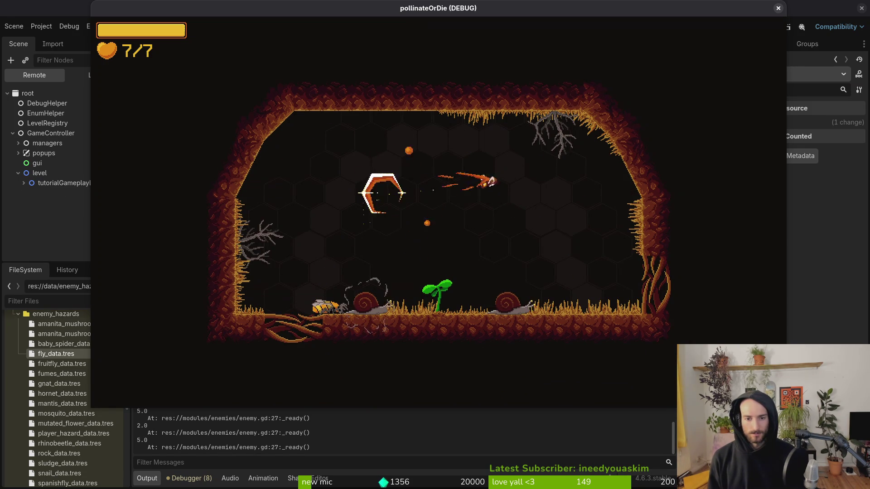
key(space)
key(space)
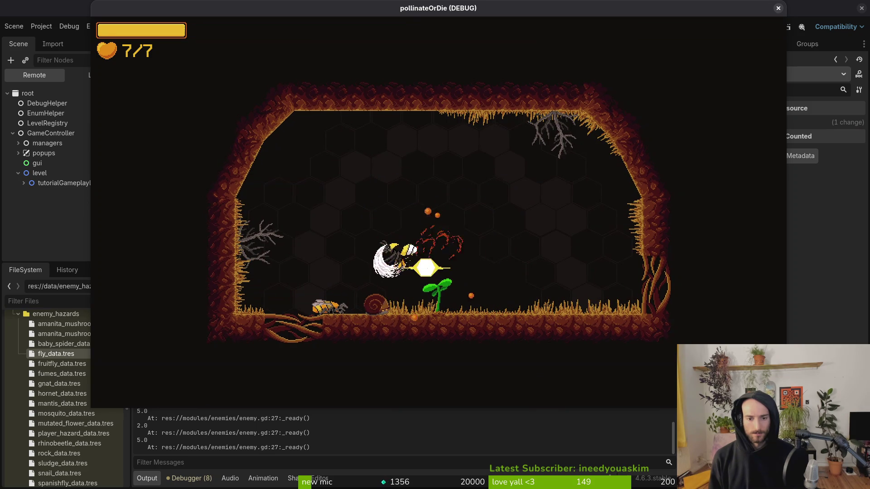
key(space)
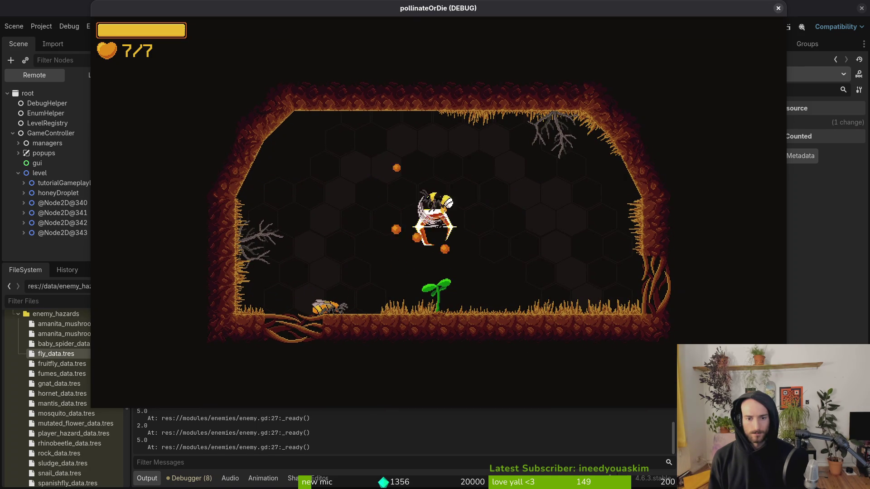
key(space)
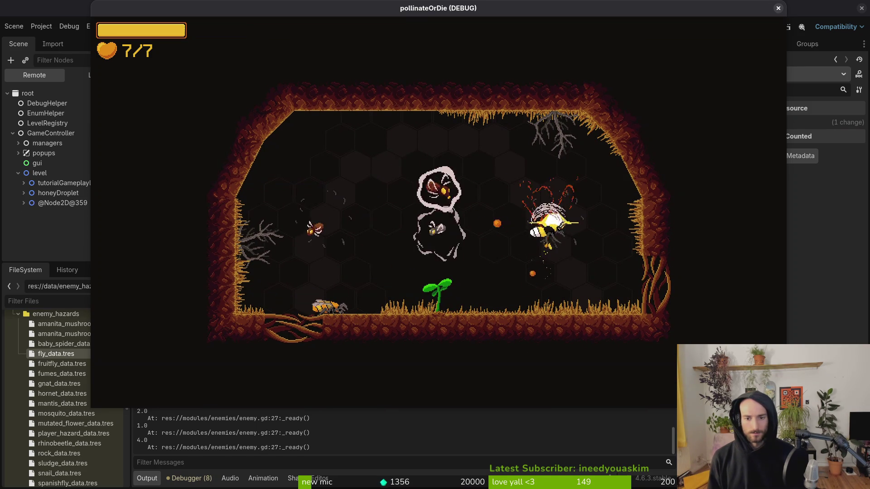
key(space)
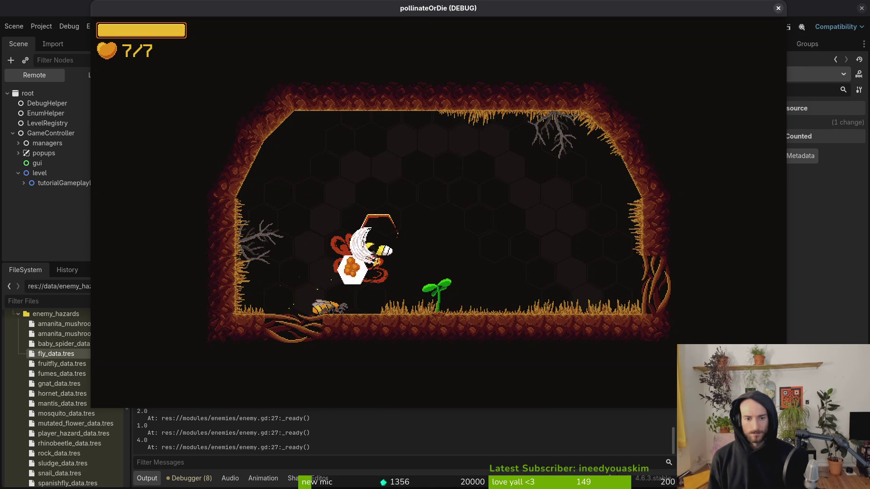
key(s)
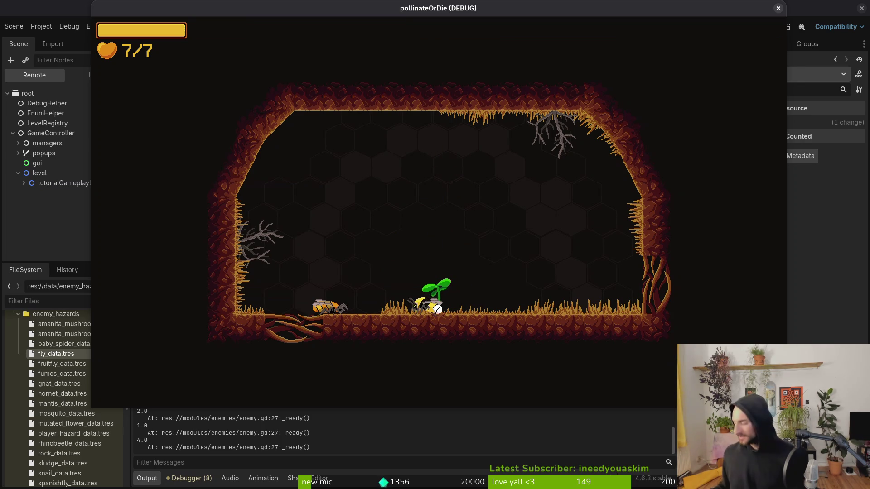
Step: Pause the game and quit to the main menu, confirming the prompt
key(Escape)
key(Down)
key(Down)
key(Down)
key(Return)
key(Return)
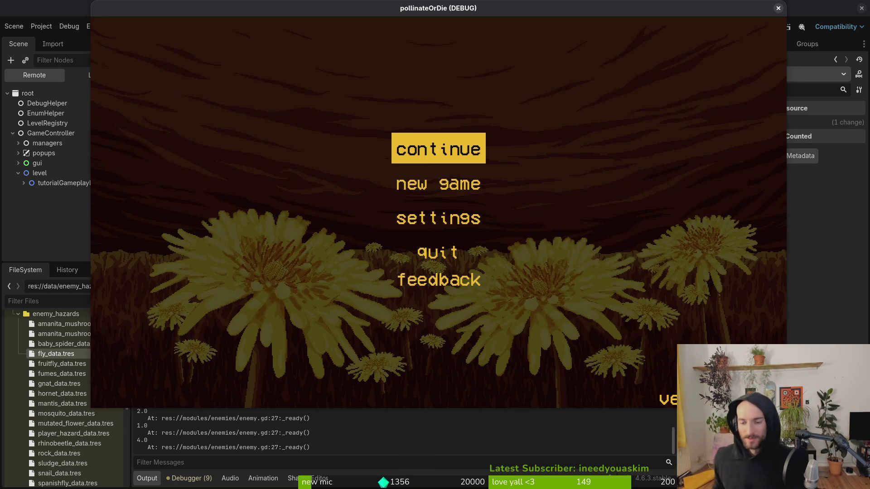
Step: Start a new game again and clear the movement and hover tutorial rooms
key(Down)
key(Return)
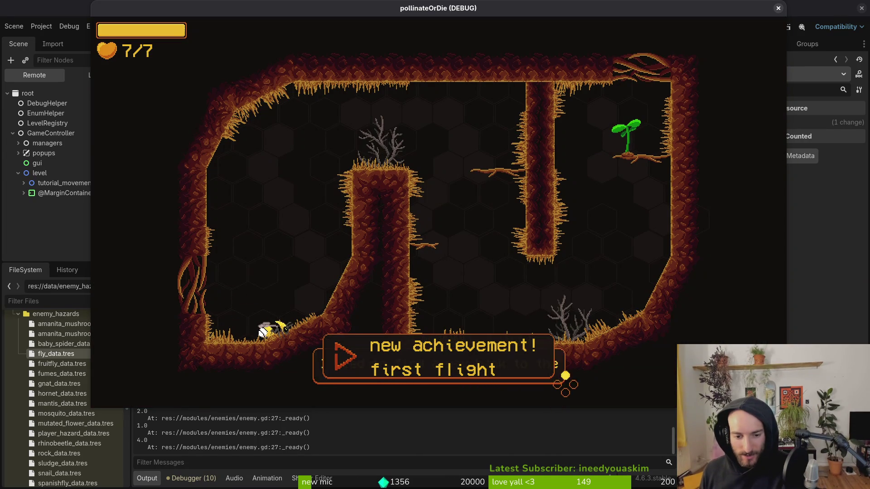
key(Up)
key(Right)
key(Down)
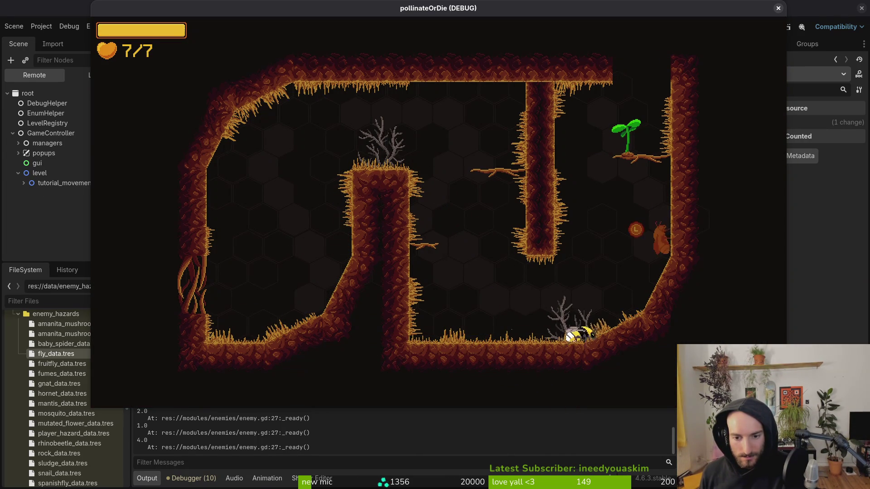
key(Up)
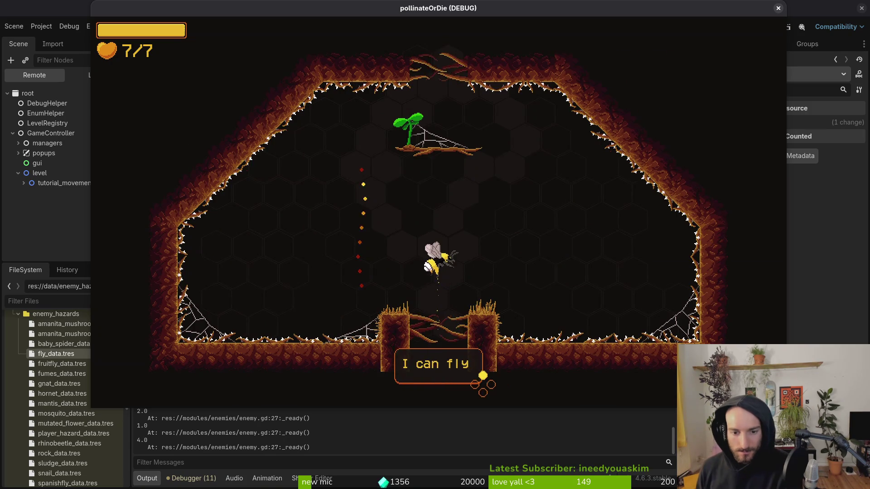
key(Up)
key(Up)
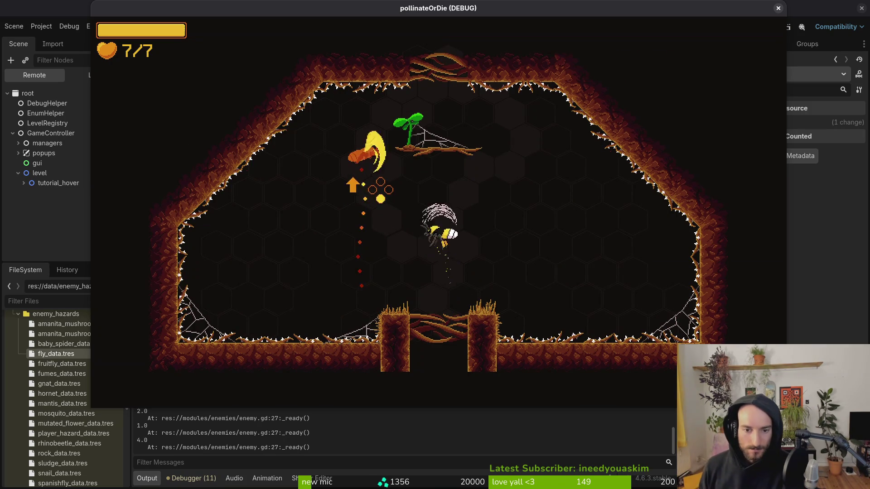
key(Up)
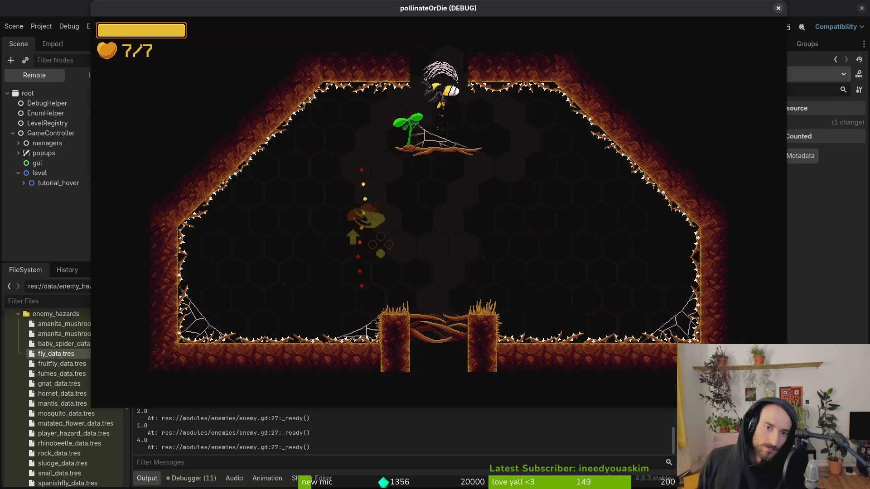
Step: Slash the flies in tutorial_slash to free the trapped creature and exit the room
key(Right)
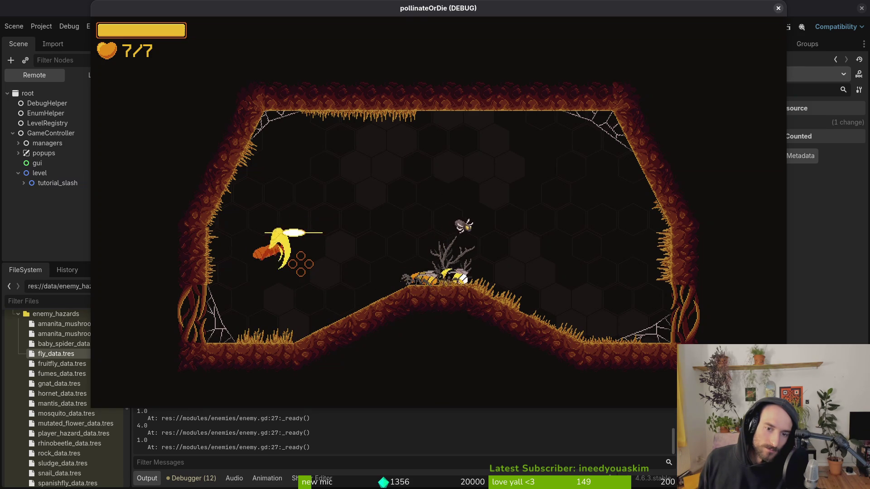
click(300, 264)
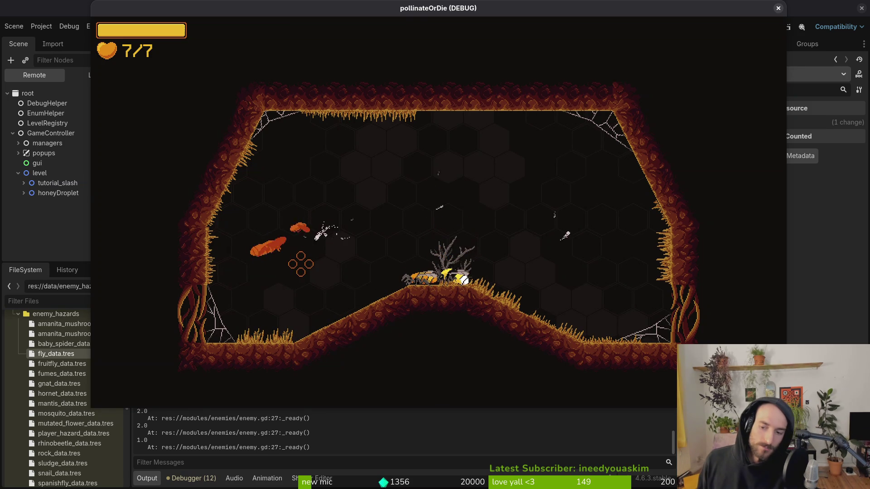
click(300, 264)
key(Up)
click(300, 264)
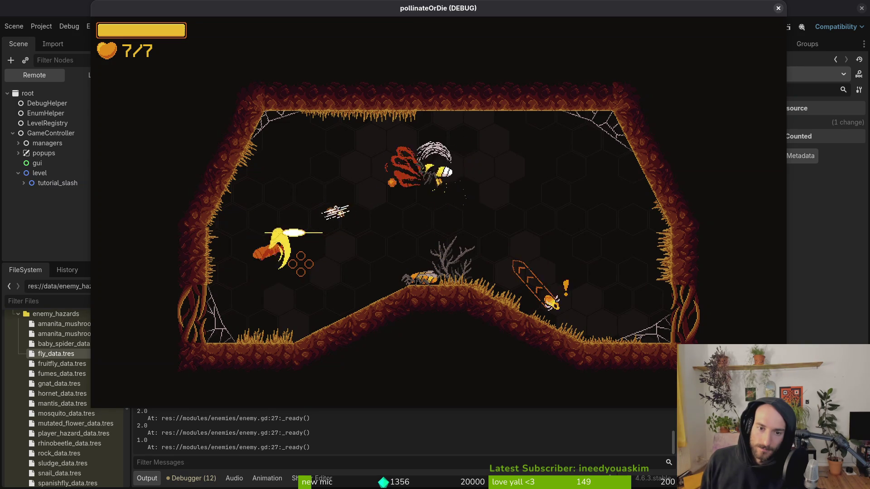
key(Left)
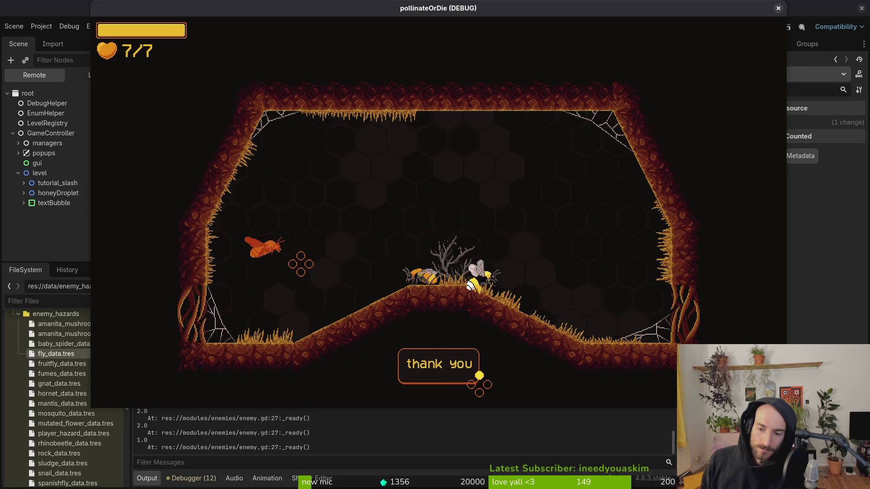
click(477, 384)
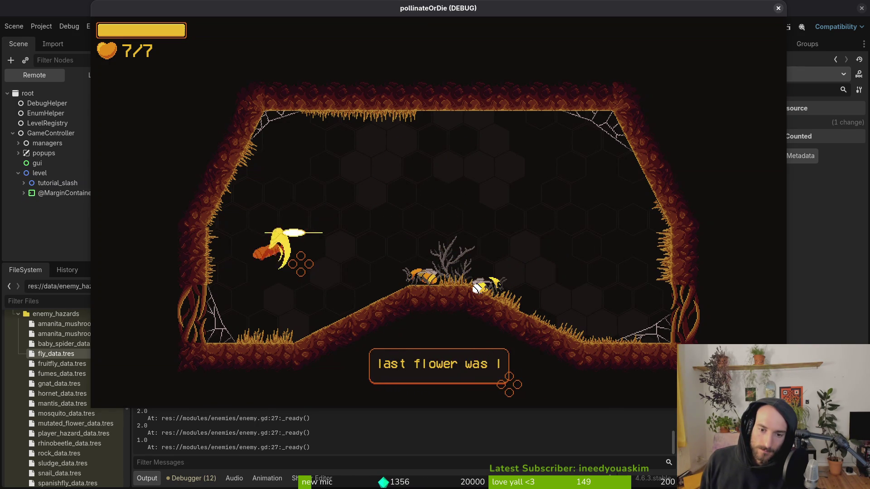
key(Right)
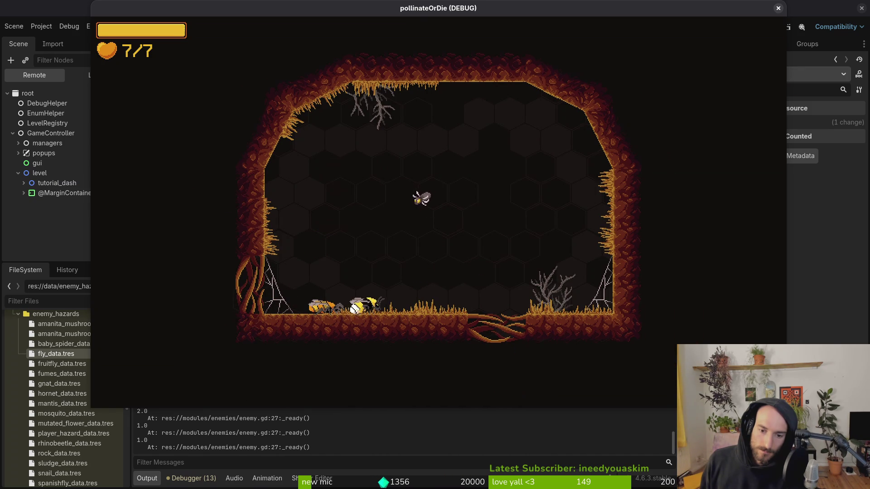
Step: Move the bee around the dash tutorial room, then pause the game
key(Up)
key(Right)
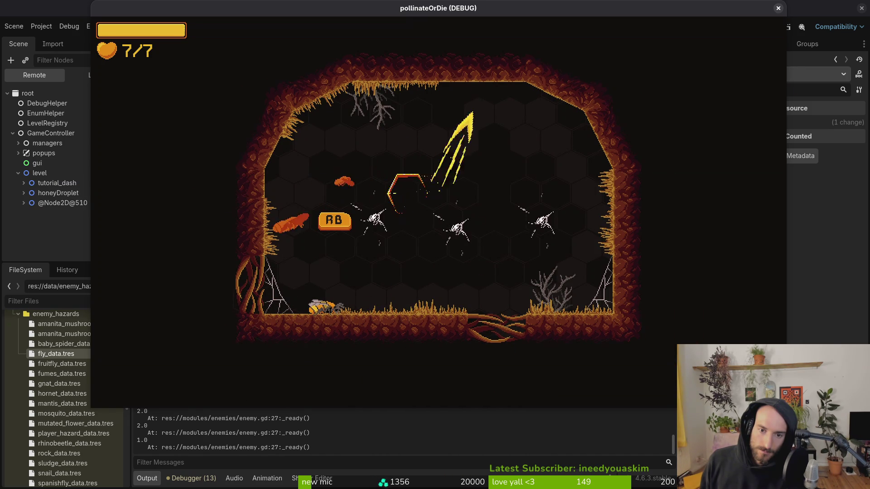
key(Right)
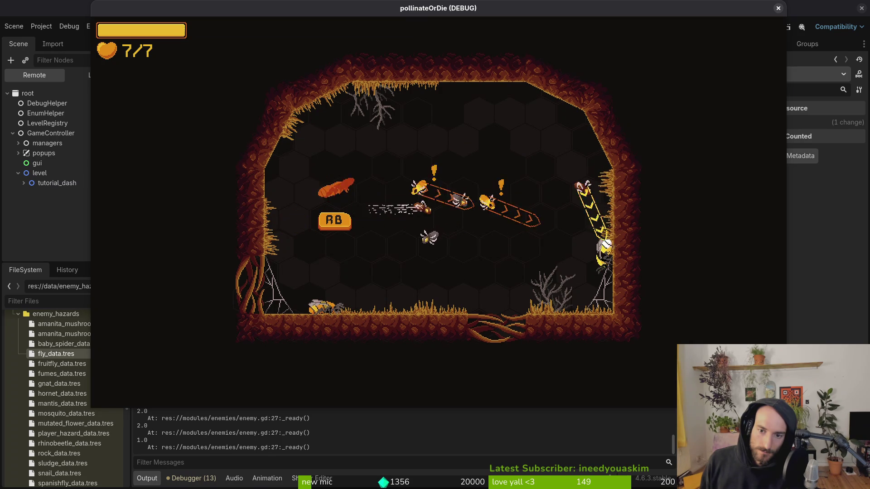
key(Left)
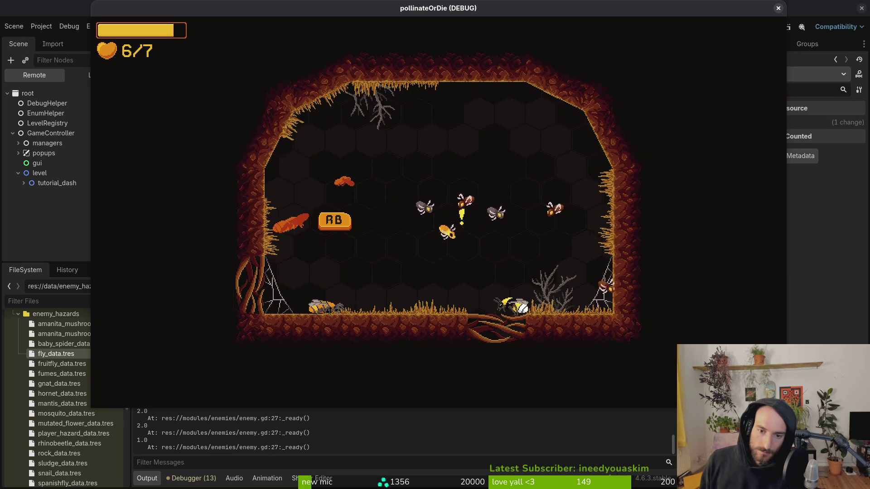
key(Escape)
key(Down)
key(Down)
key(Down)
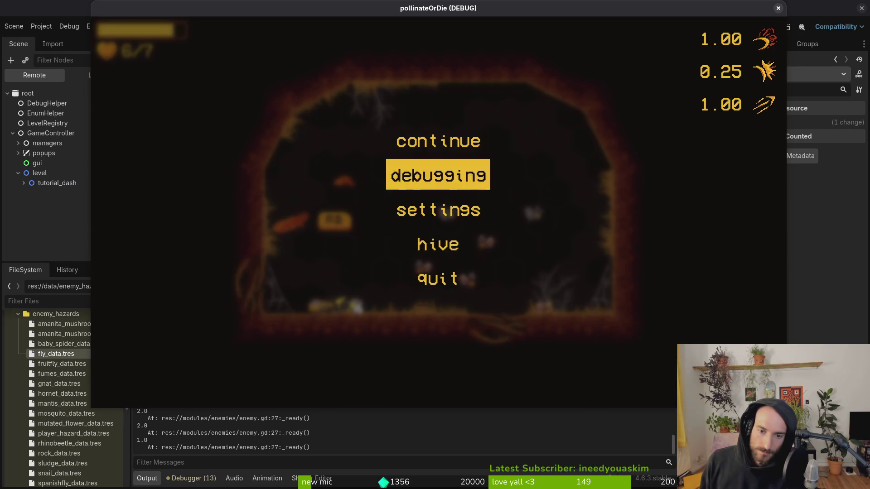
Step: Resume the game and fly the bee left and up to the left wall
key(Up)
key(Up)
key(Up)
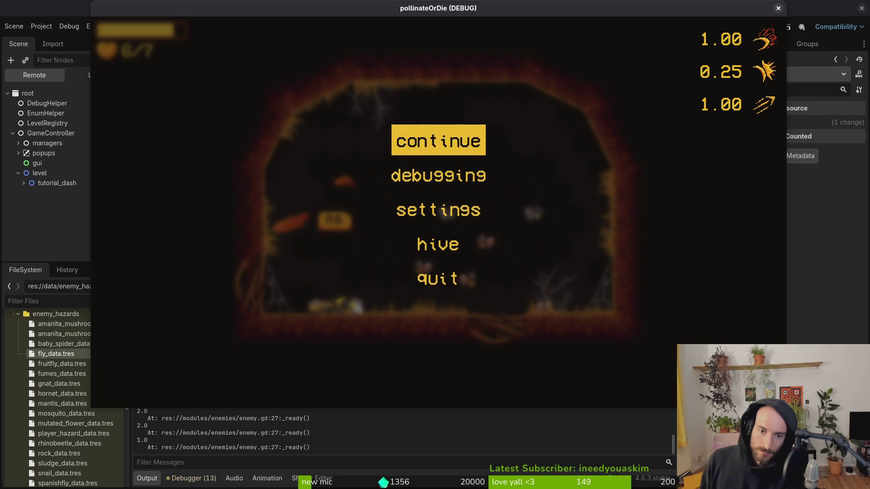
key(Return)
key(Left)
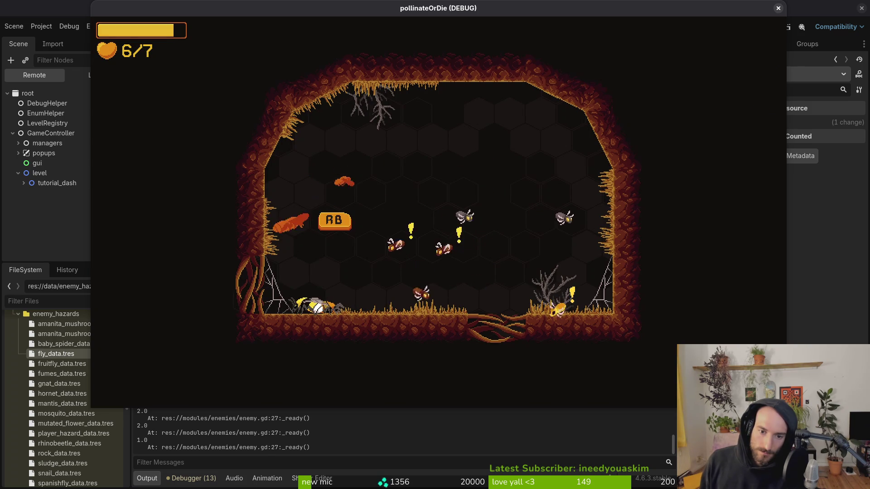
key(Left)
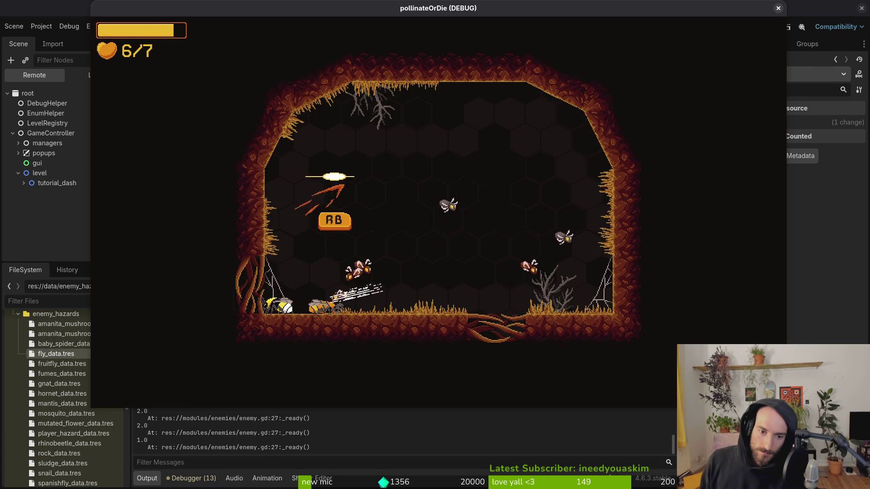
key(Up)
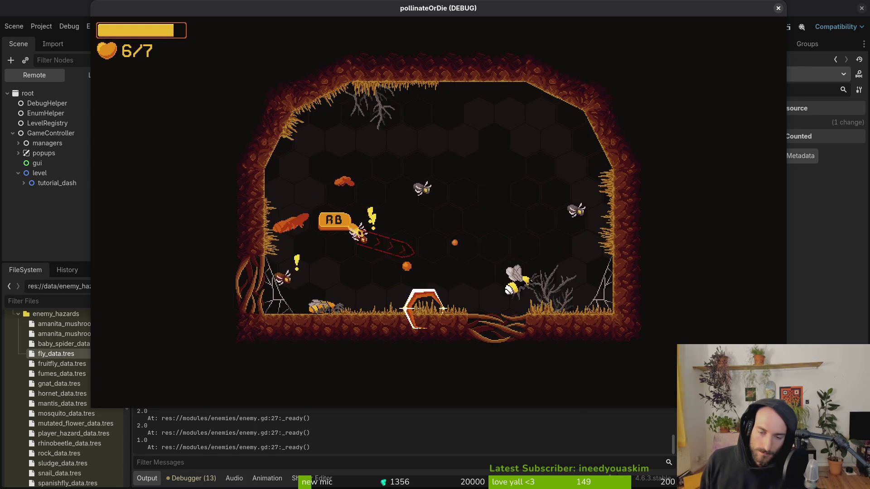
Step: Return to the hive and pick level 3 in the level-select cell to reload tutorial_slash
key(Escape)
key(Down)
key(Down)
key(Down)
key(Return)
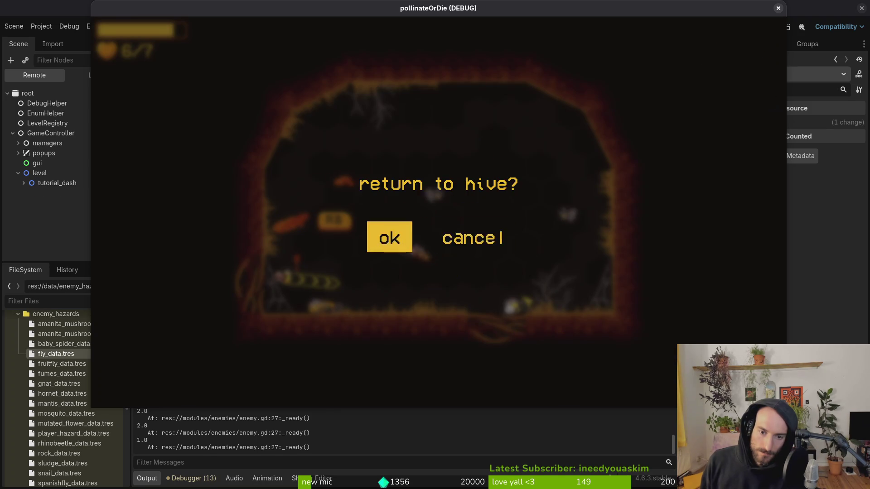
key(Left)
key(Return)
key(Up)
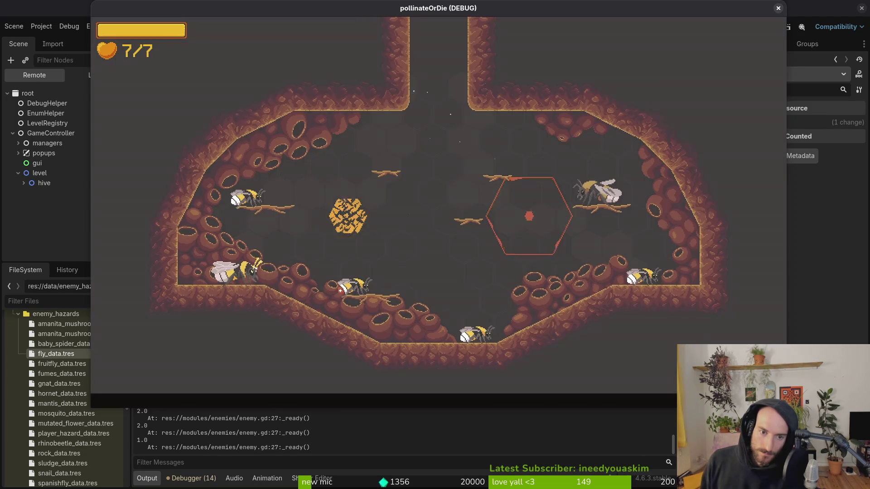
key(Left)
key(Left)
key(Left)
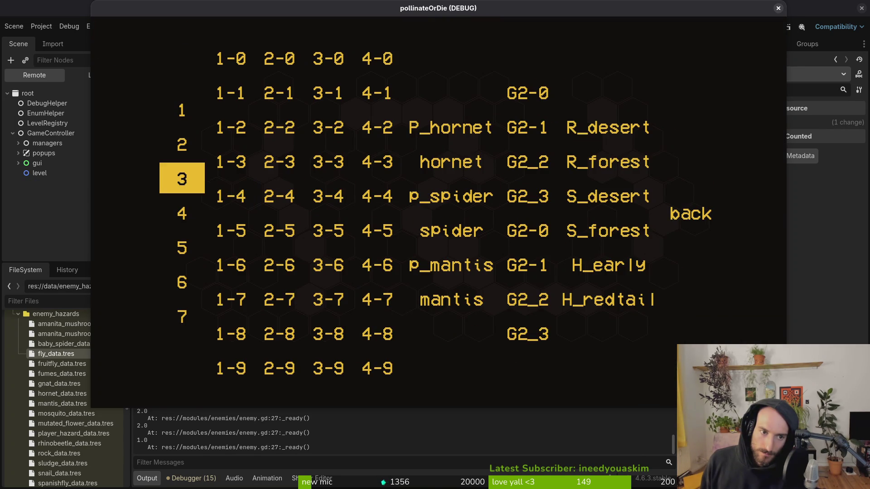
key(Return)
key(Right)
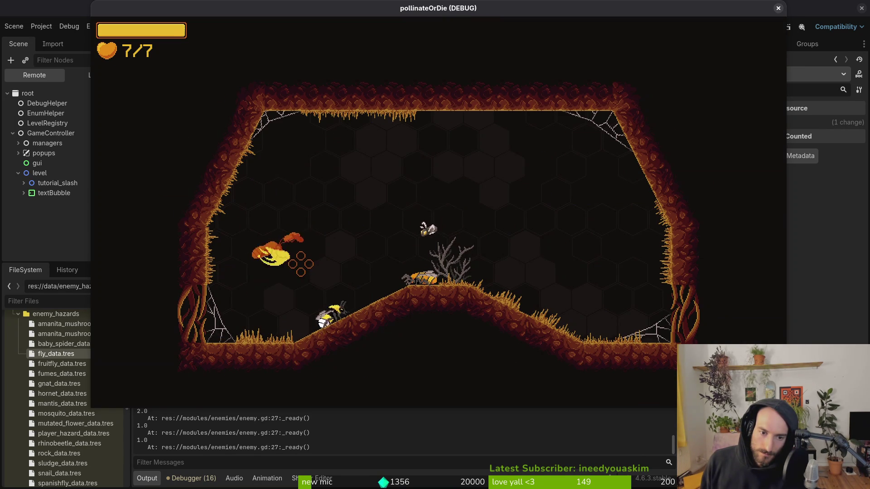
Step: Slash and dash to kill the remaining enemies in the slash room
key(Up)
key(Down)
key(Left)
key(Left)
key(Right)
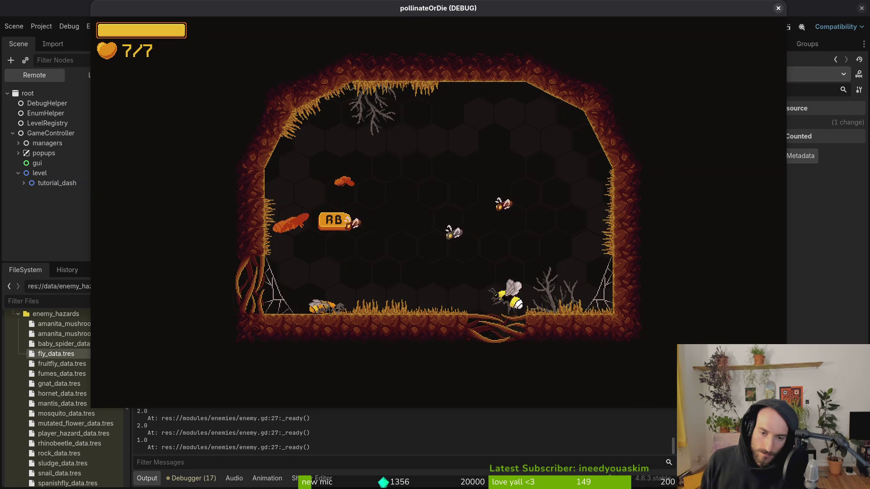
Step: Quit the run to the main menu and begin a fresh new game
key(Escape)
key(Down)
key(Down)
key(Down)
key(Escape)
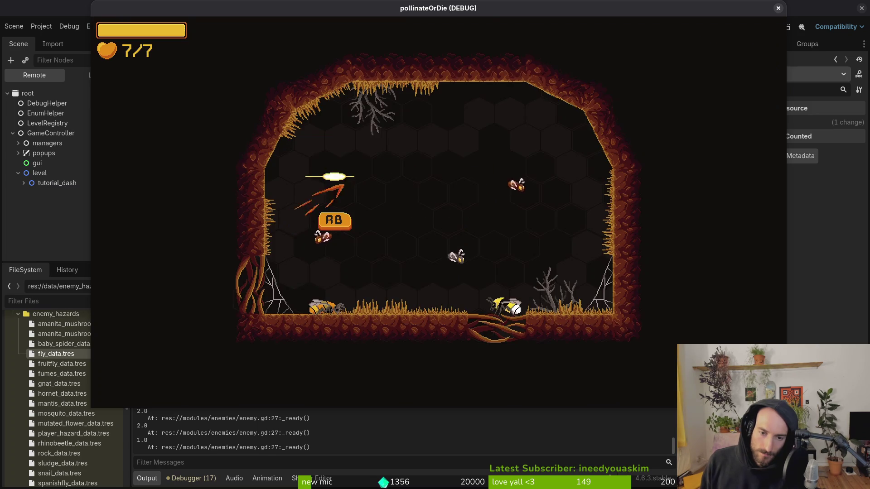
key(Escape)
key(Down)
key(Down)
key(Down)
key(Return)
key(Left)
key(Return)
key(Down)
key(Return)
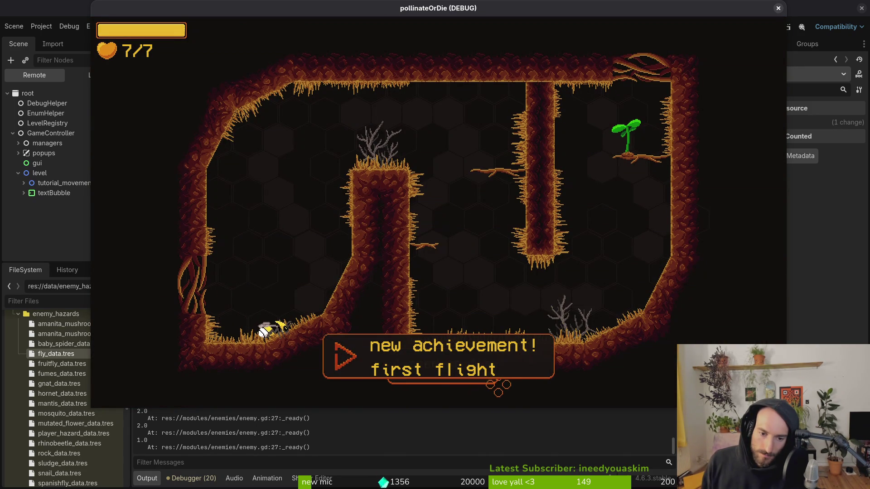
Step: Fly the bee through the movement and hover tutorial rooms
key(Up)
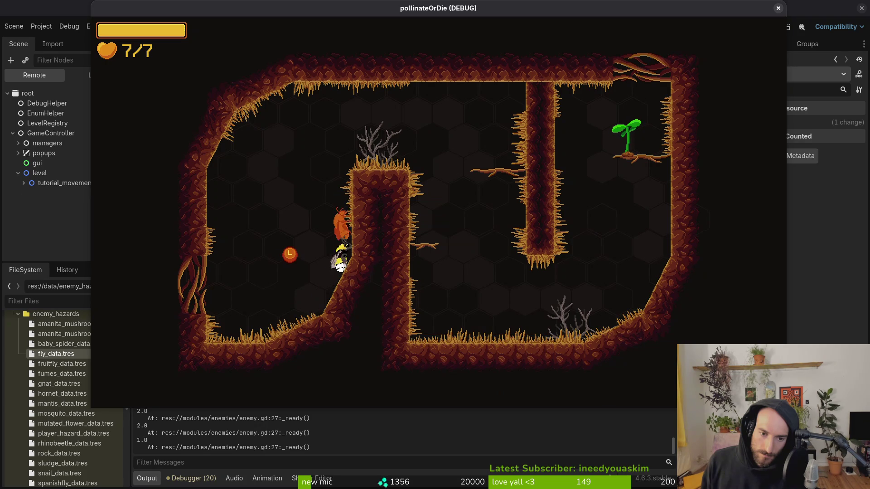
key(Right)
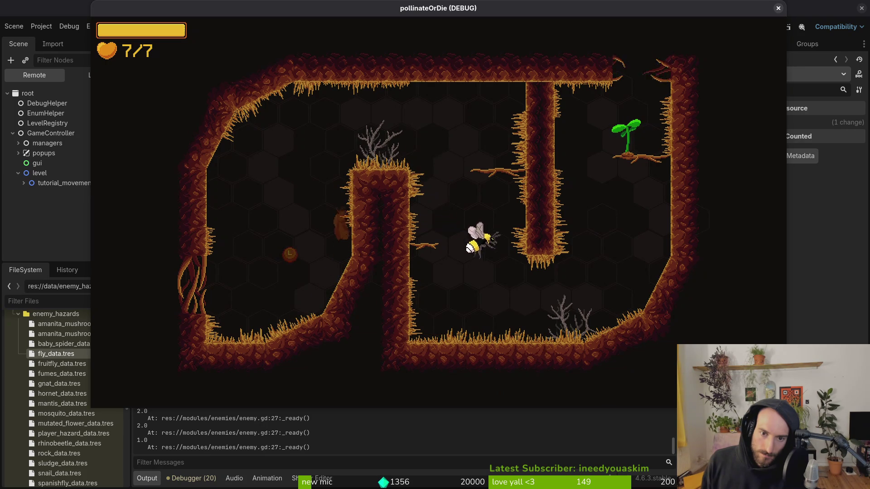
key(Right)
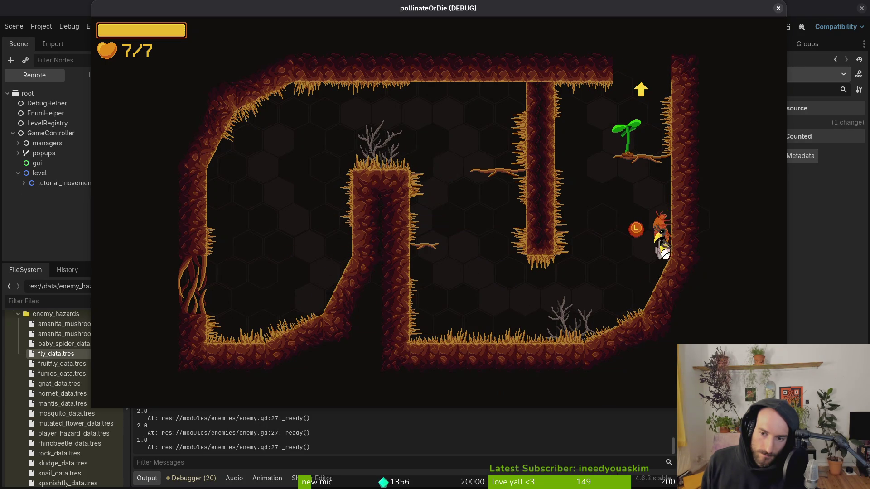
key(Up)
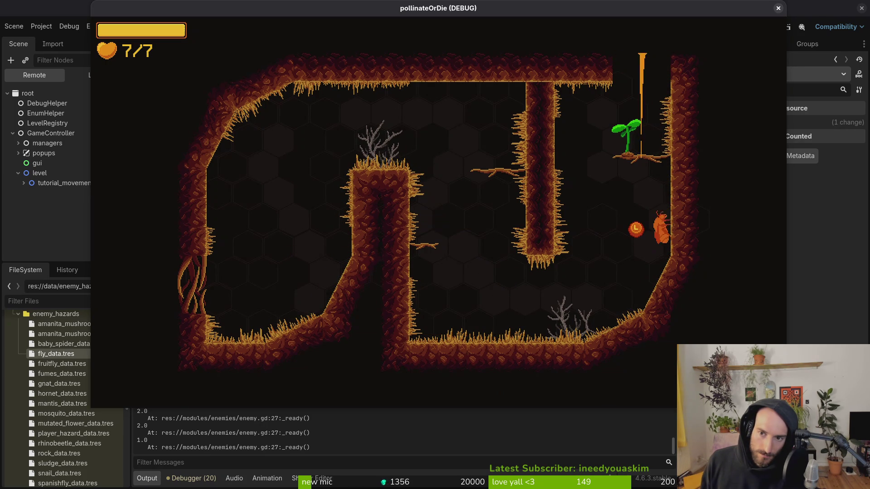
key(Up)
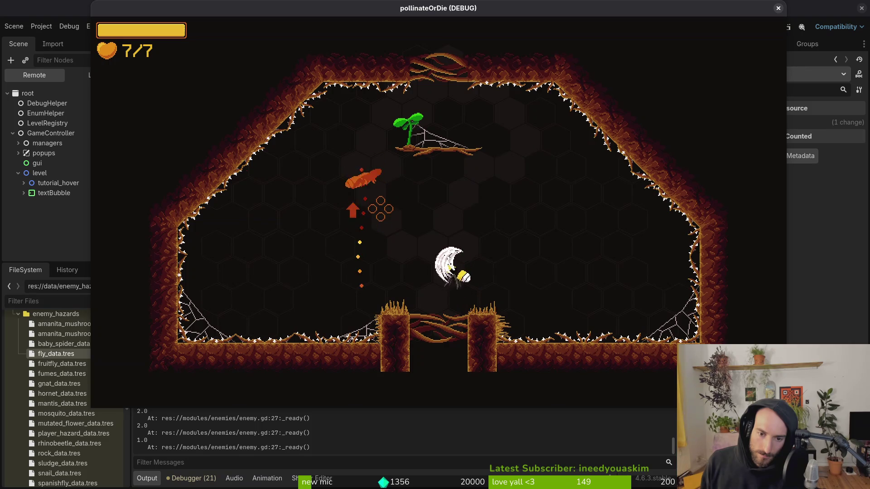
key(Up)
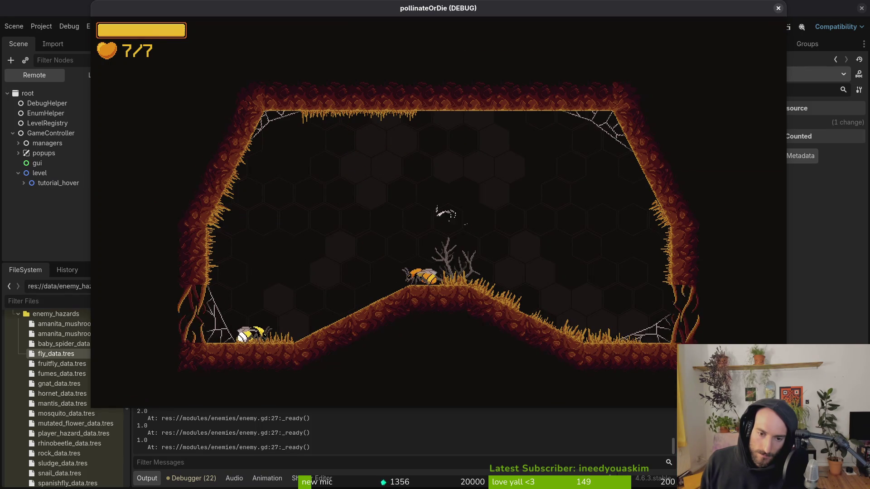
Step: Slash the flies in tutorial_slash and leave through the exit into the dash tutorial
key(Right)
key(Up)
key(Right)
key(Up)
key(Left)
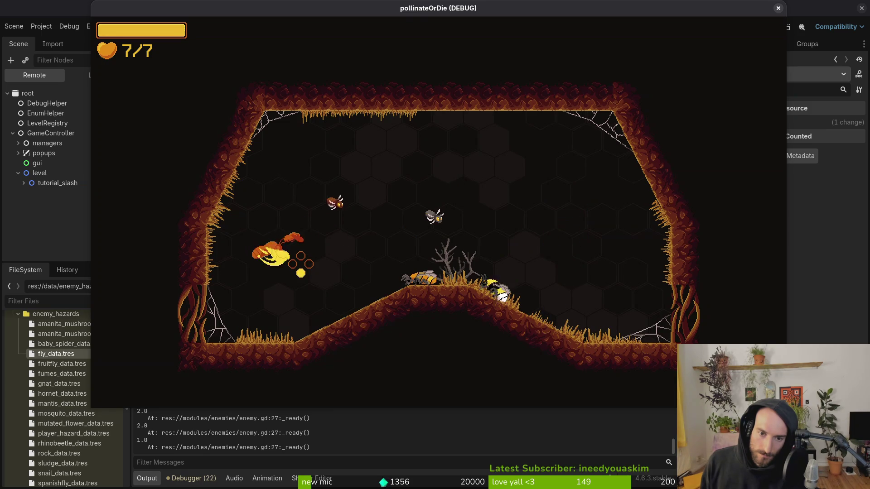
key(Up)
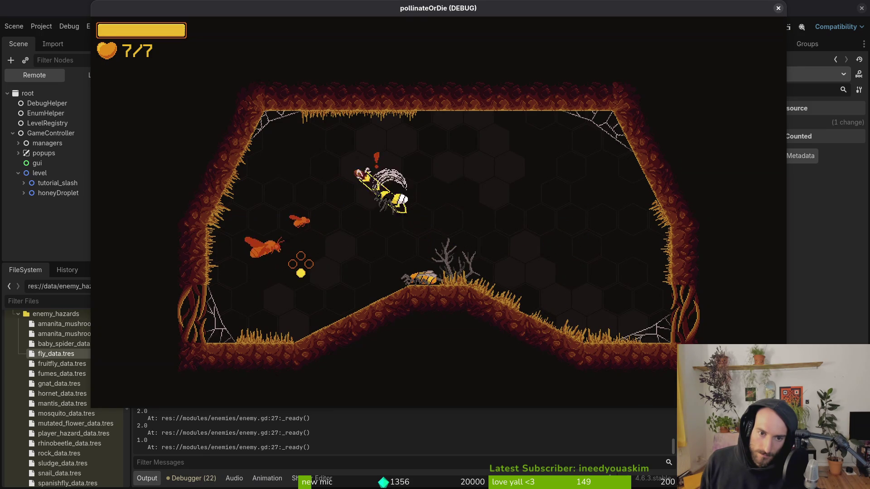
key(Right)
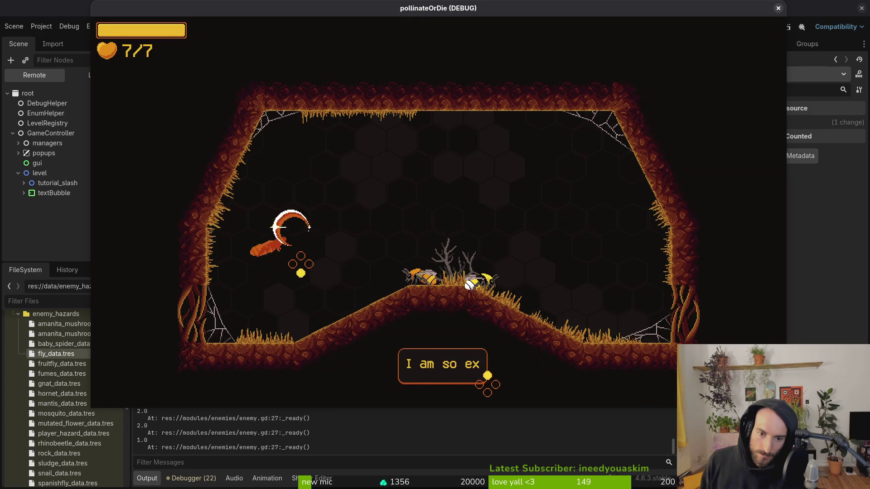
key(Right)
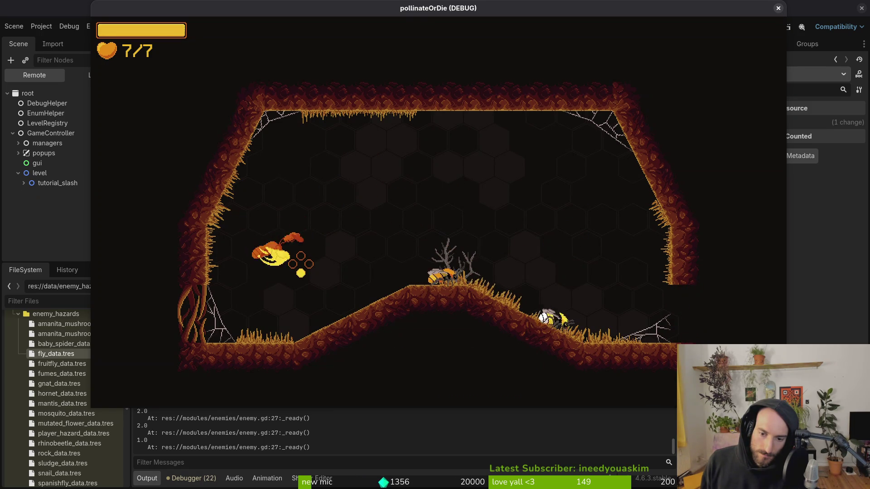
key(Right)
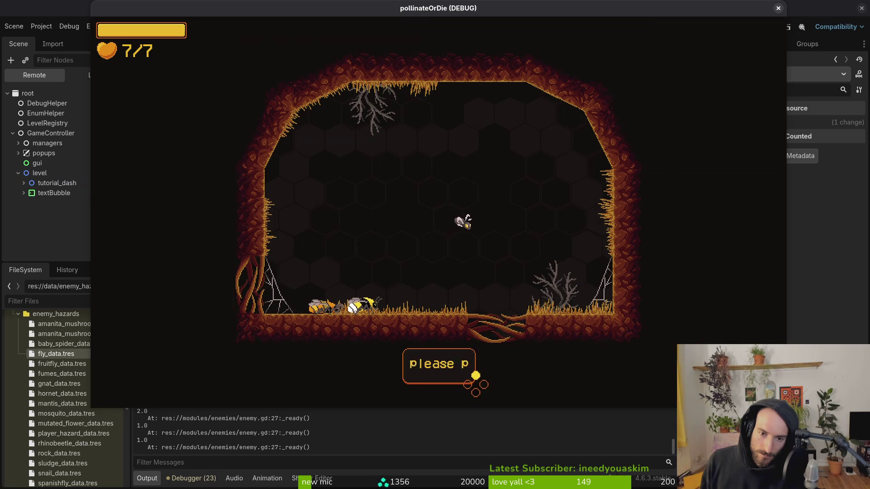
Step: Fight the flies in the dash room, then switch to the terminal
key(Right)
key(Right)
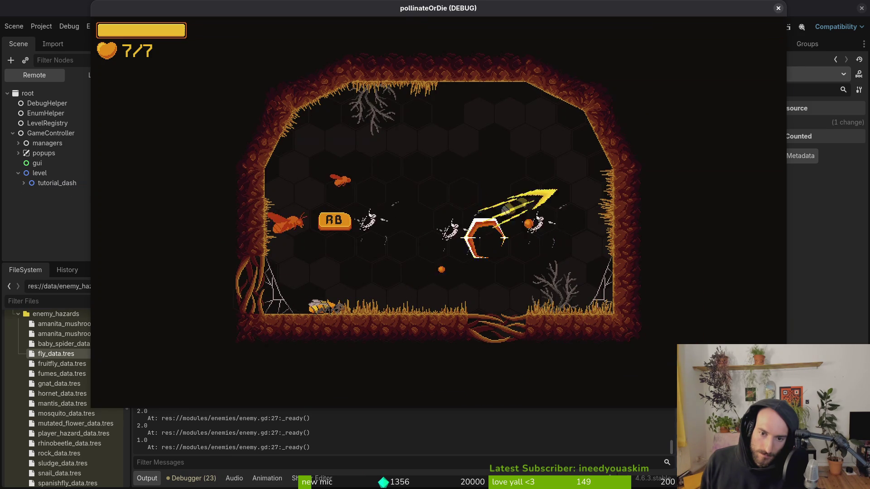
key(Down)
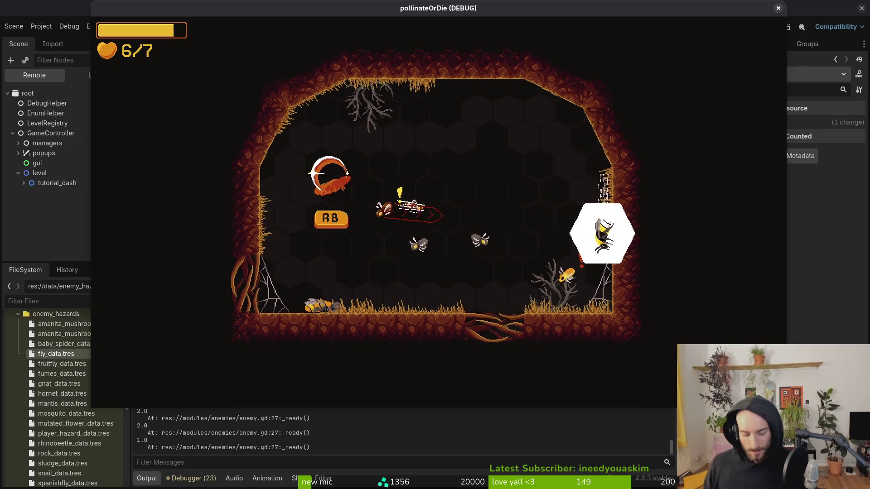
key(alt+Tab)
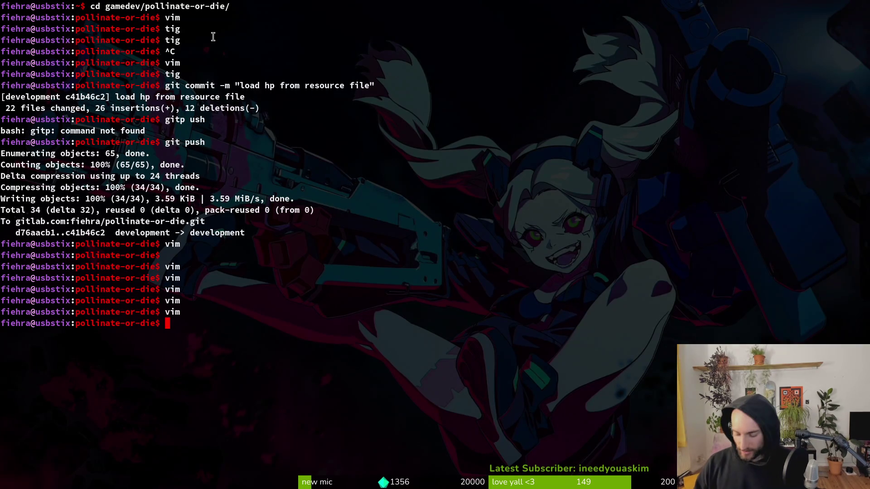
Step: Launch Vim in the project folder and open tutorial.gd via the file finder
key(Return)
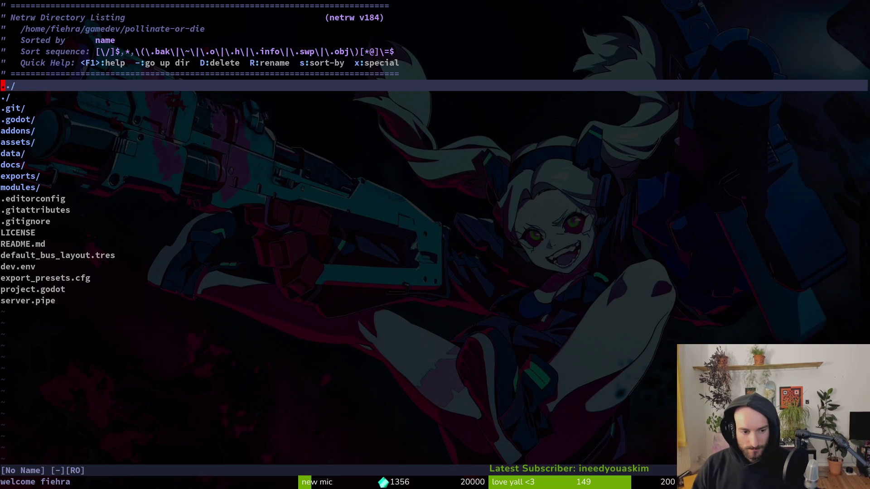
key(space)
key(f)
key(f)
text(tut)
key(Return)
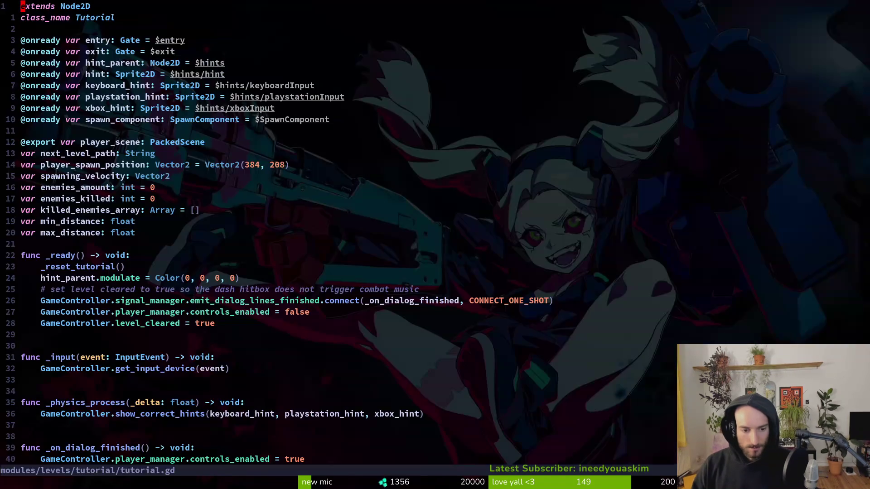
Step: Search 'tut4' in Find Files and open tutorial_4.gd
key(space)
key(f)
key(f)
text(tut4)
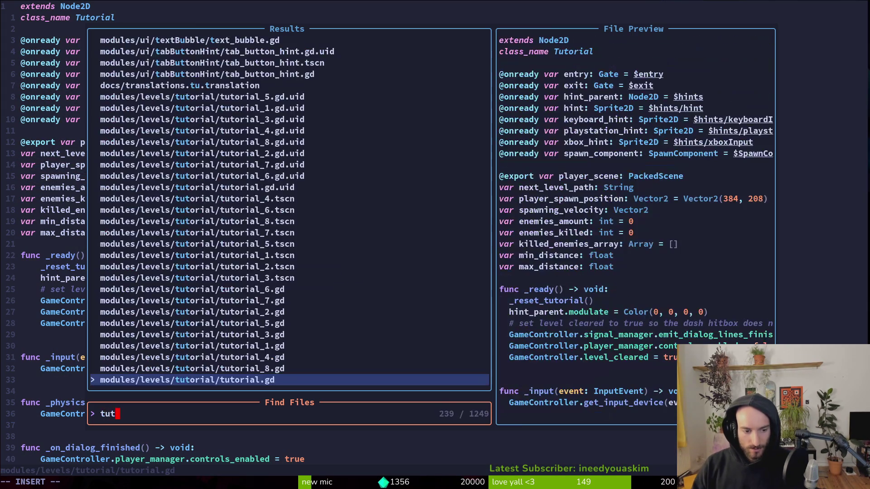
key(Return)
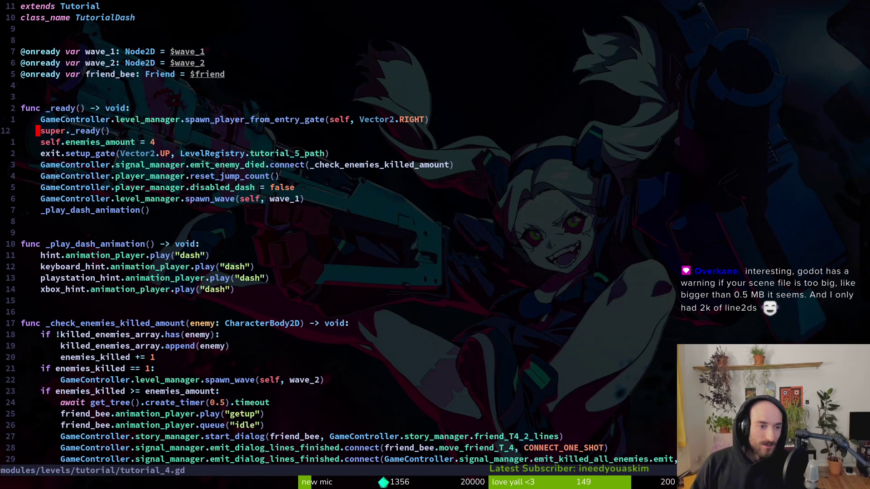
Step: Search the file finder for 'tut3', then close it without opening anything
key(space)
key(f)
key(f)
text(tut)
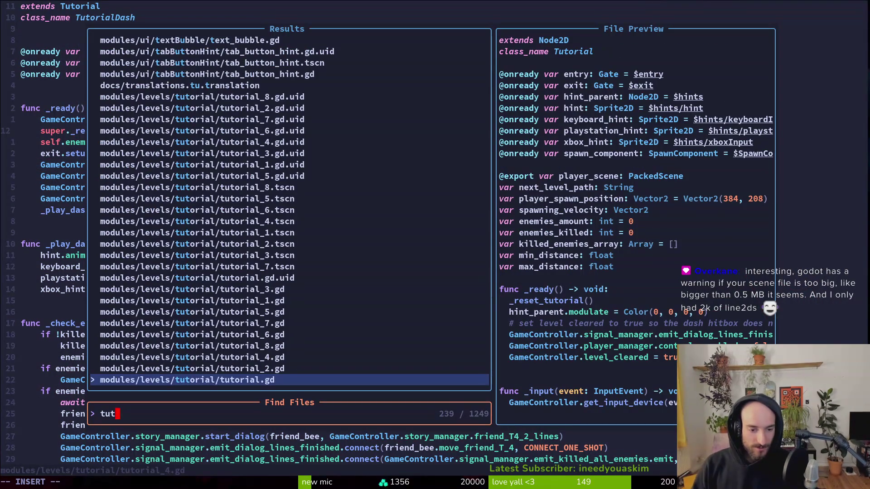
text(3)
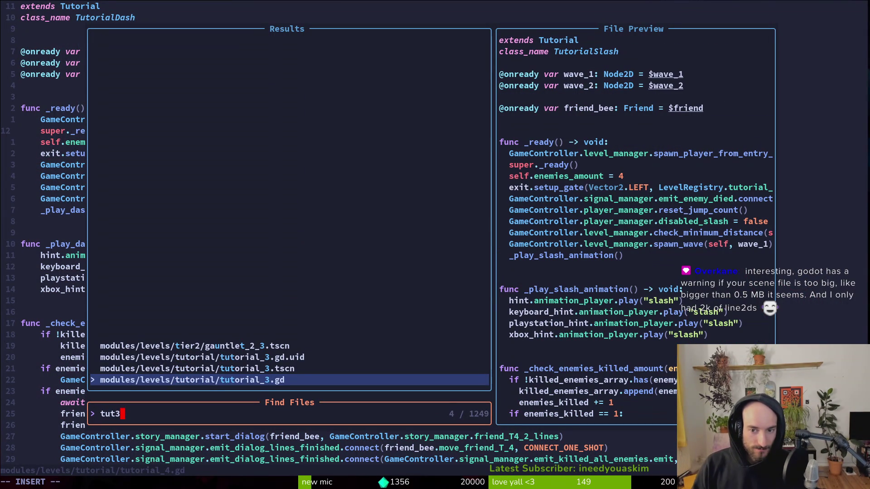
key(Escape)
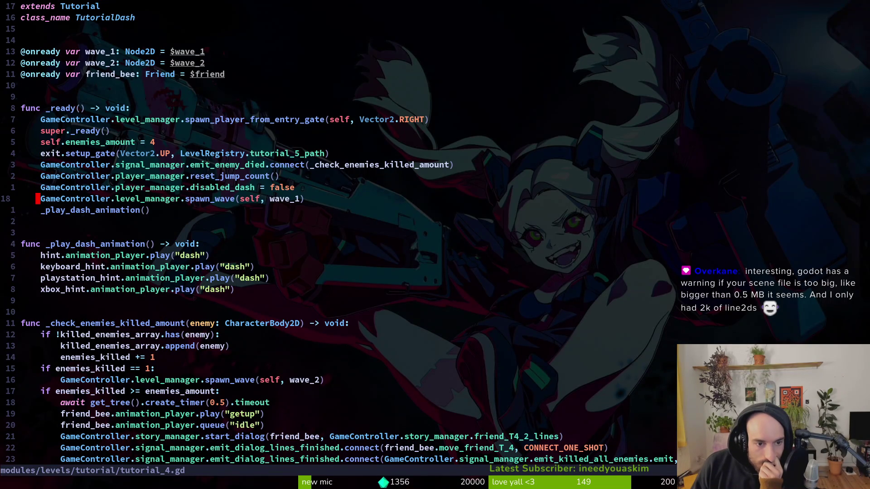
Step: Scroll through tutorial_4.gd to review the wave declarations and the _ready function
key(braceright)
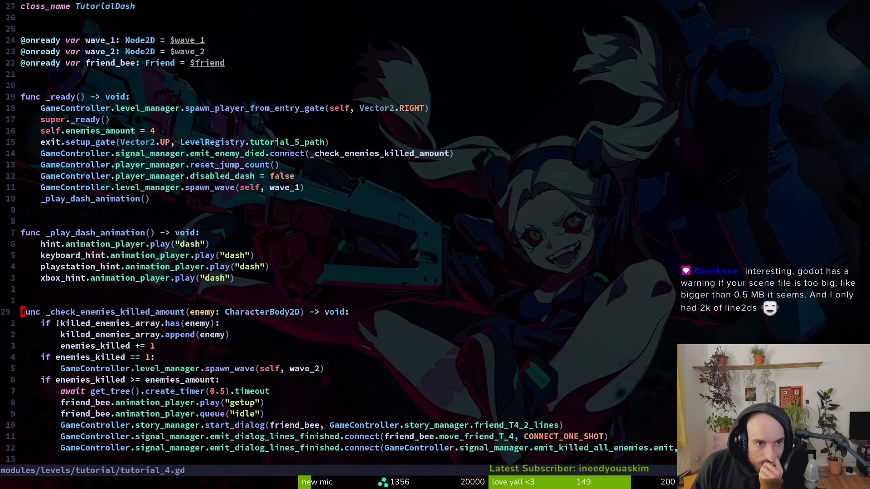
key(7)
key(k)
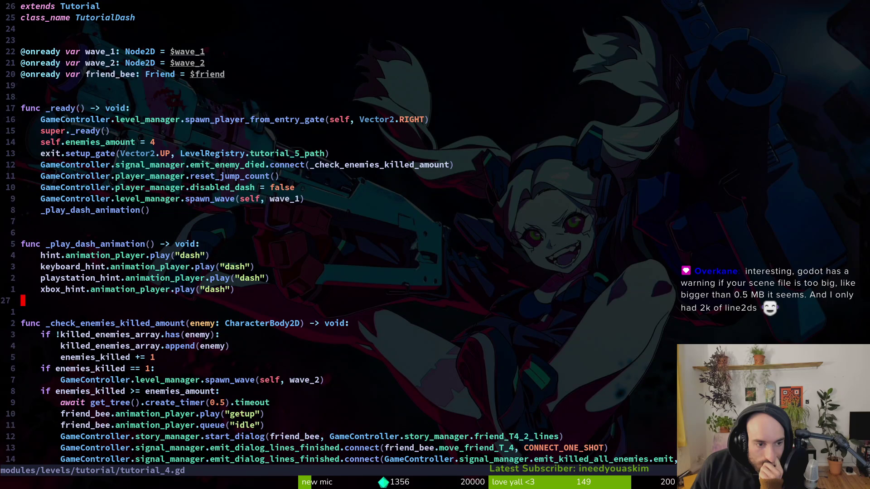
key(shift+g)
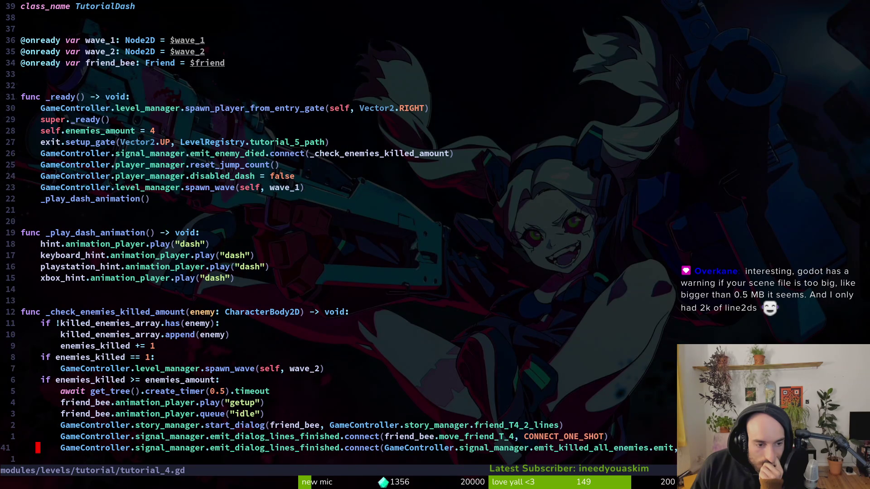
key(minus)
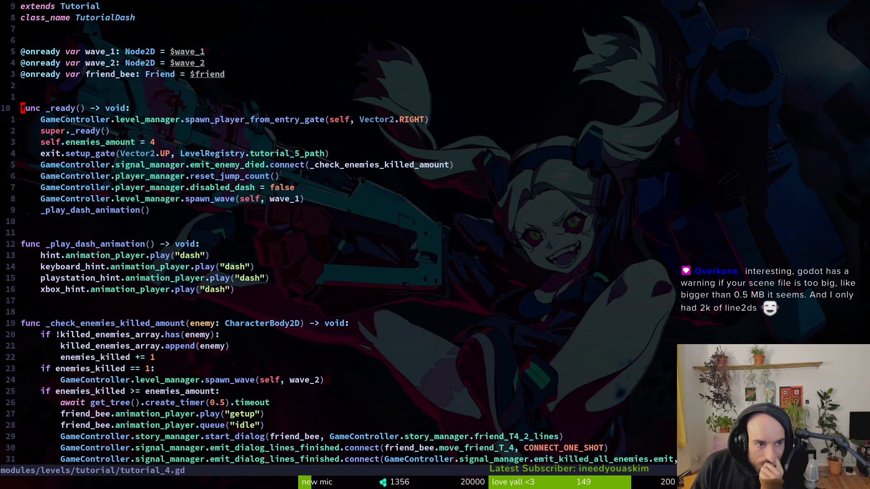
Step: Load a level from the debug level-select grid, then pause and quit to the main menu
key(j)
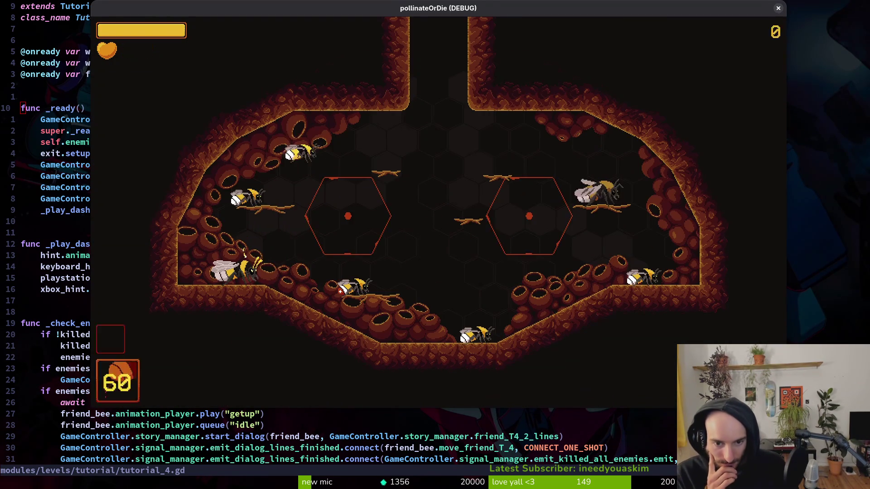
key(Escape)
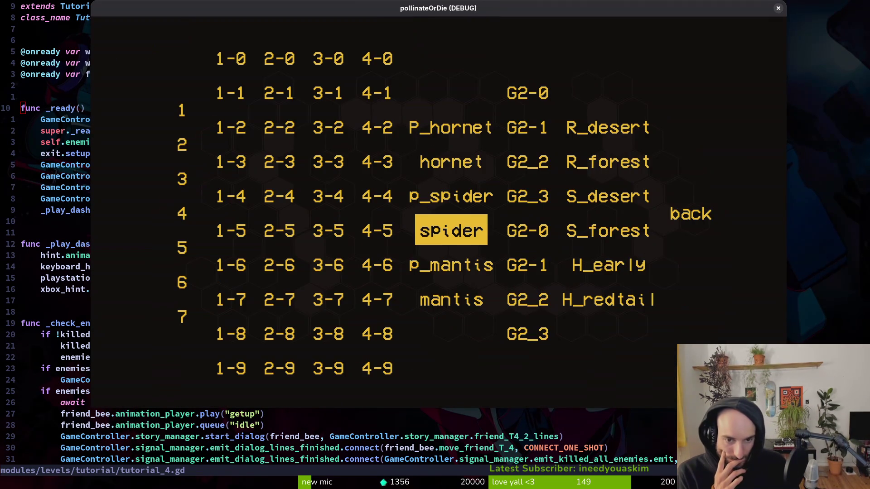
key(Up)
key(Right)
key(Right)
key(Return)
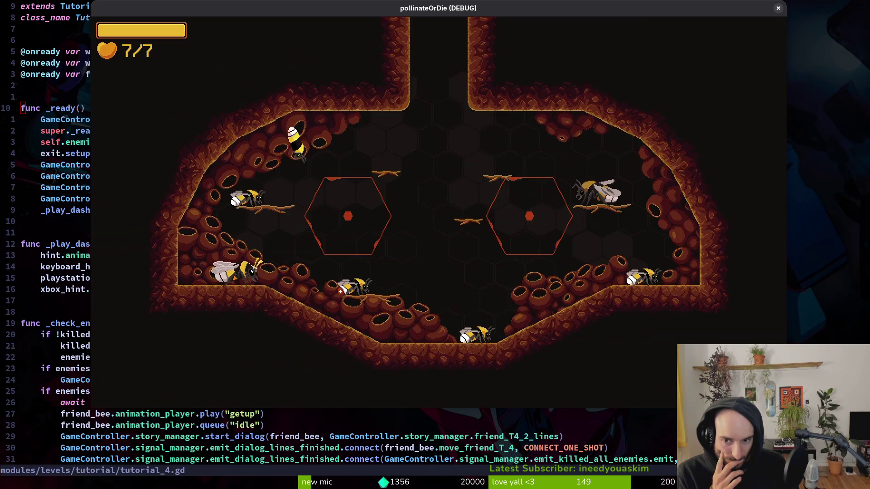
key(Escape)
key(Up)
key(Return)
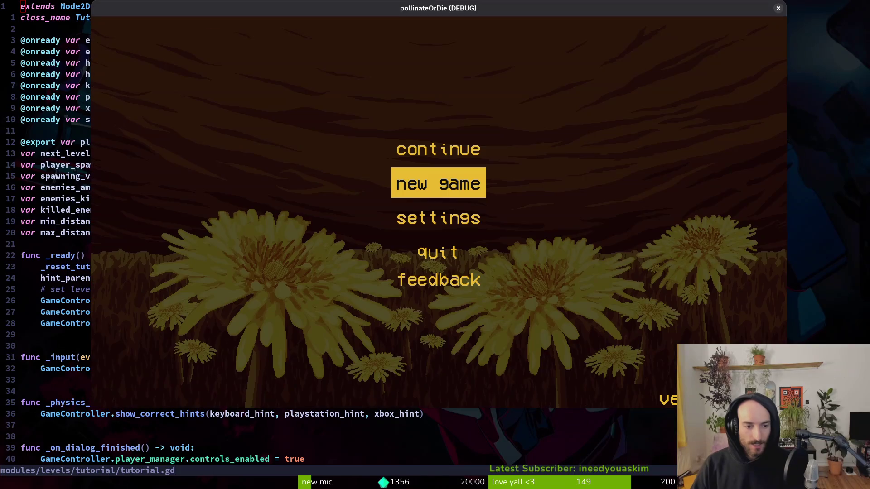
Step: Start a New Game and load the tutorial level from the F1 level-select grid
key(Down)
key(Up)
key(Return)
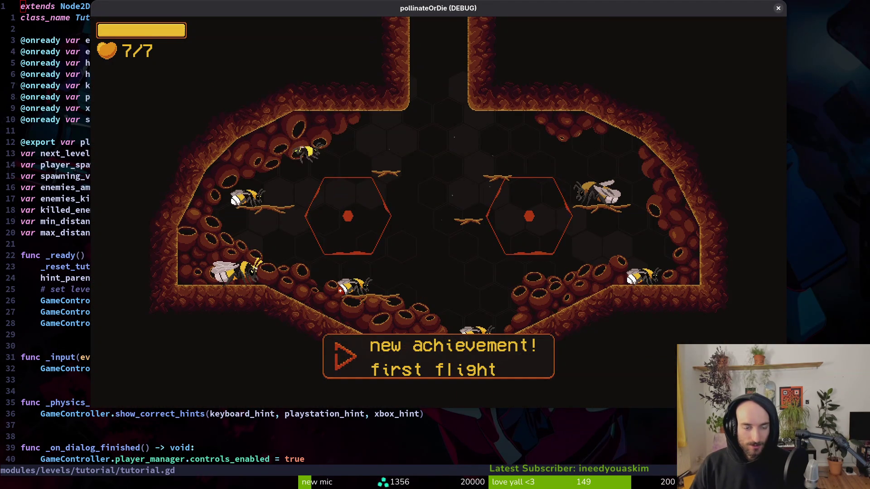
key(F1)
key(Left)
key(Left)
key(Left)
key(Left)
key(Left)
key(Return)
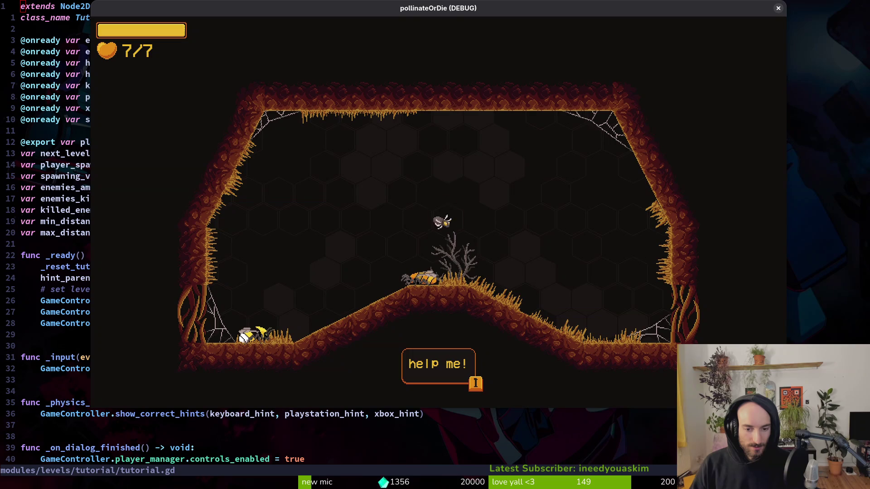
Step: Fly the bee toward the flies mid-cave, then pause and quit to the main menu
key(d)
key(d)
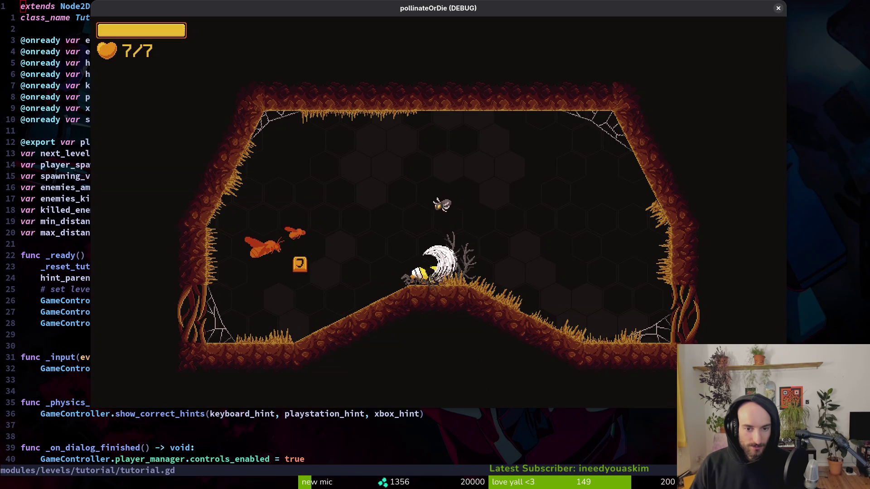
key(d)
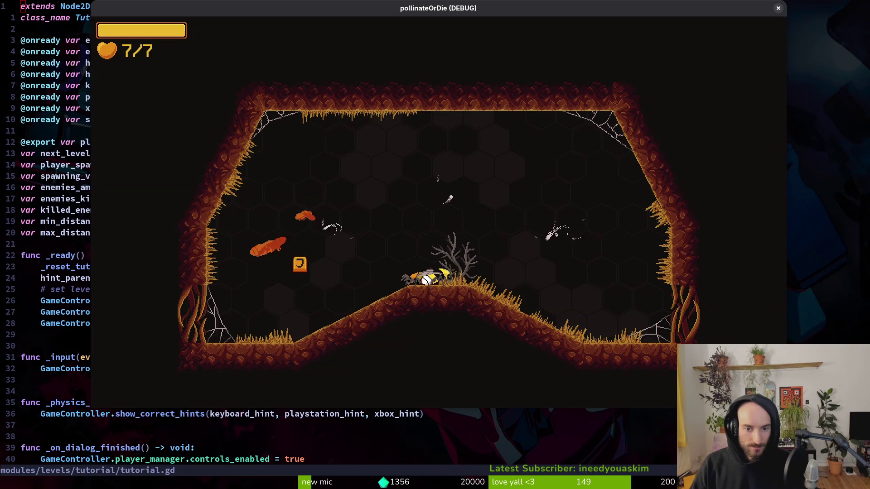
key(Escape)
key(Down)
key(Down)
key(Down)
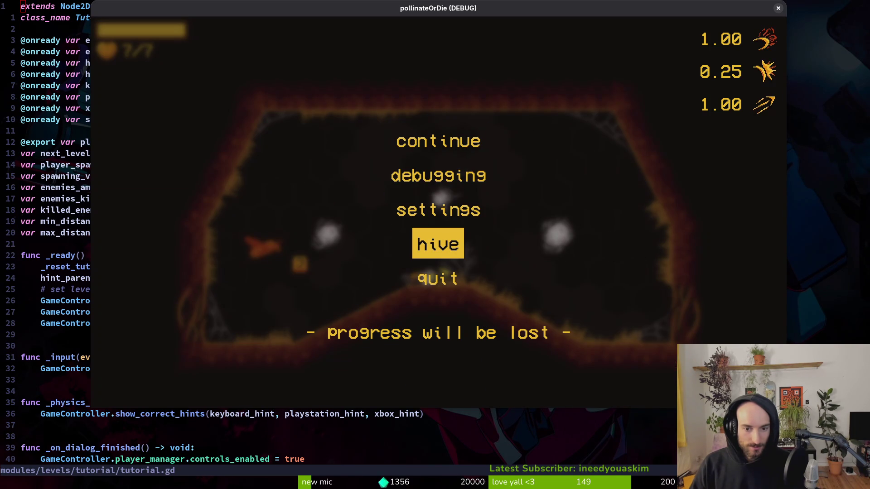
key(Escape)
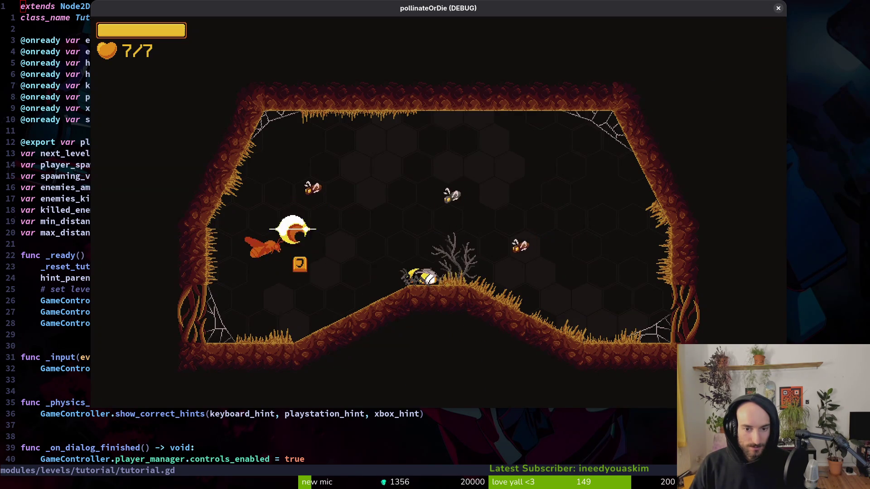
key(Escape)
key(Down)
key(Down)
key(Down)
key(Down)
key(Return)
key(Left)
key(Return)
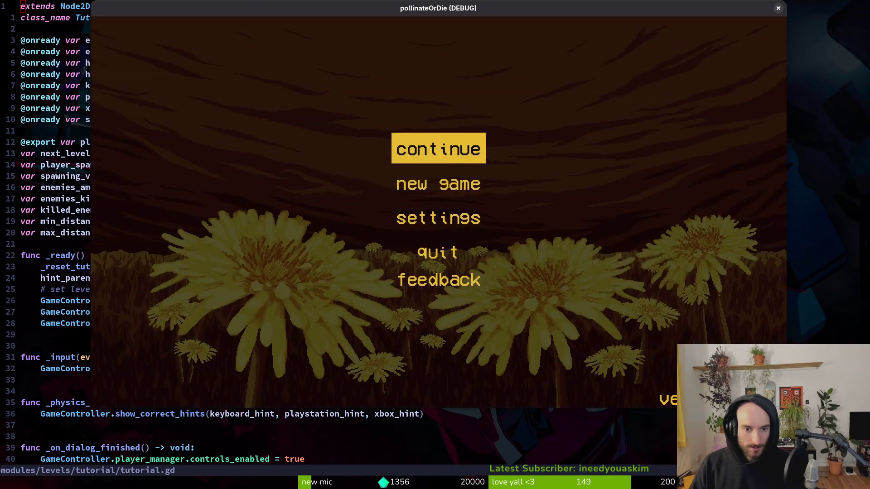
Step: Start the tutorial and fly the bee over the pillar, up the right wall and out the top
key(Down)
key(Return)
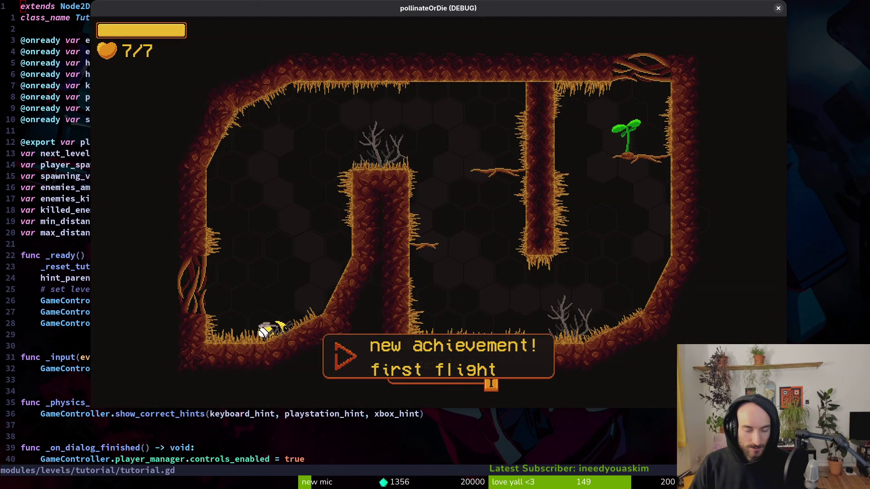
key(d)
key(w)
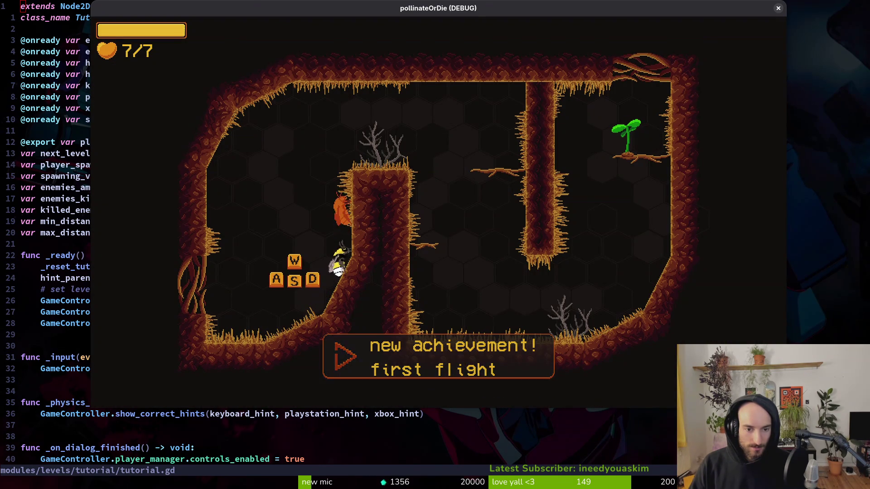
key(d)
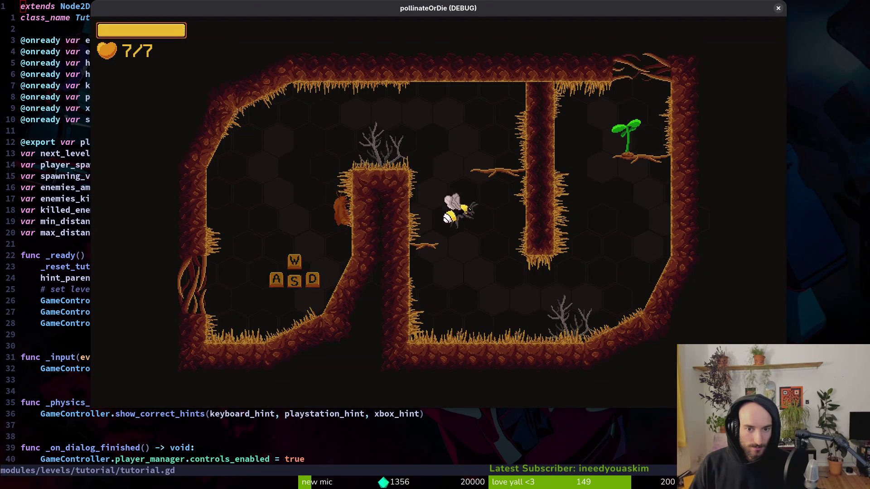
key(w)
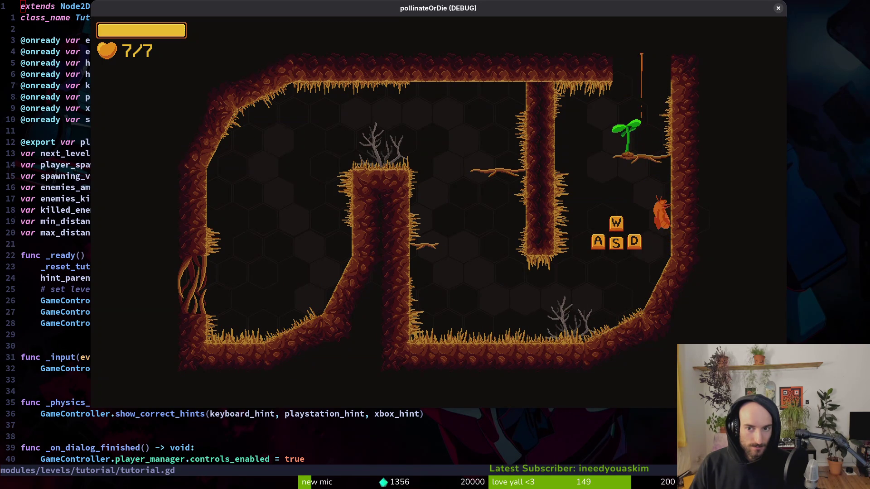
key(w)
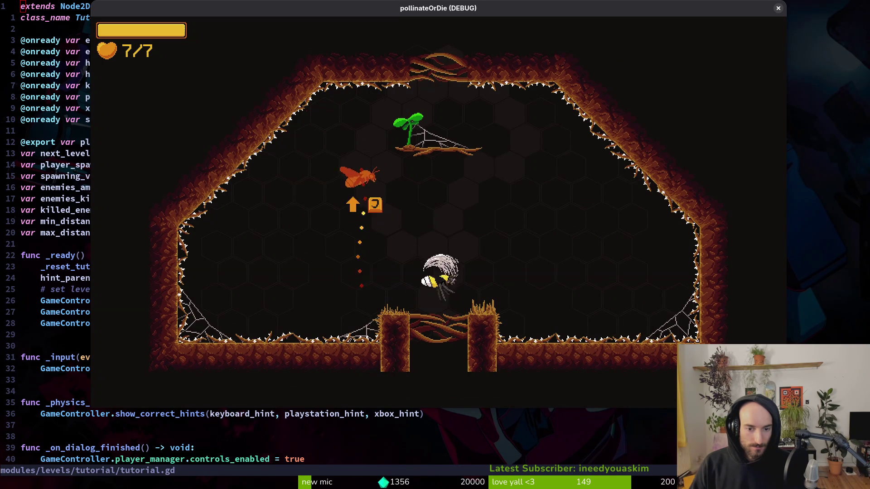
key(w)
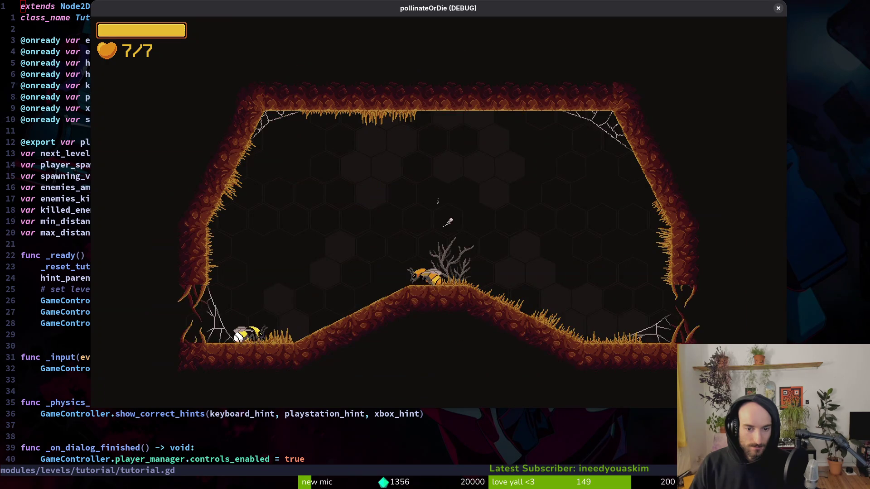
Step: Slash the orange moth and the other bugs around the central sprout, then skip the dialog
key(d)
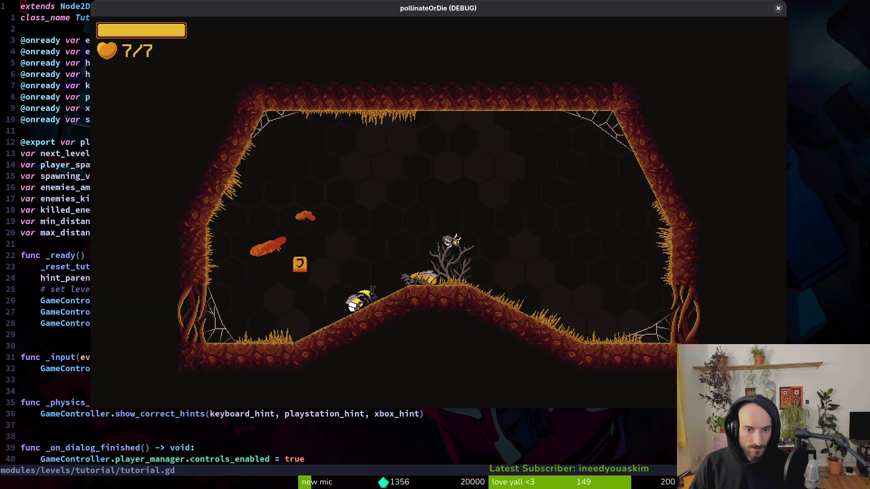
key(j)
key(a)
key(j)
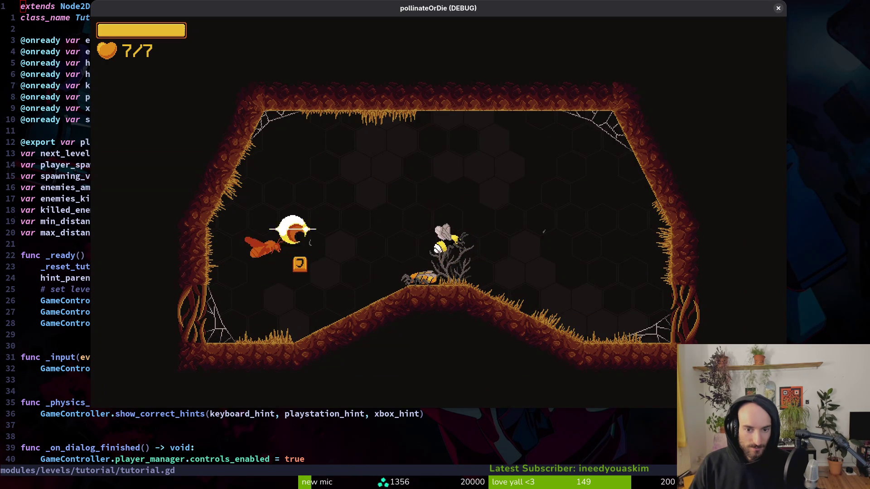
key(a)
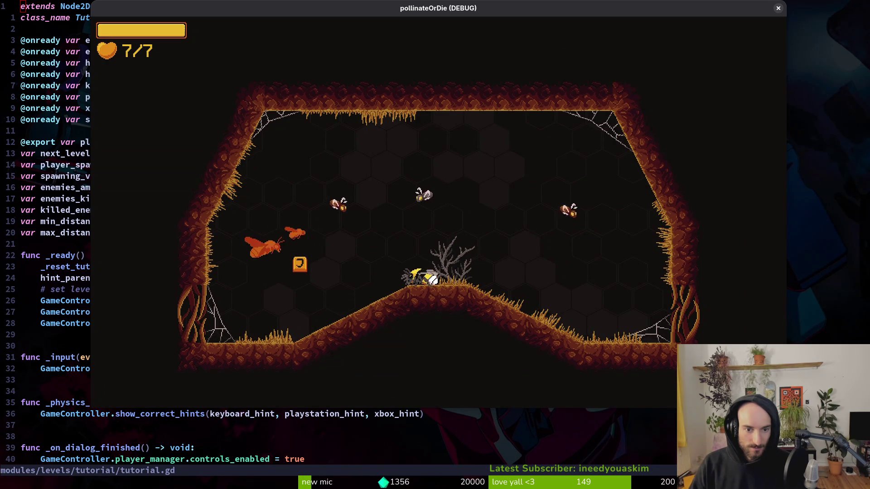
key(w)
key(j)
key(j)
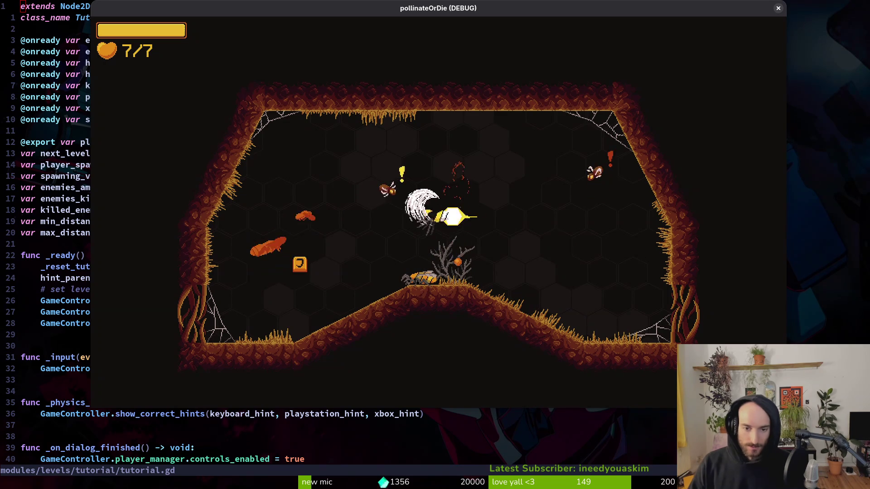
key(j)
key(d)
key(j)
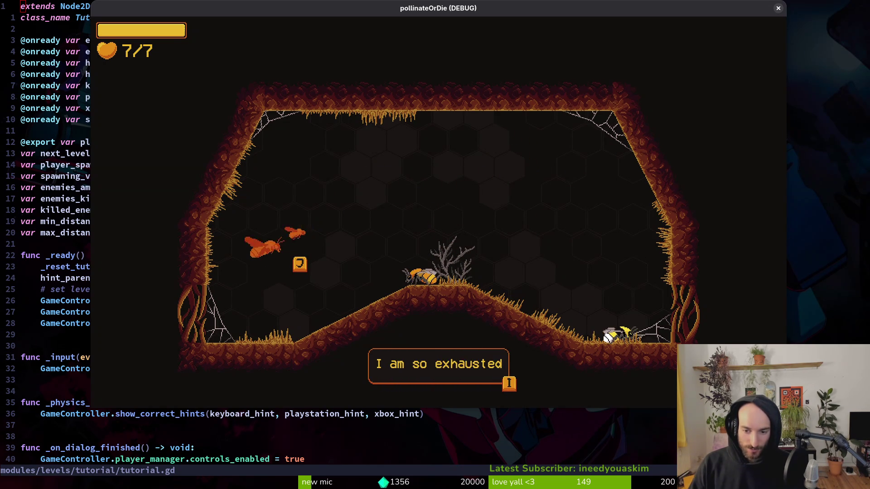
key(Return)
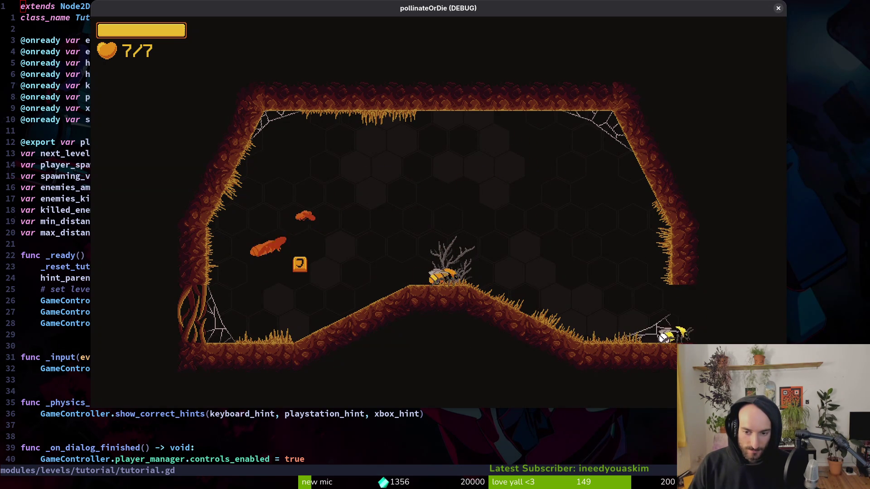
Step: Fight the enemies in the next room and close the 'let us keep going' dialog
key(d)
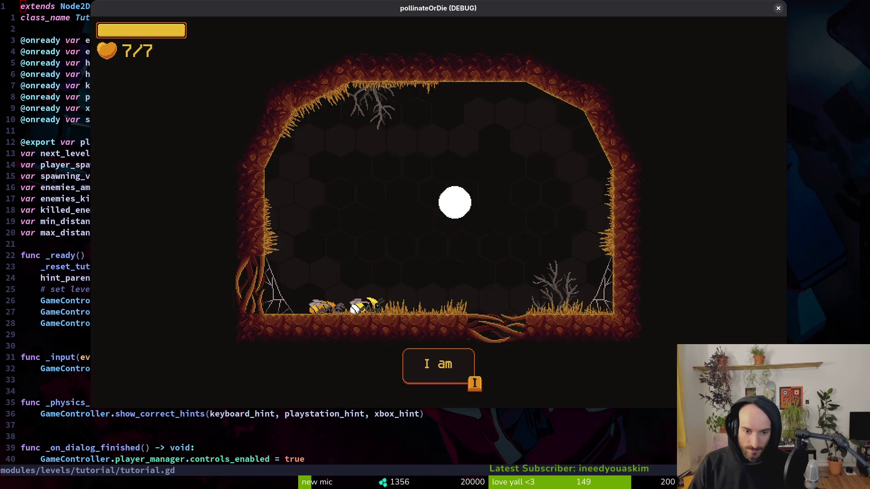
key(Return)
key(d)
key(d)
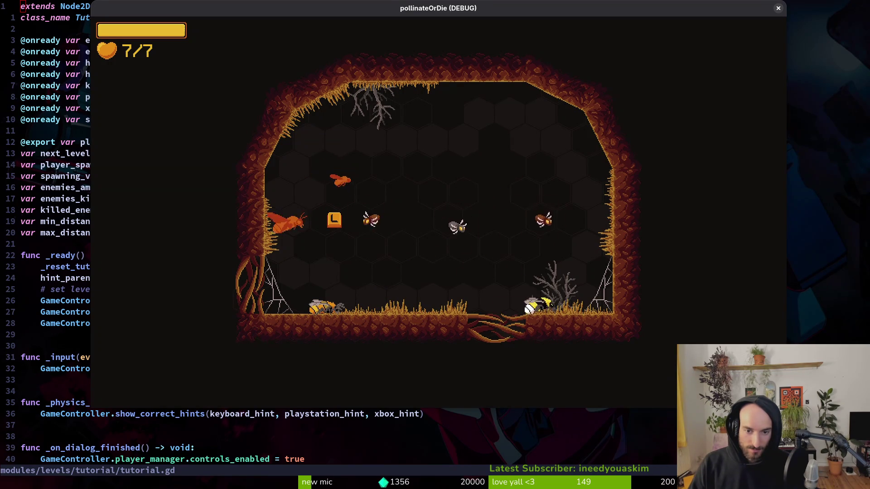
key(a)
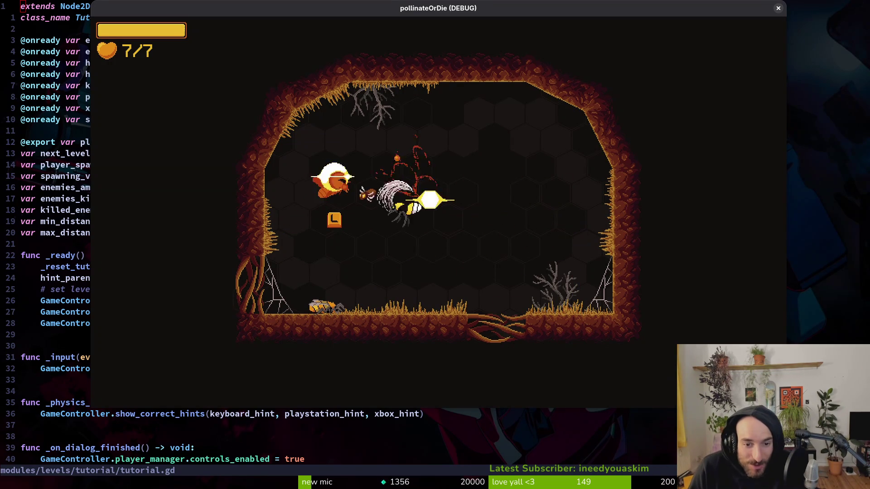
key(s)
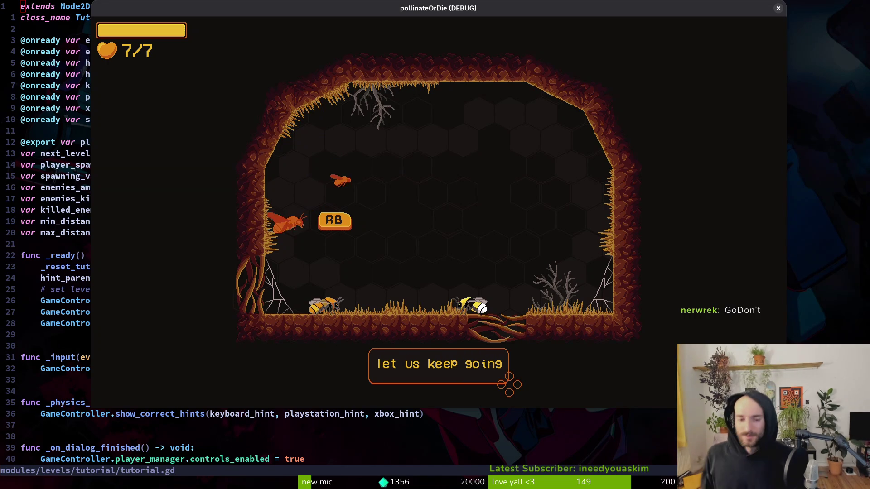
key(Return)
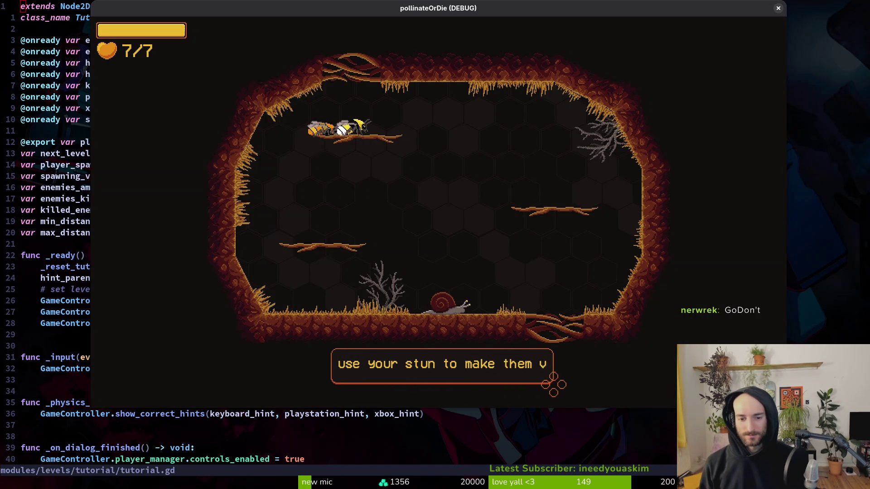
Step: Stun and kill the snails on the floor and ledges after the stun hint
key(Return)
key(s)
key(space)
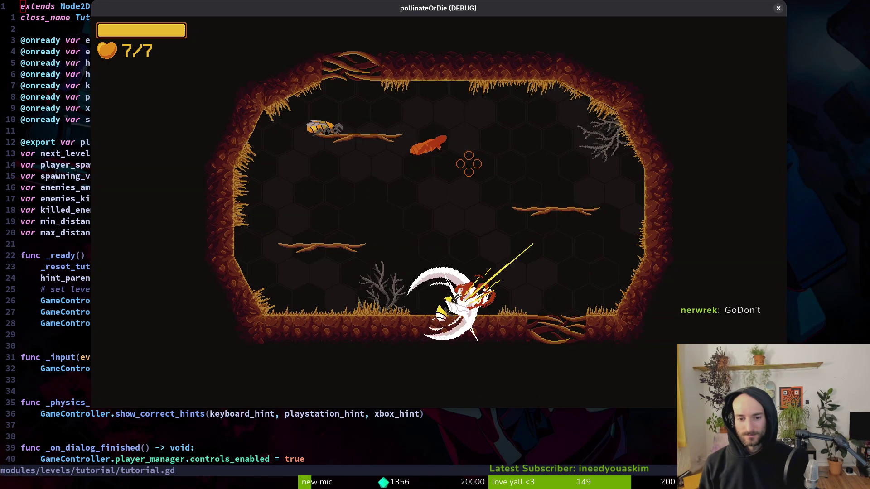
key(space)
key(w)
key(space)
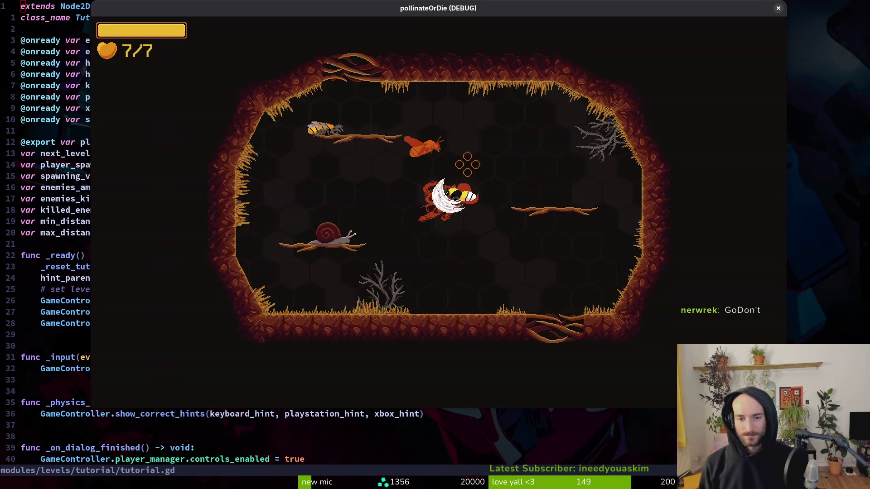
key(space)
key(d)
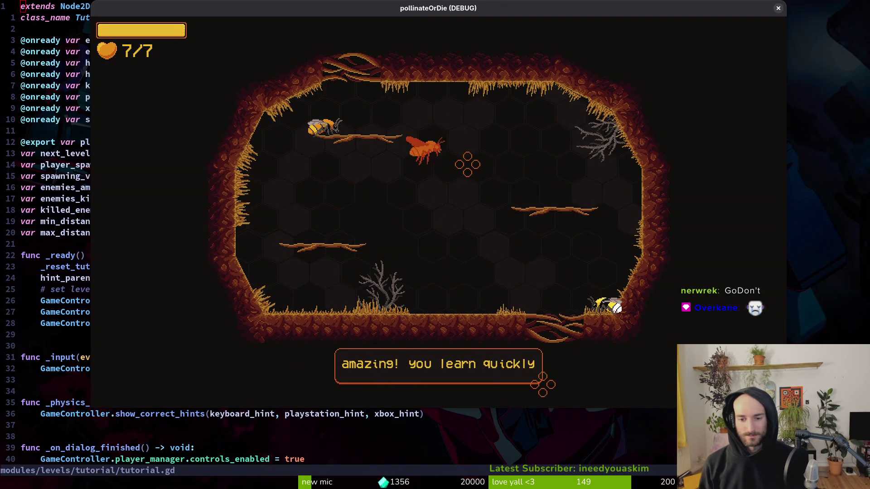
Step: Cross the opened gap, fight the fly and new enemy wave, then pause and close the game
key(a)
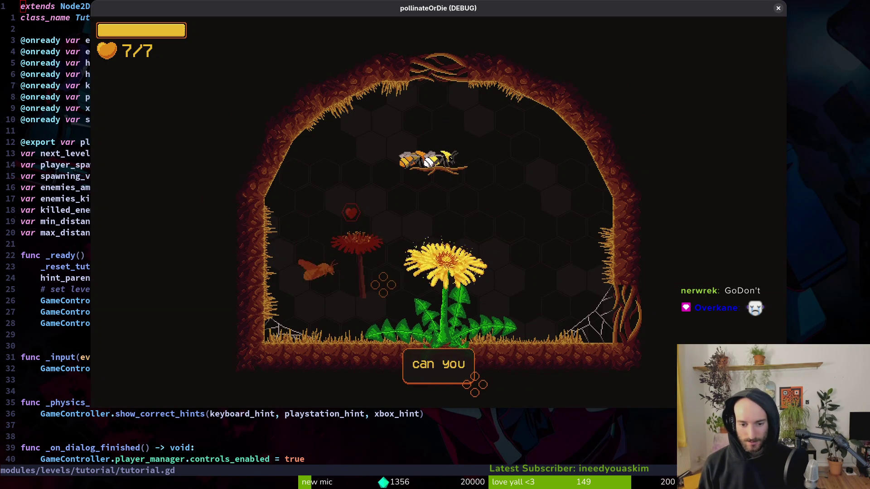
key(d)
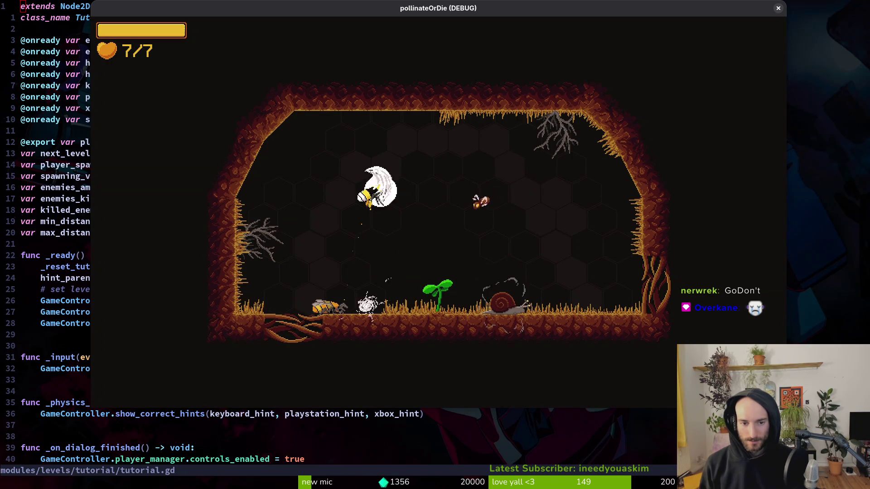
key(space)
key(space)
key(space)
key(s)
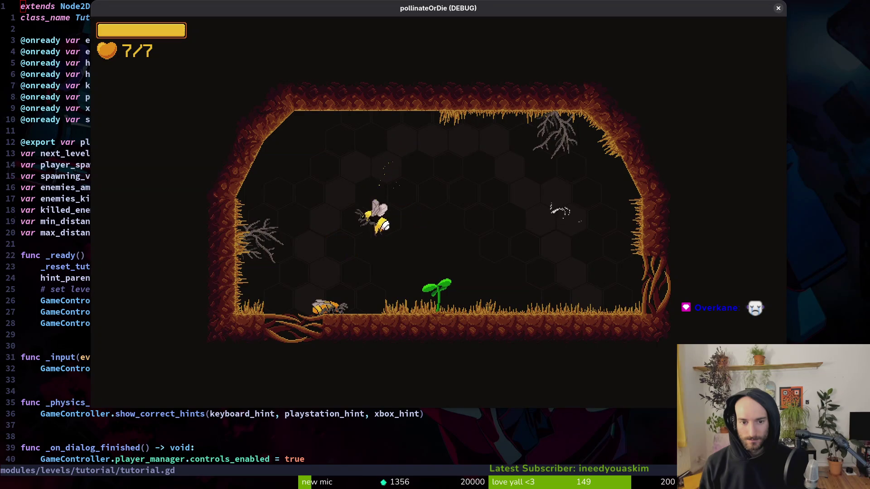
key(space)
key(space)
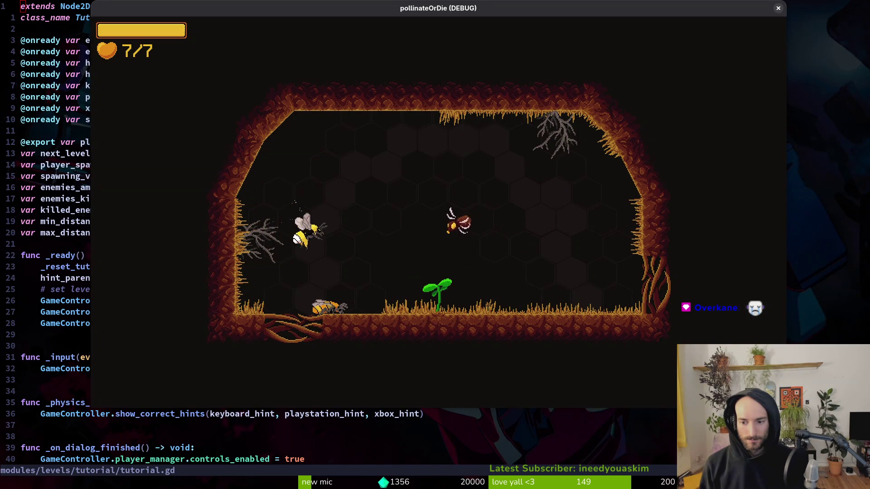
key(Escape)
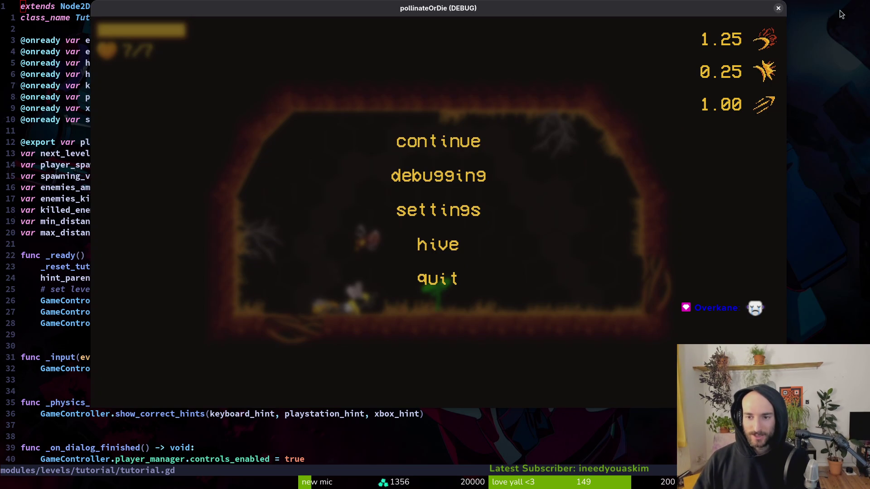
click(778, 8)
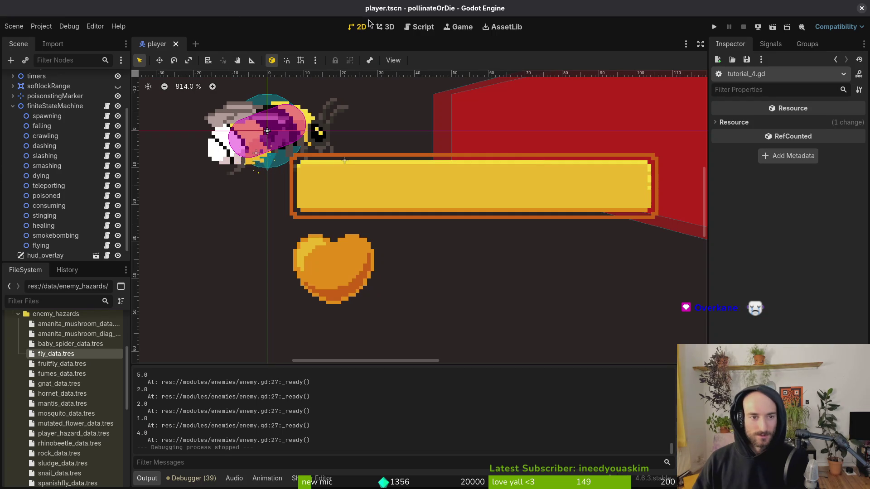
Step: Open tutorial_7 via quick search (tut7), collapse wave_2_locations, and inspect the wave 1 markers
key(ctrl+shift+o)
text(tut7)
key(Return)
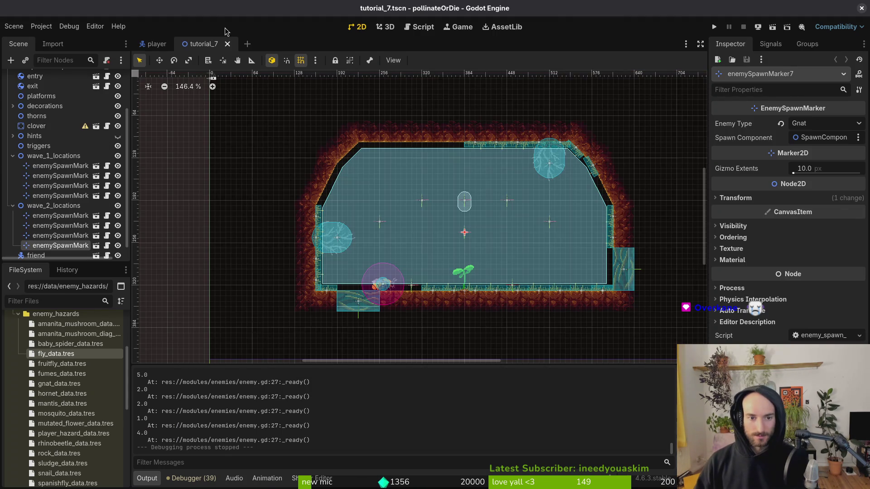
click(13, 206)
click(47, 198)
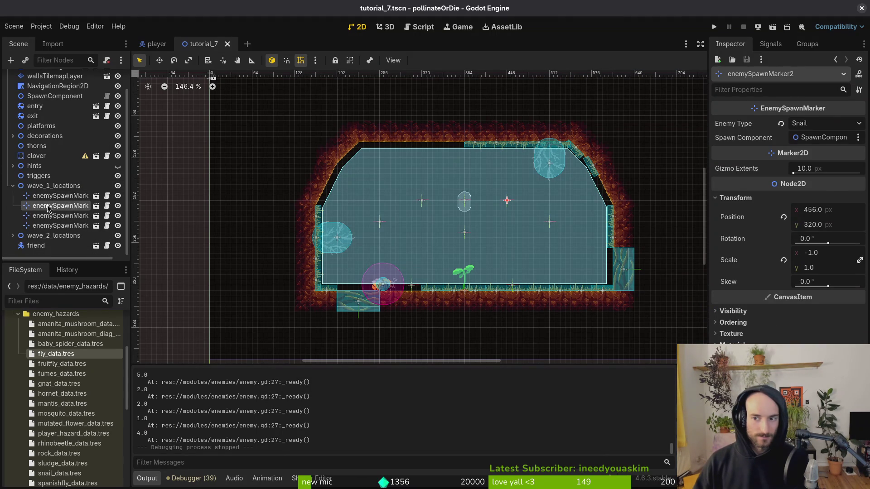
click(60, 217)
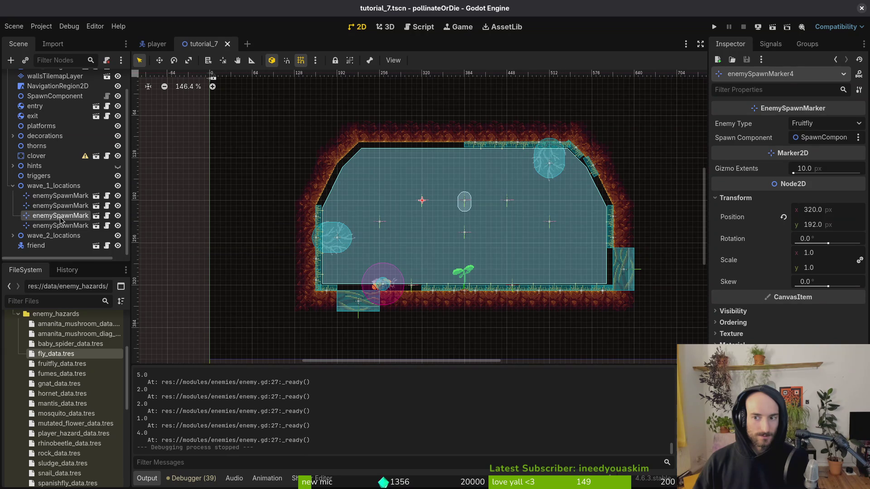
Step: Move the Fruitfly spawn marker down above the sprout and change its enemy type to Gnat
scroll(494, 192, up, 4)
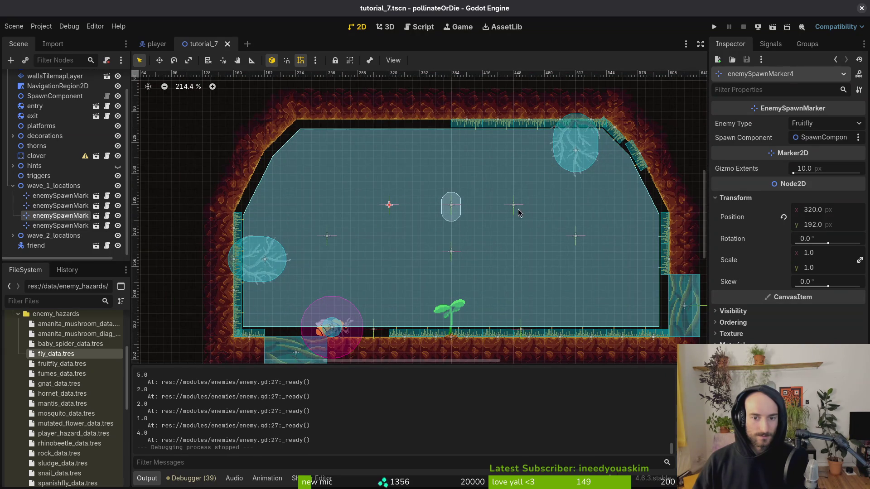
click(68, 226)
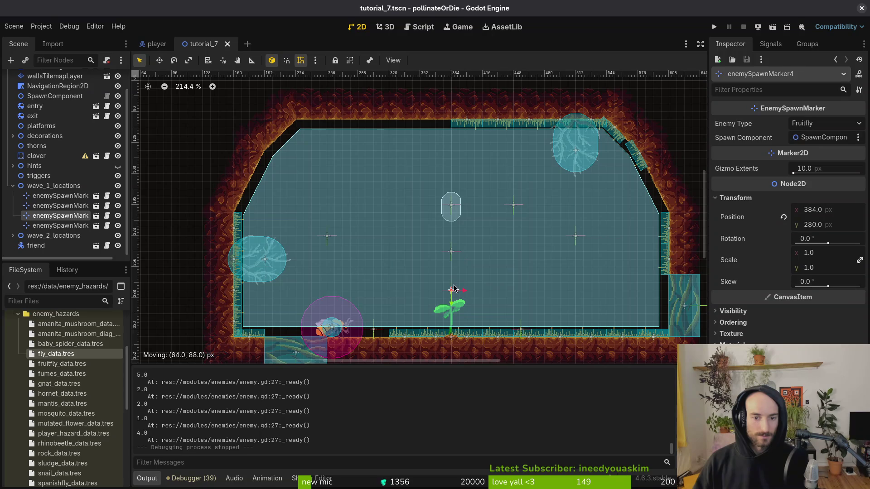
drag(454, 286, 453, 287)
click(820, 129)
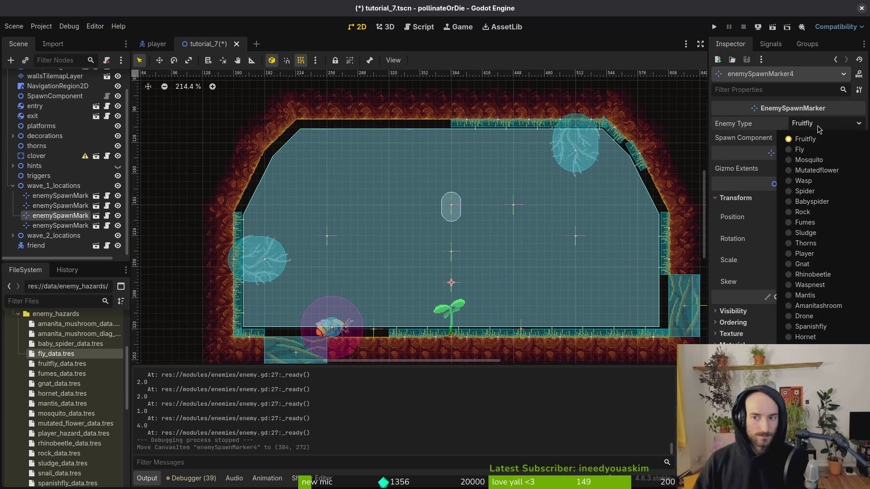
click(826, 265)
Step: Move enemySpawnMarker3 up to (384, 176), collapse the wave 1 group, and run the game
click(63, 225)
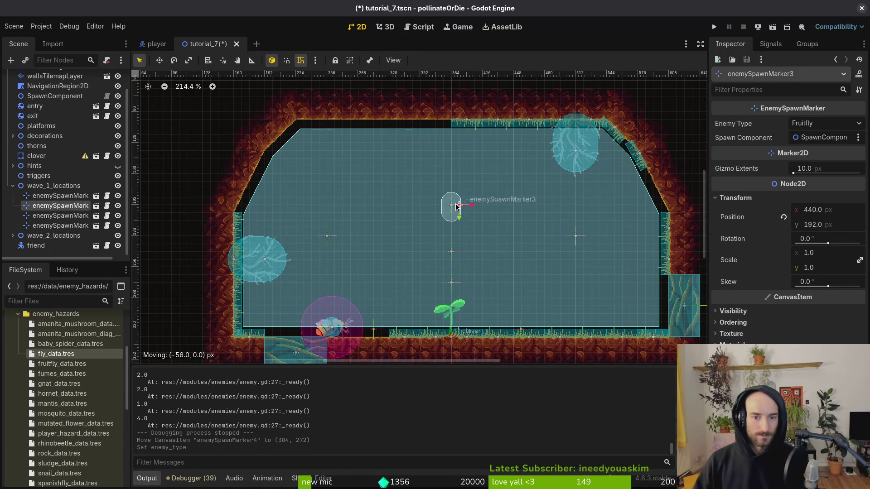
drag(450, 195, 451, 196)
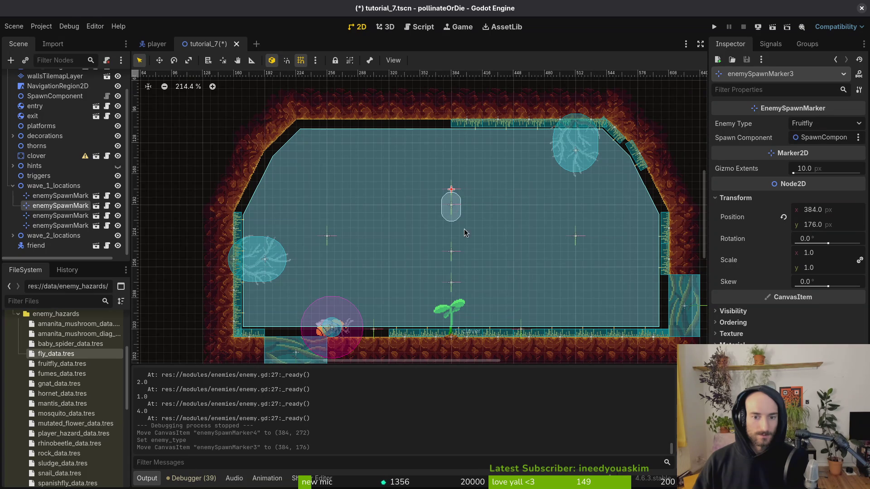
key(Escape)
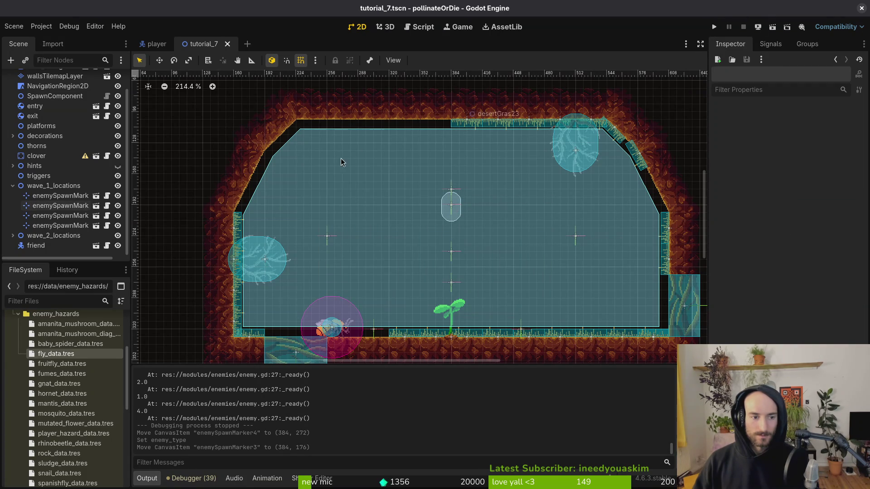
click(46, 207)
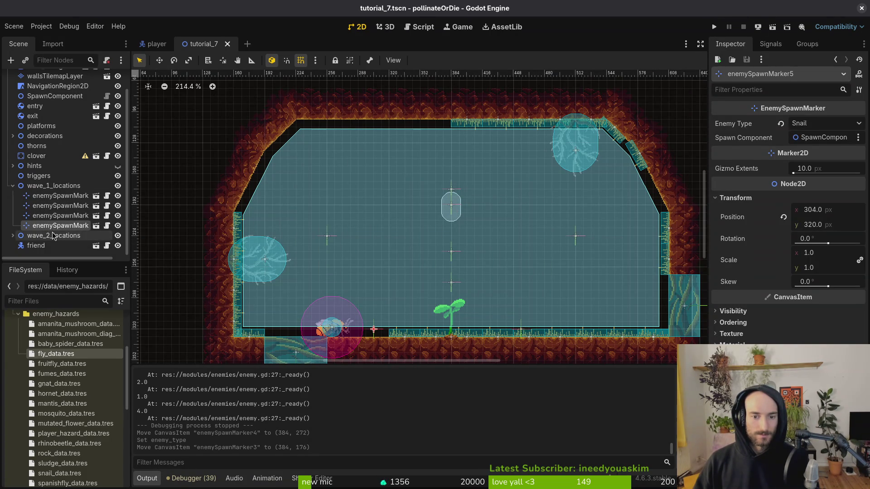
click(13, 186)
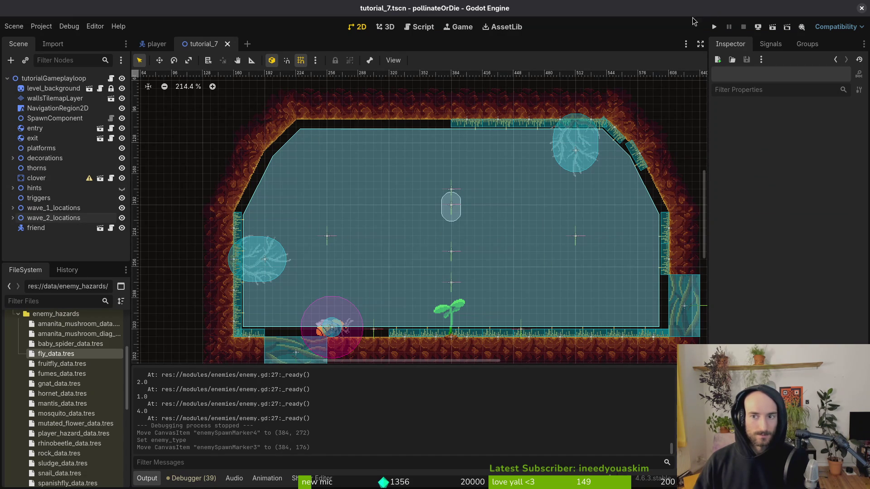
click(713, 28)
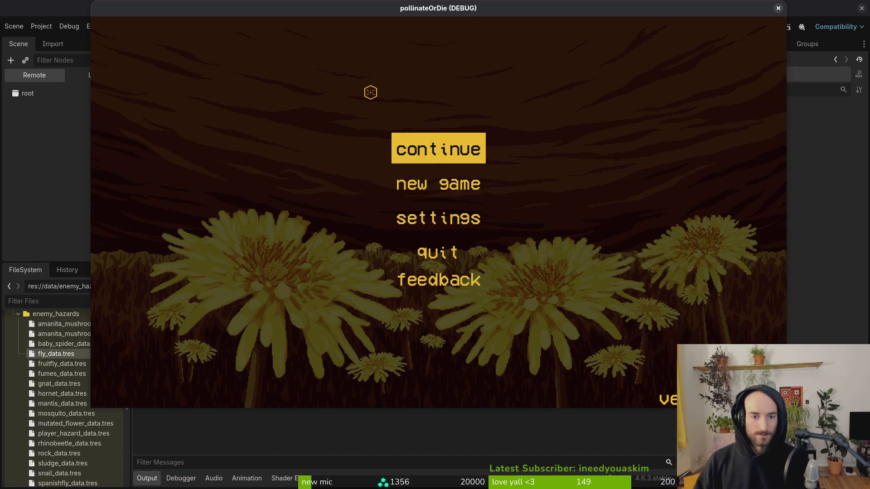
Step: Start from the title menu and fly the bee over the pillar and out through the top exit
click(438, 183)
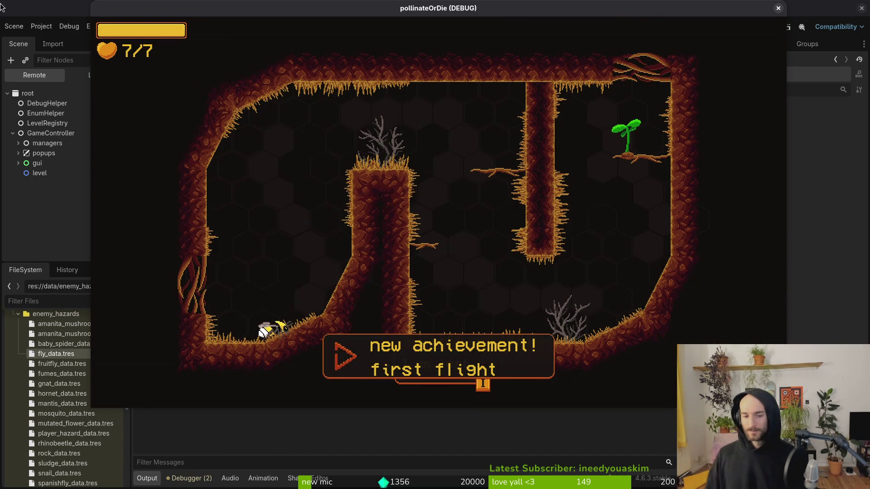
key(Right)
key(Up)
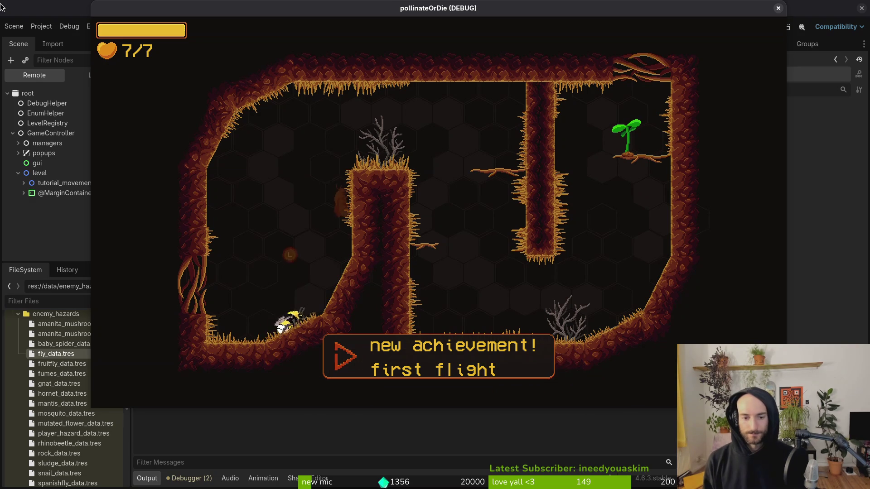
key(Right)
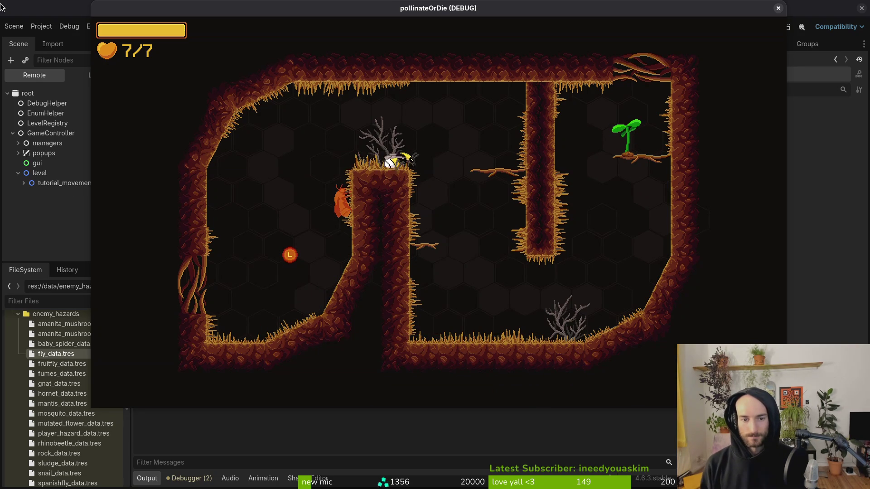
key(Down)
key(Right)
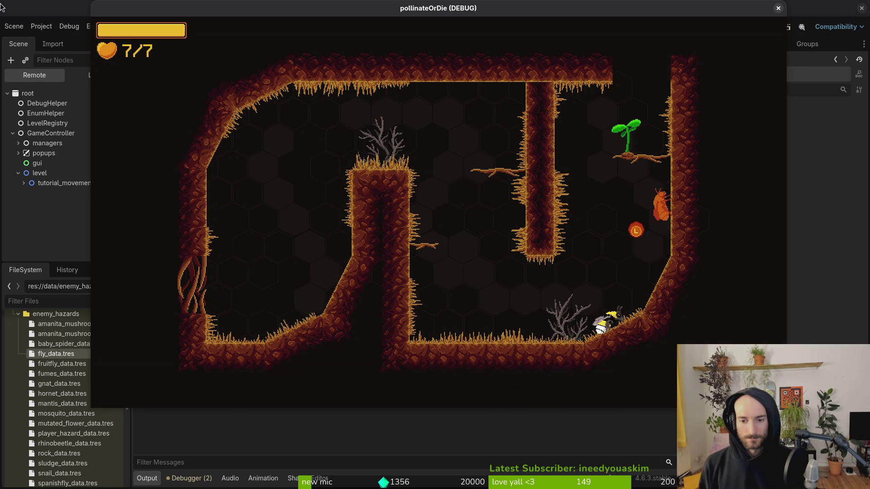
key(Up)
Step: Slash the enemies in the plant room and land beside the stag beetle
key(Up)
key(Up)
key(Up)
key(Right)
key(Up)
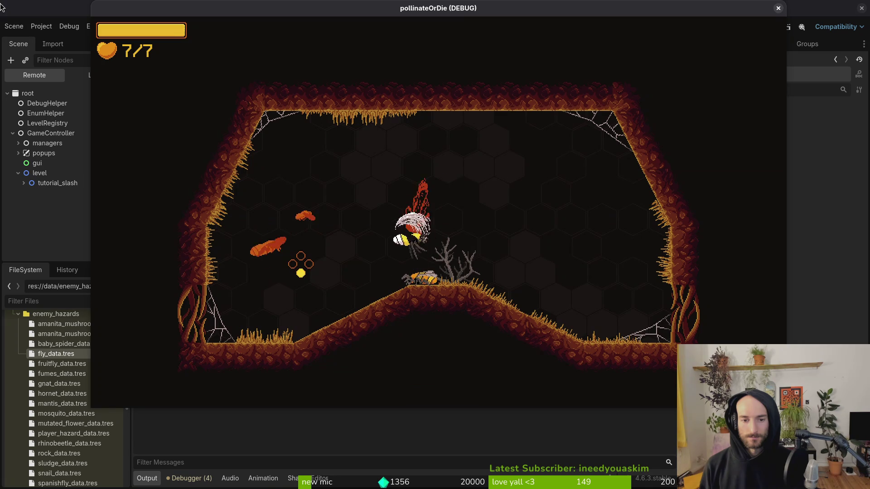
key(Right)
key(Left)
key(Up)
key(Left)
key(Down)
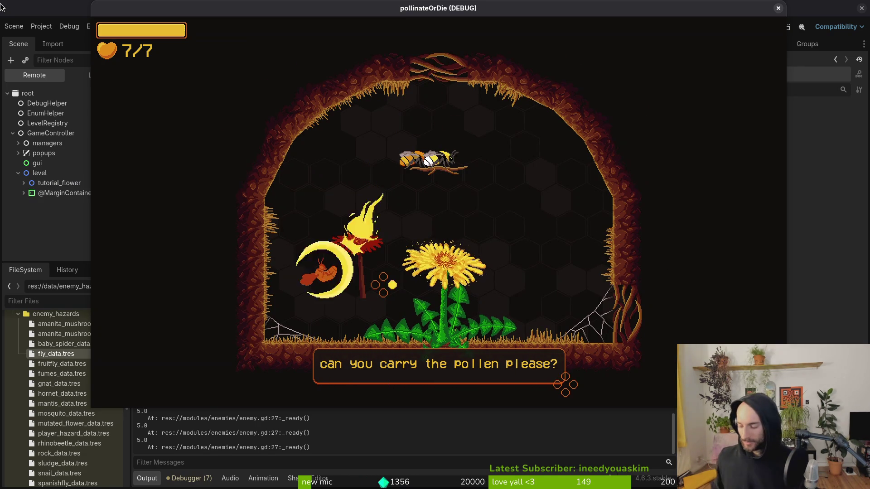
Step: Delete the save data from the user data folder, relaunch the game, and start a new game
click(74, 358)
click(60, 356)
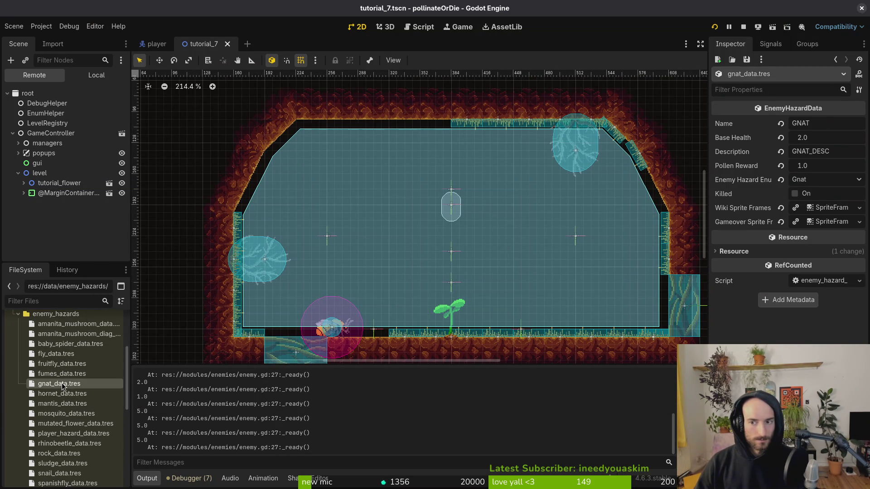
click(42, 26)
click(68, 112)
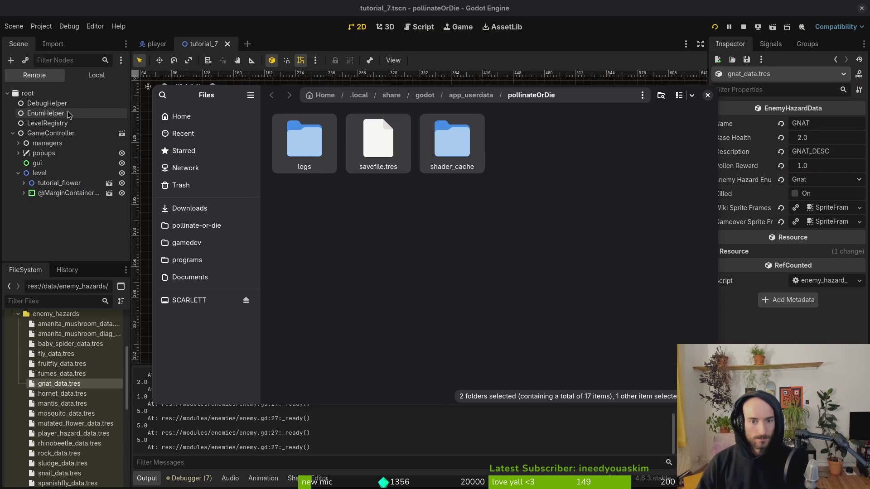
key(Delete)
click(708, 95)
click(715, 26)
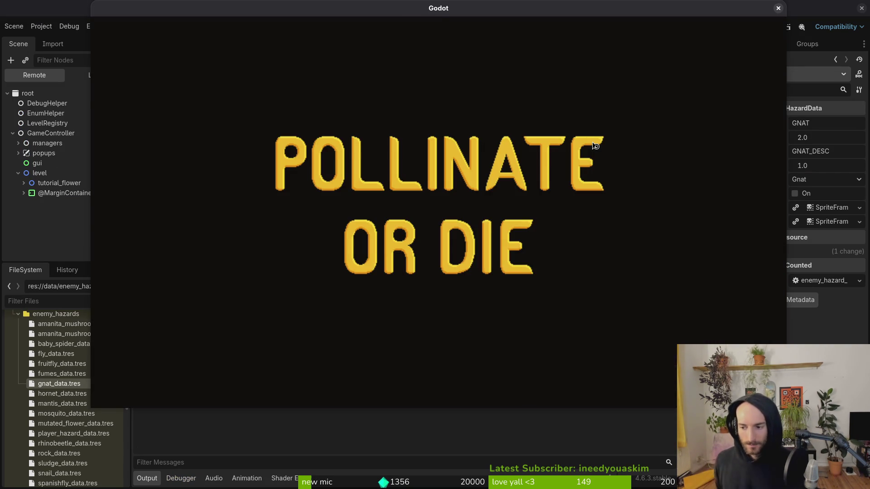
key(Return)
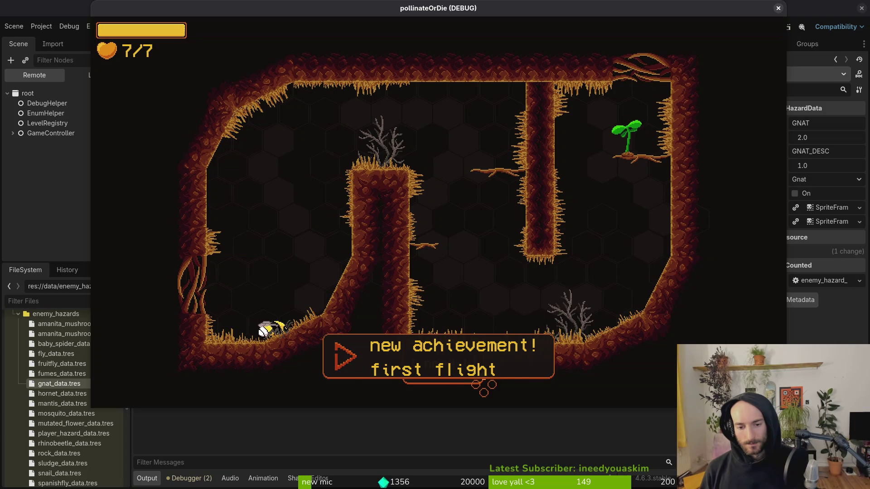
Step: Fly the bee over the pillar, up the right wall, and onto the plant's platform
key(Up)
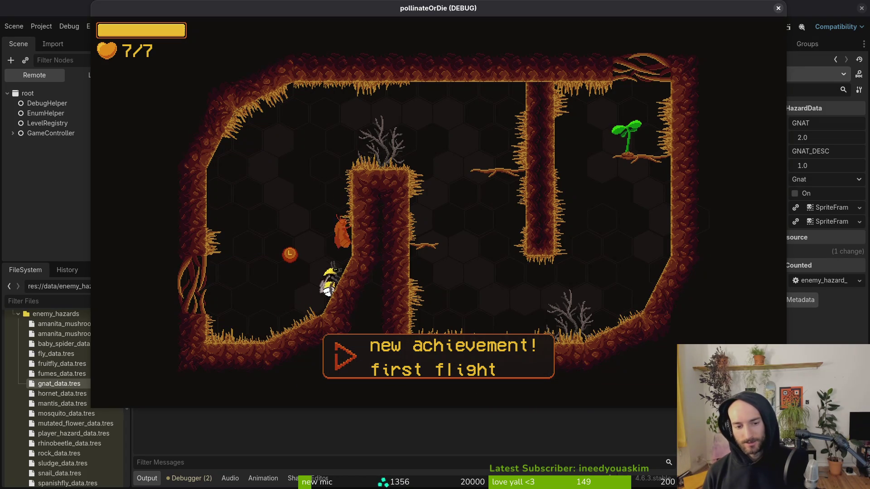
key(Right)
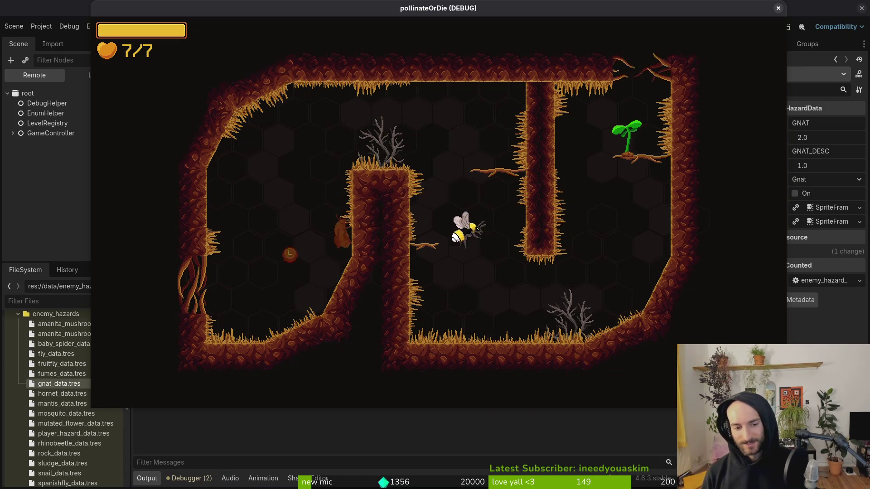
key(Right)
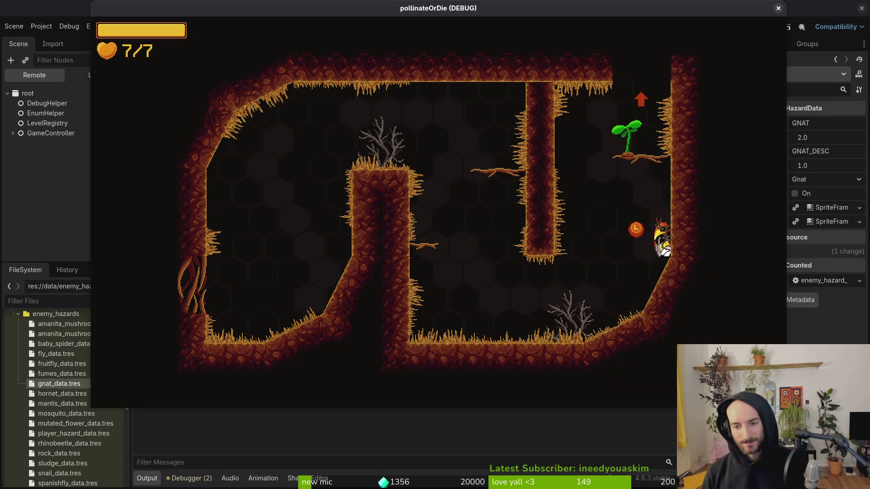
key(Up)
key(Up)
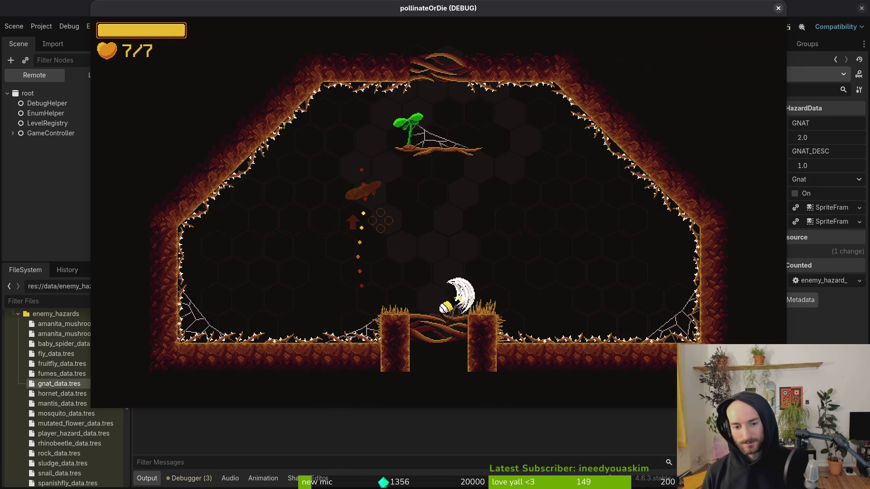
key(Up)
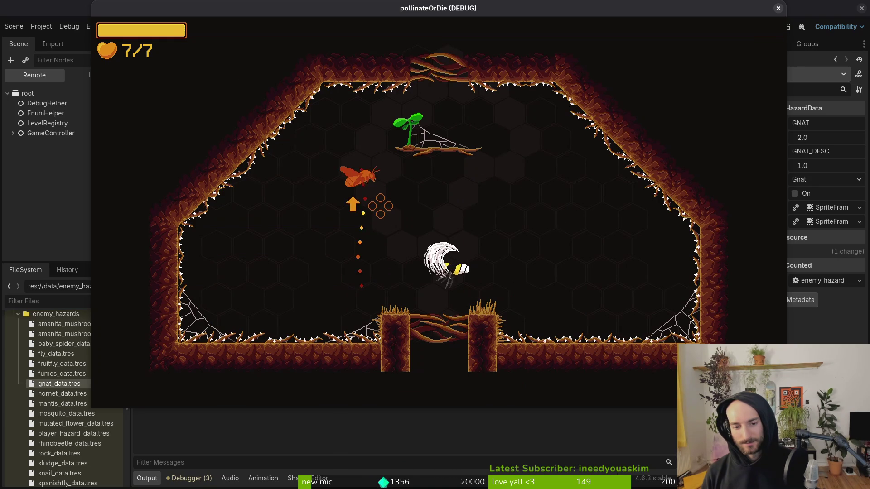
key(Up)
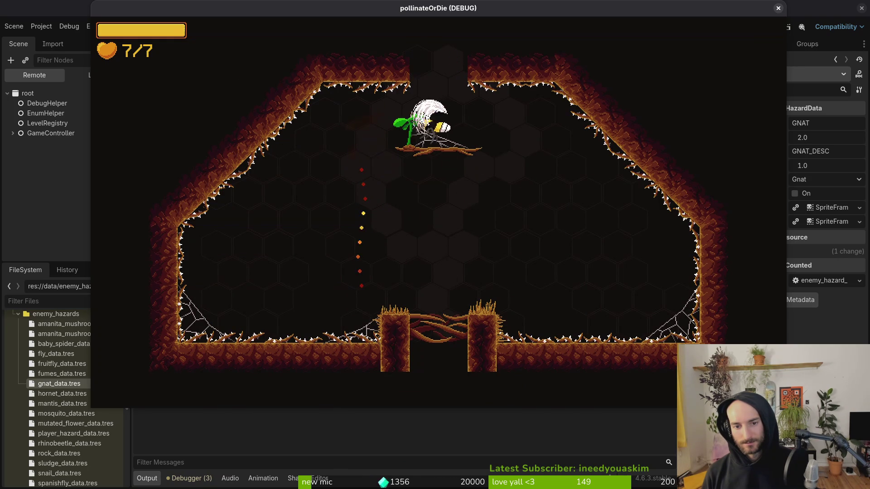
key(Up)
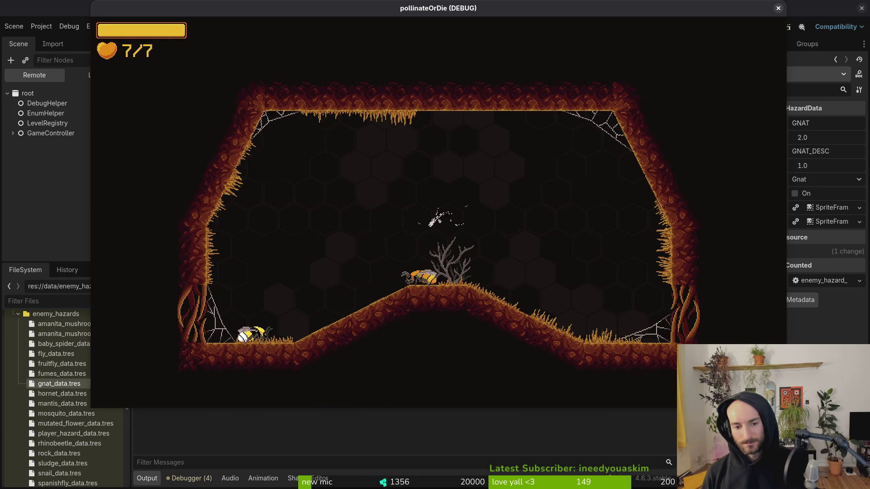
Step: Slash the orange fly and the gnats around the central plant, then land lower-right
key(Right)
key(Up)
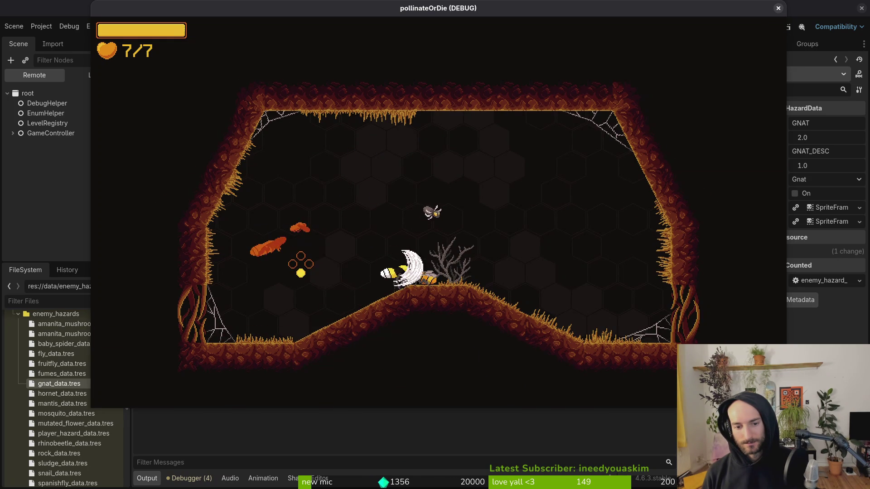
key(Left)
key(Right)
key(Left)
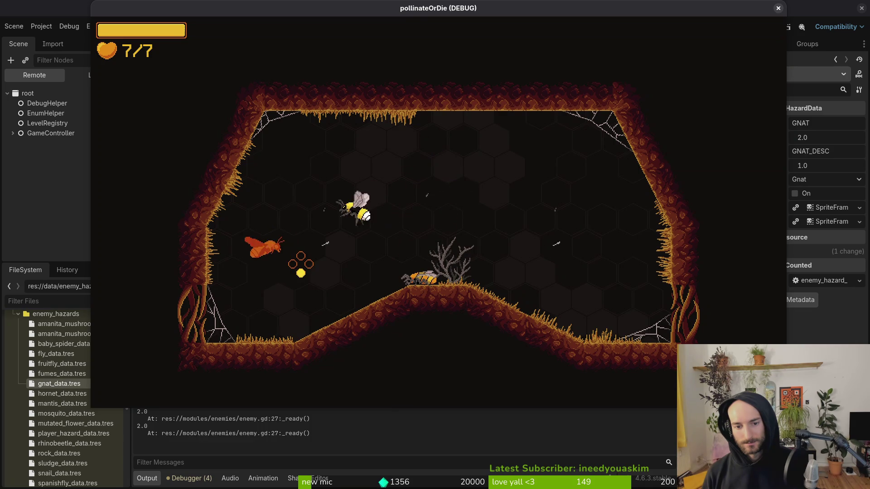
key(Right)
key(Up)
key(Left)
key(Right)
key(Down)
Step: Skip the beetle's dialogue, move into the next cave, and slash the spiders into gnats
click(300, 264)
key(Right)
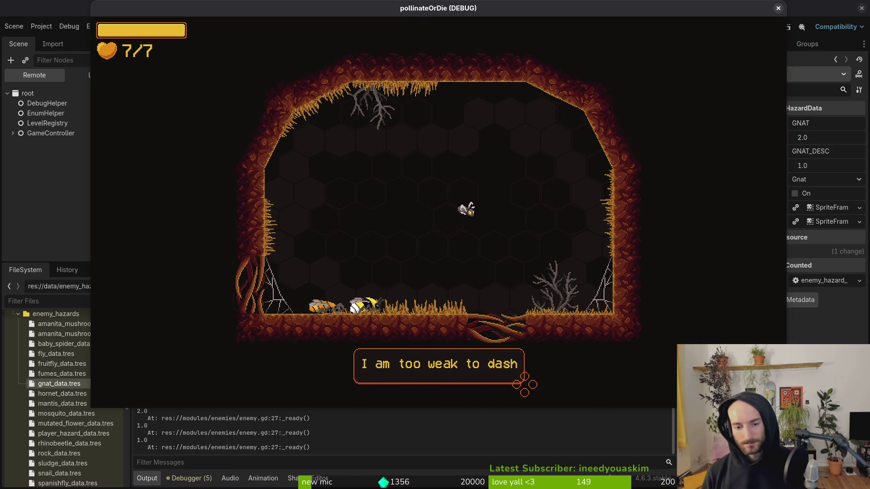
click(494, 385)
click(480, 189)
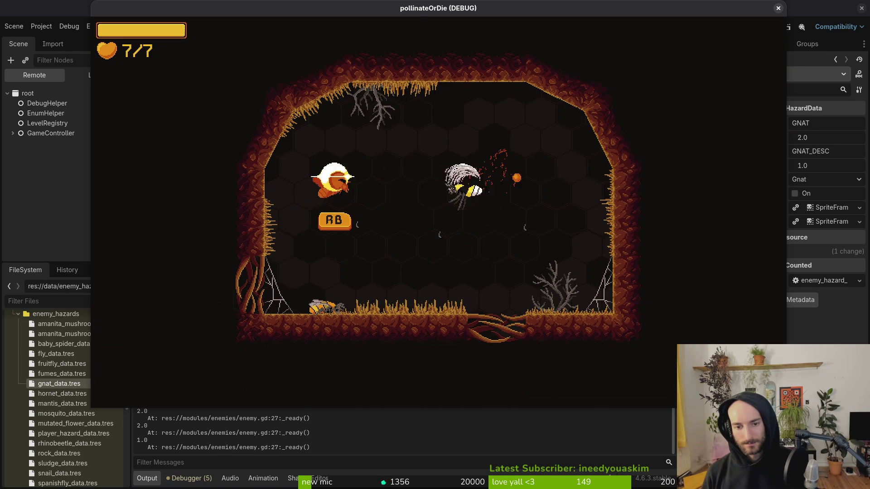
click(562, 199)
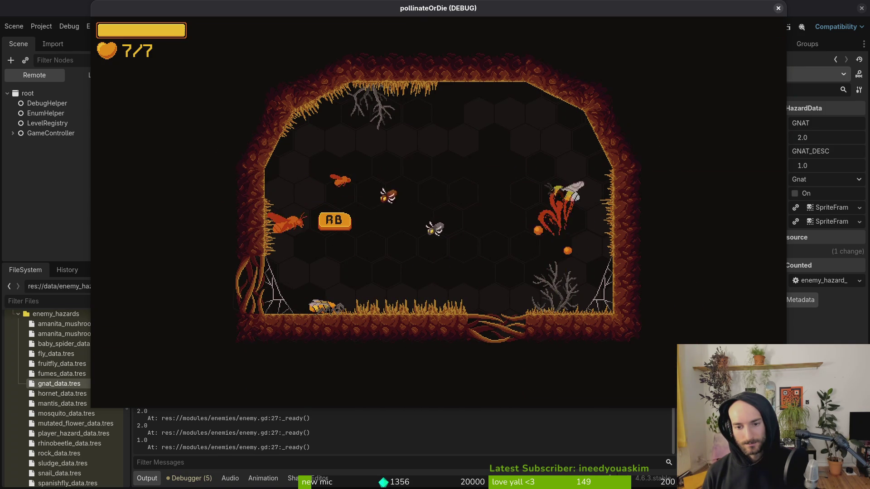
click(398, 219)
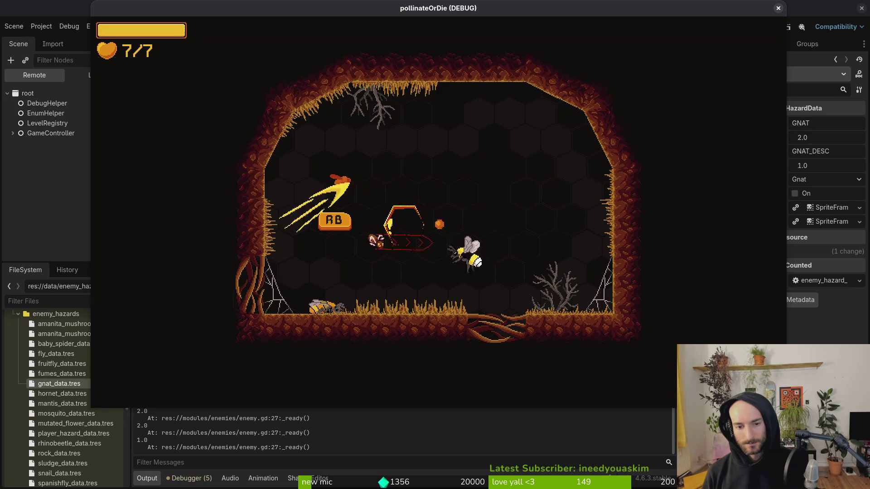
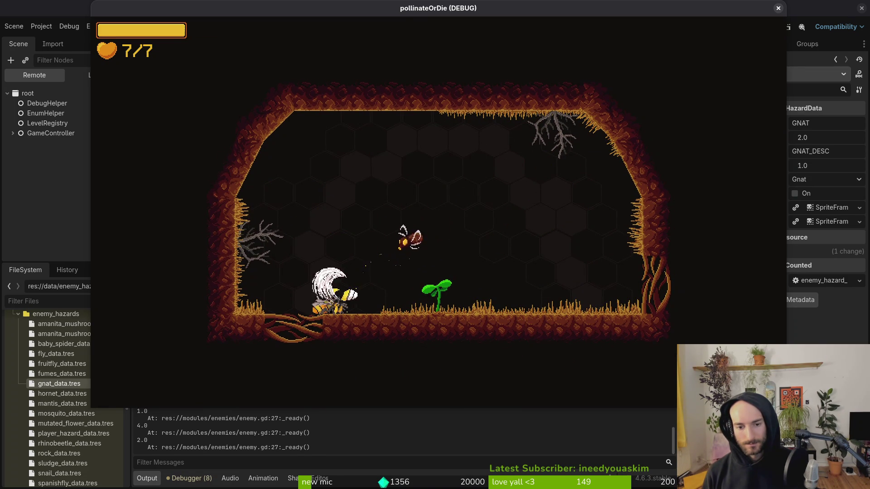
Step: Pause the running pollinateOrDie game with Esc and close its debug window
key(Escape)
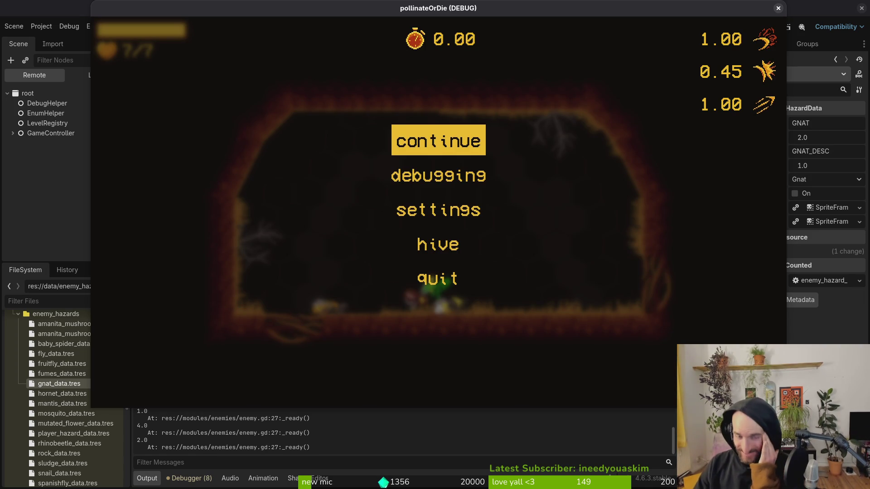
click(778, 10)
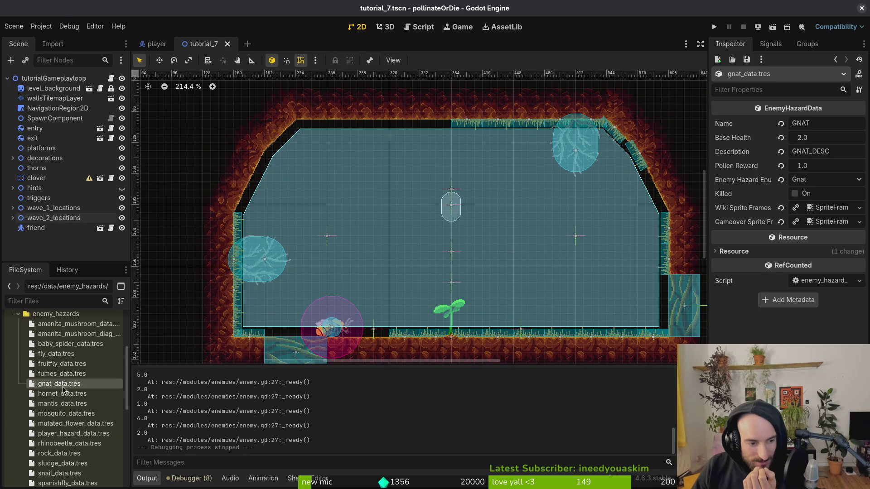
Step: Review fruitfly_data.tres and gnat_data.tres, then inspect each wave_2 spawn marker, ending on the Gnat one
click(56, 358)
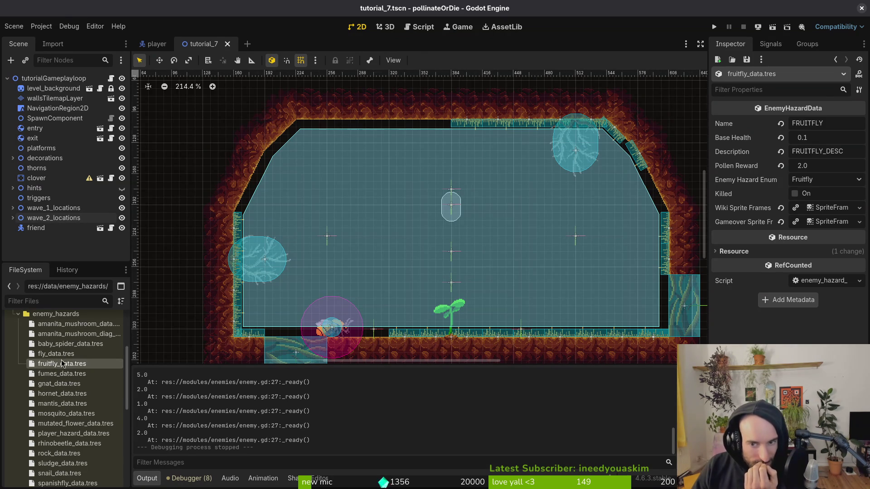
click(60, 383)
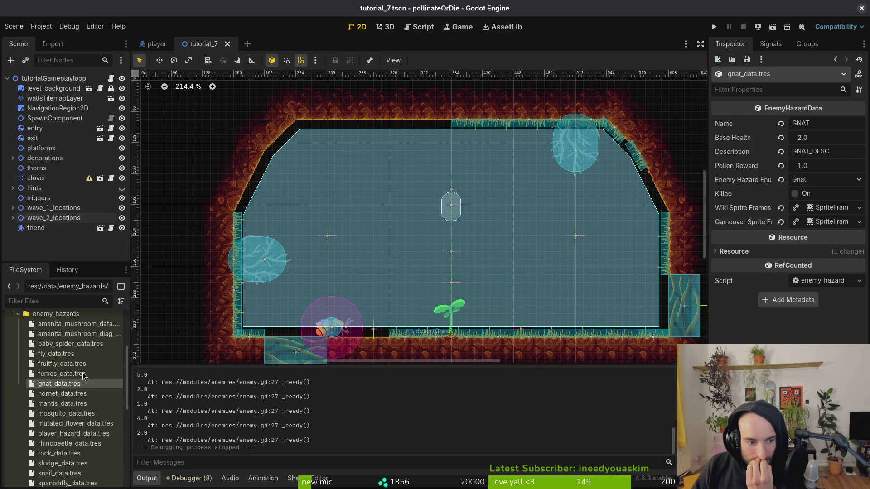
click(451, 253)
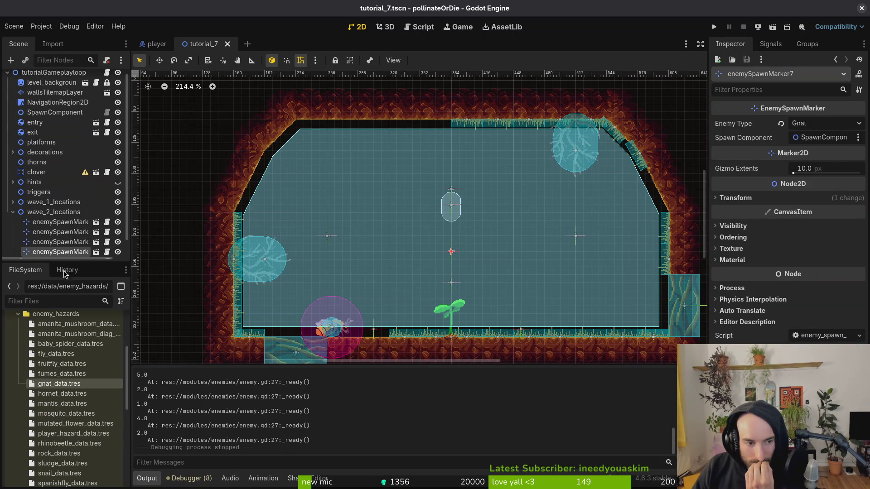
double_click(65, 244)
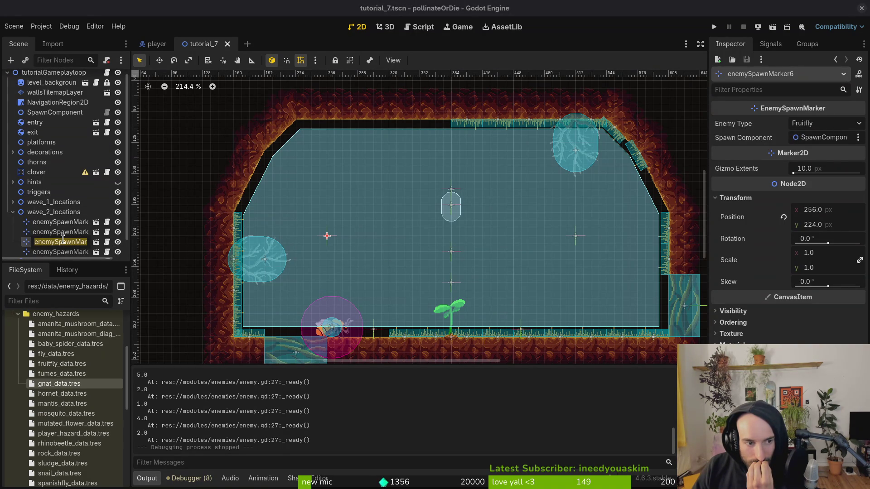
key(Escape)
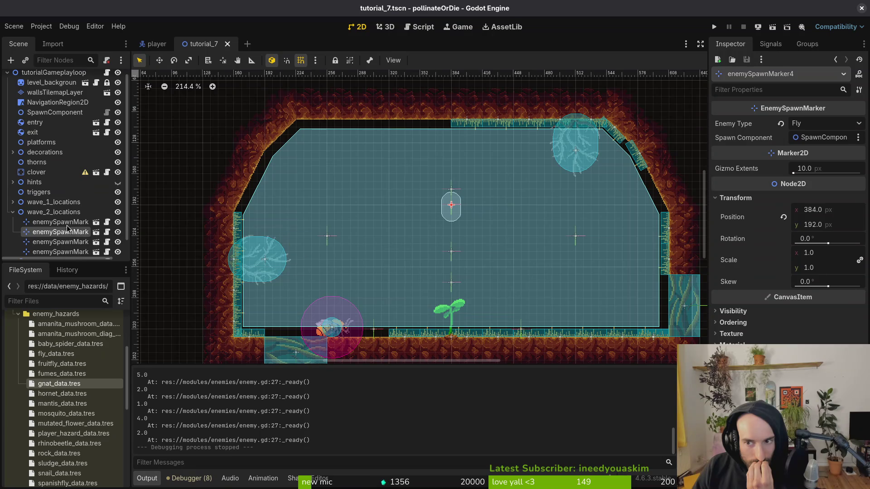
click(67, 224)
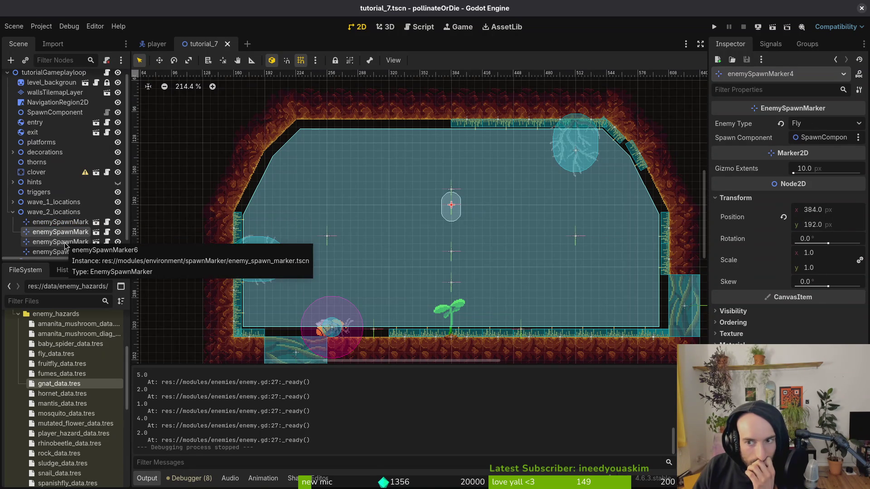
click(65, 244)
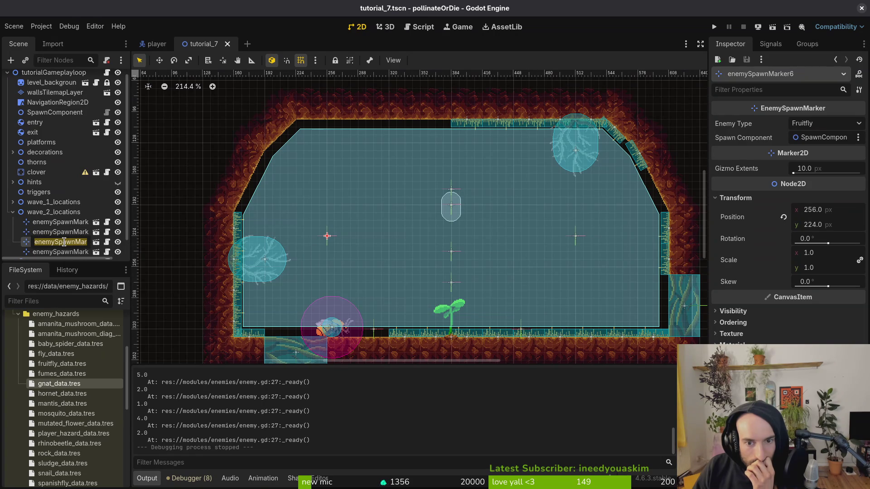
scroll(69, 235, down, 1)
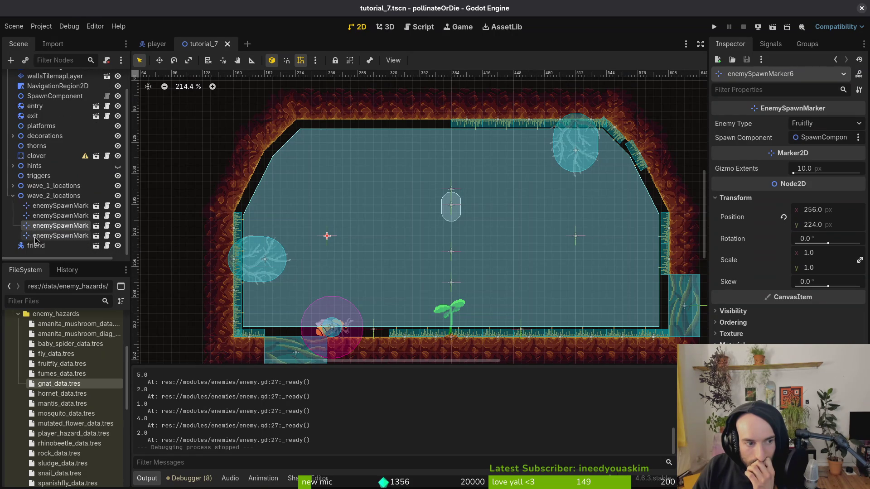
click(36, 240)
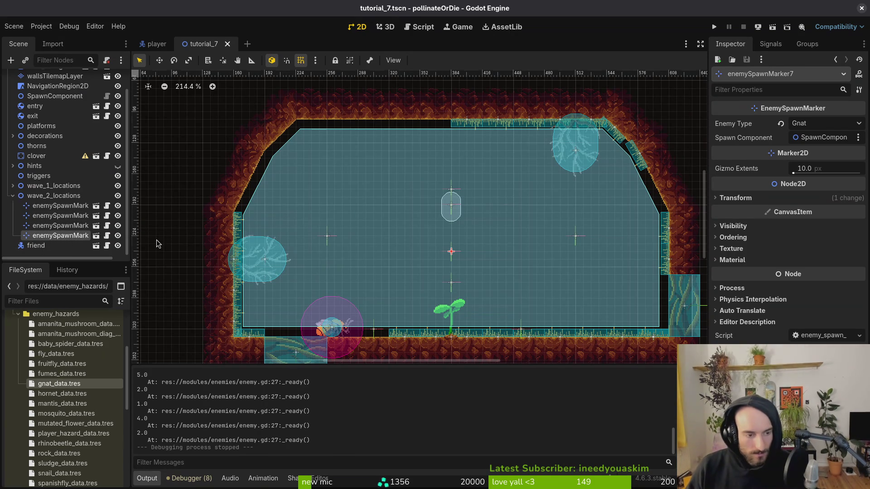
Step: Undo the last marker move, keep the pollen reward change, and save tutorial_7
key(ctrl+z)
key(ctrl+z)
key(ctrl+z)
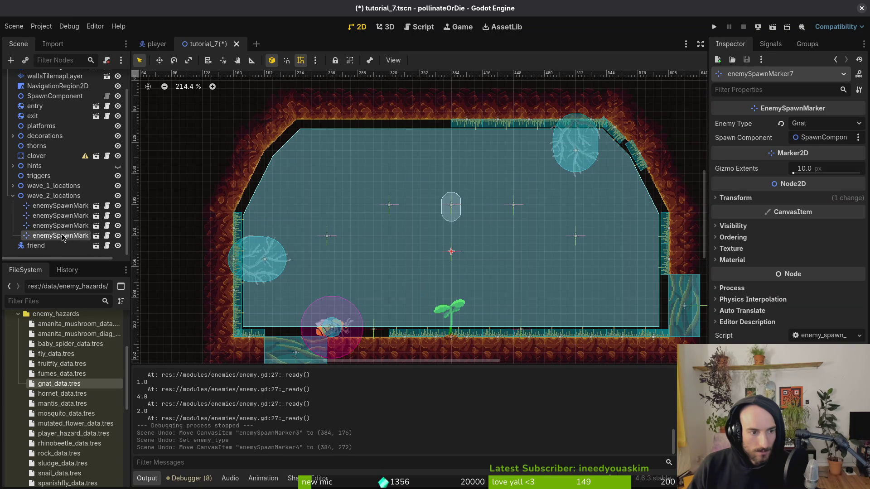
key(ctrl+z)
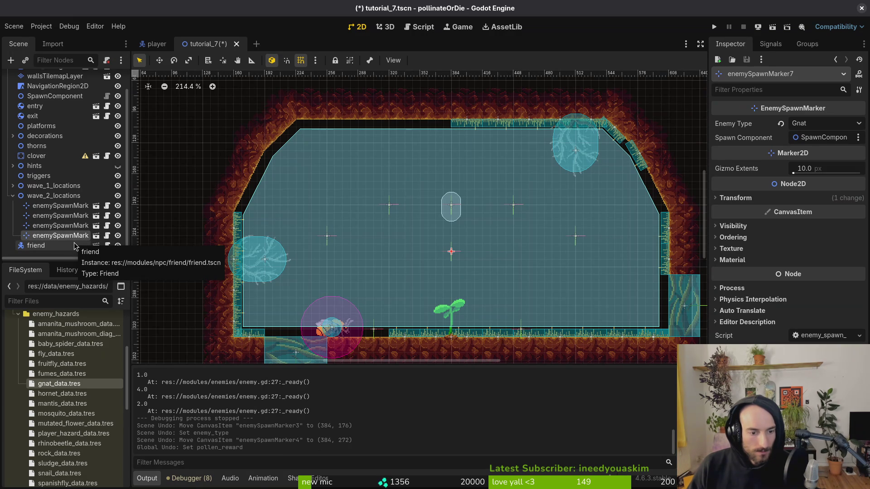
key(ctrl+shift+z)
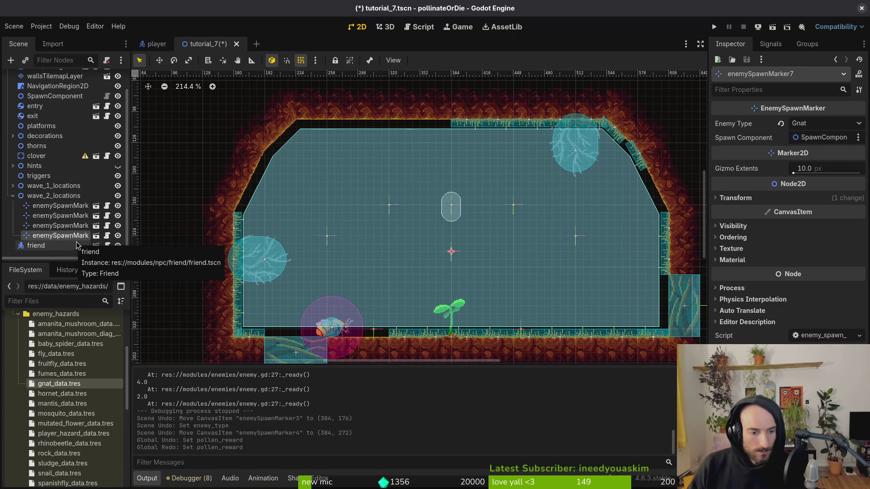
key(ctrl+s)
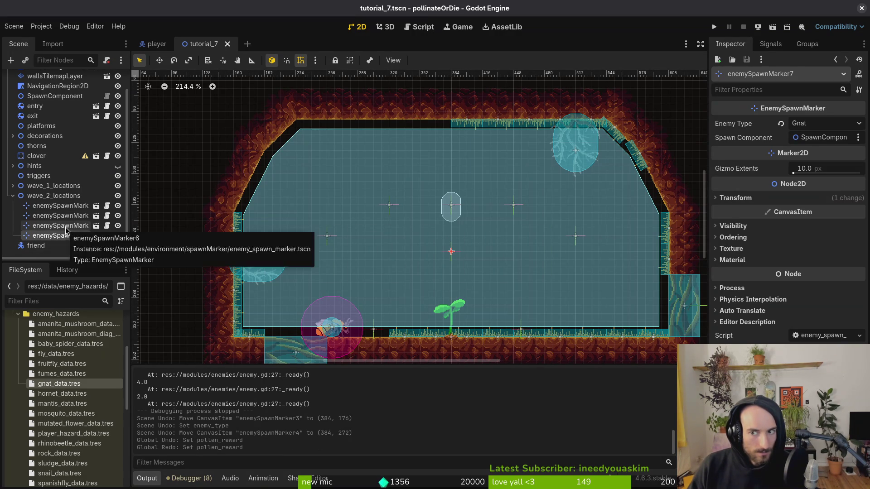
click(65, 226)
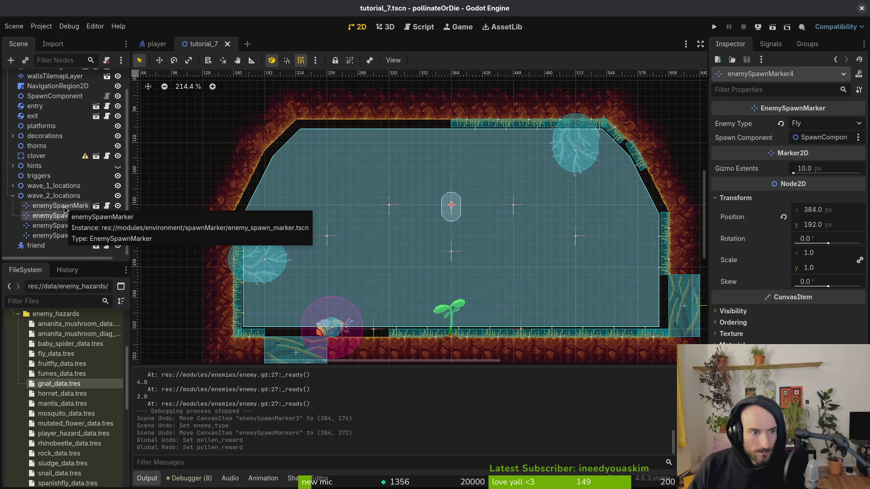
click(65, 207)
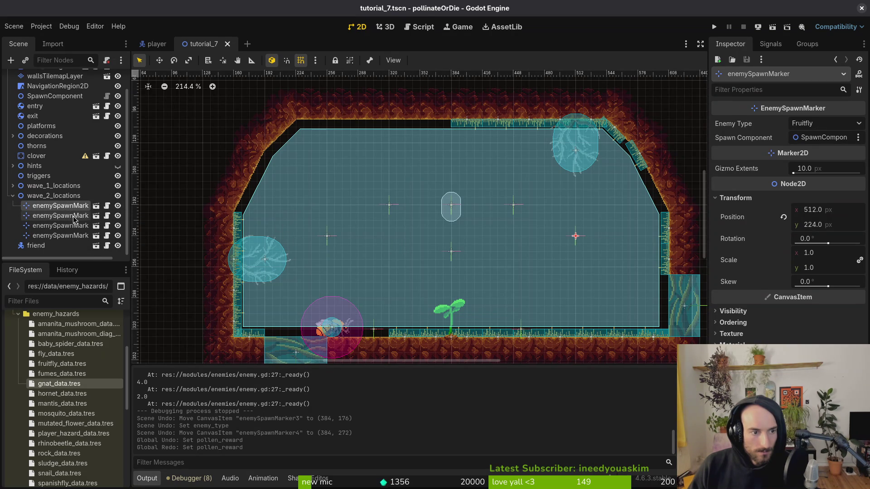
key(ctrl+z)
key(ctrl+z)
key(ctrl+shift+z)
key(ctrl+shift+z)
key(ctrl+shift+z)
key(ctrl+shift+z)
key(ctrl+shift+z)
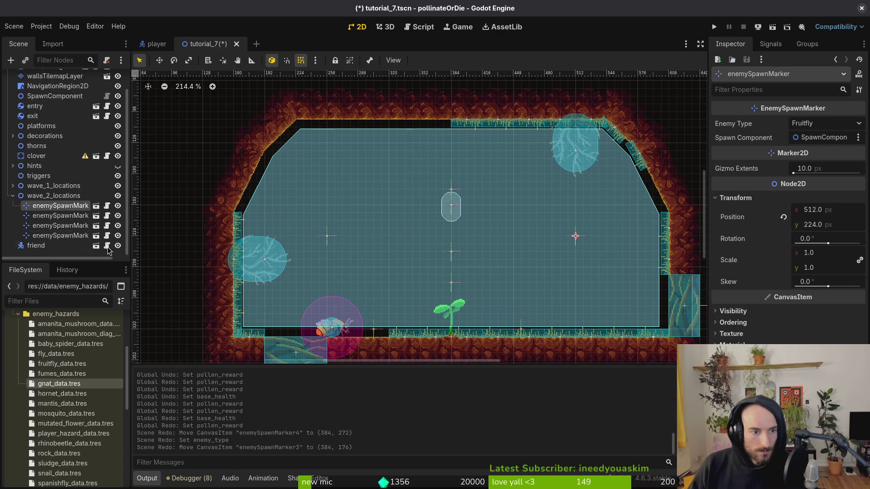
Step: Hide wave_1_locations and delete the Gnat spawn marker enemySpawnMarker7 at the room centre
click(117, 186)
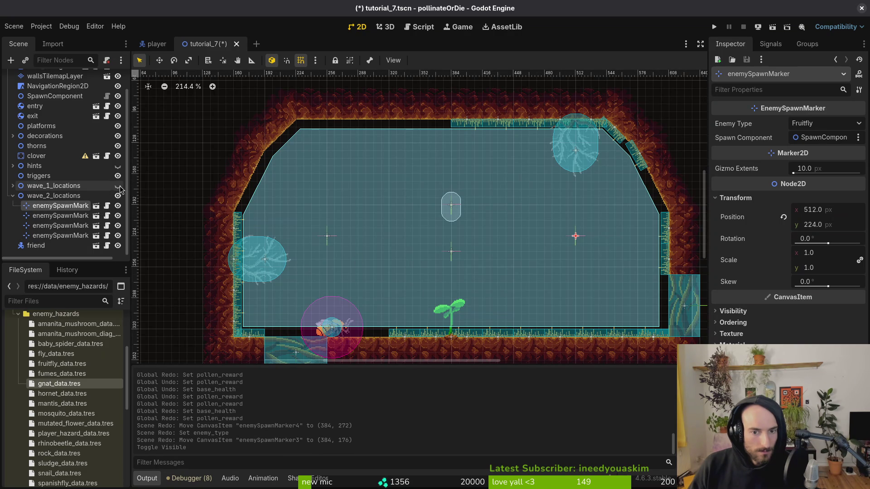
click(452, 253)
key(Delete)
key(Return)
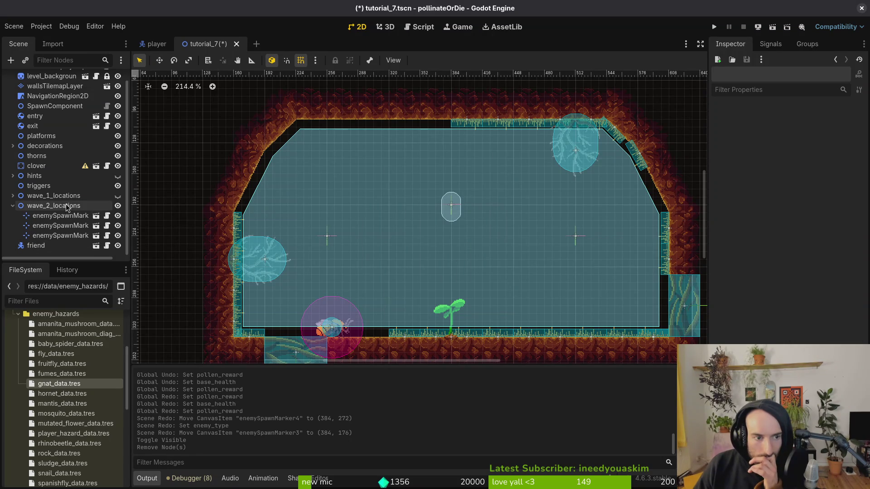
Step: Expand wave_1_locations, check its Snail, Fruitfly and Gnat markers, unhide them, and launch the game
click(13, 195)
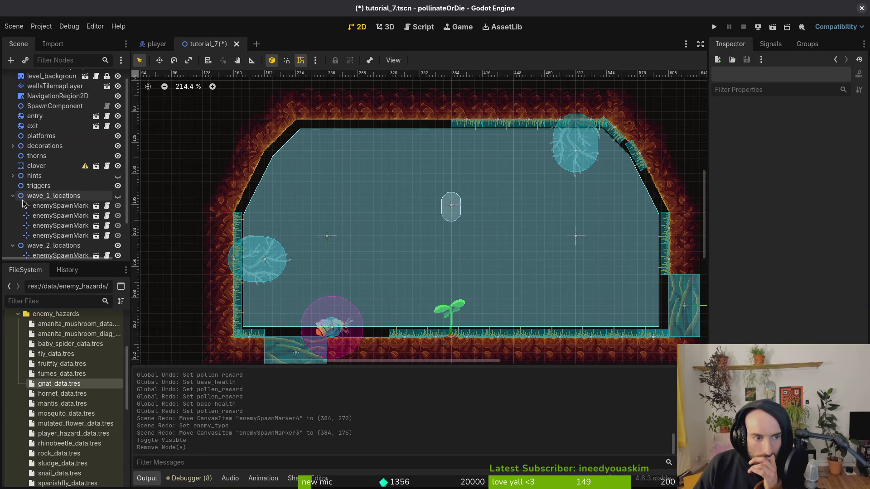
click(50, 226)
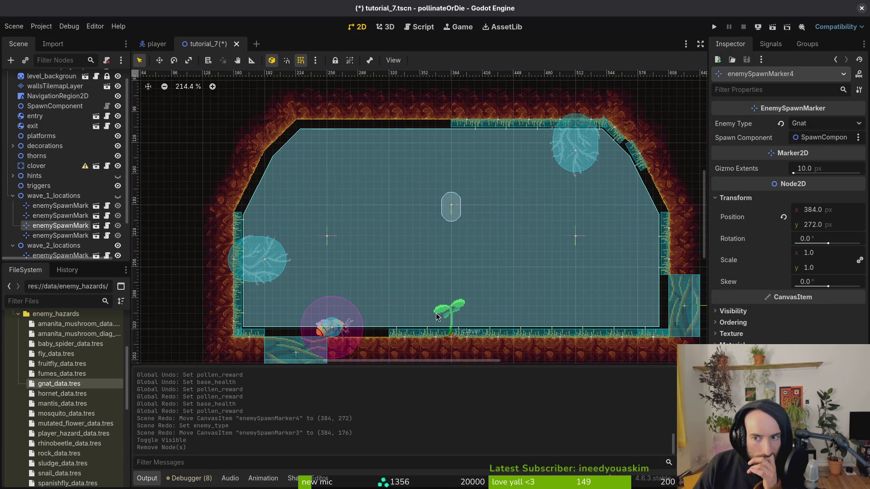
click(54, 216)
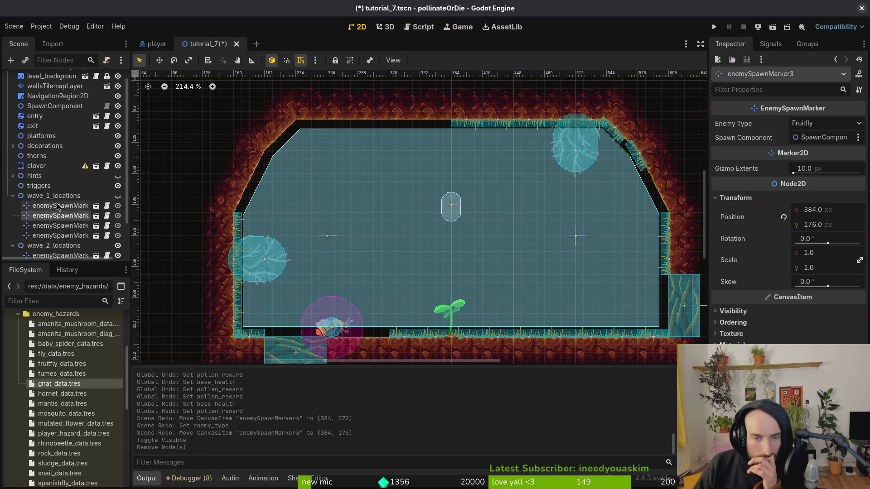
click(52, 207)
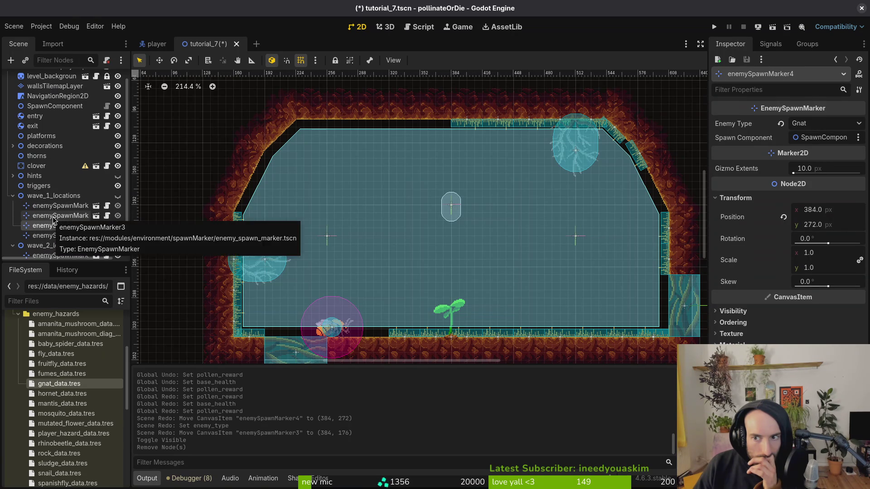
click(53, 217)
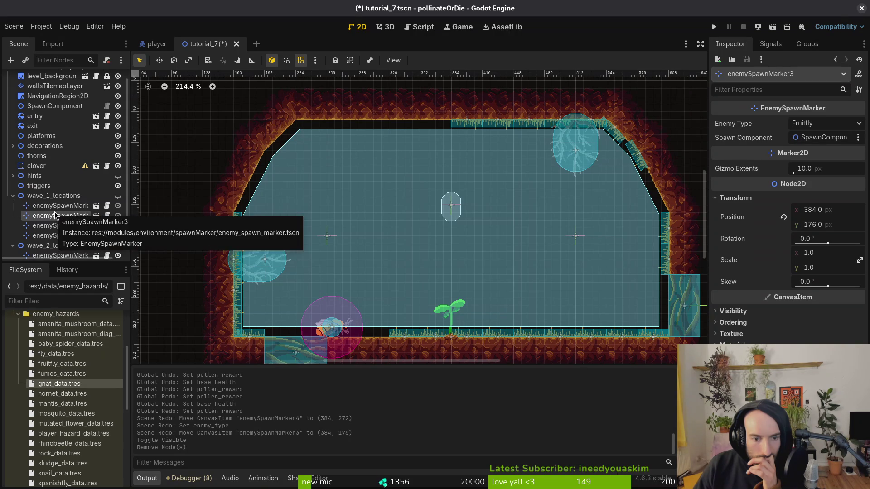
click(65, 227)
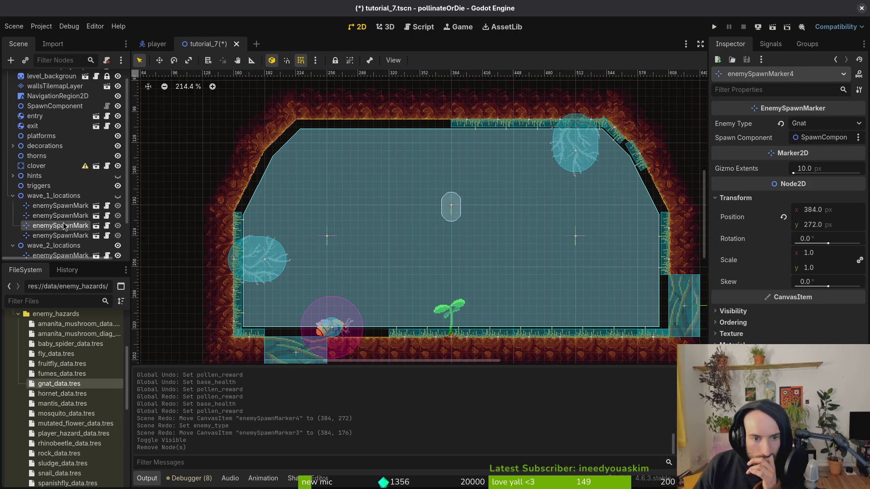
click(118, 196)
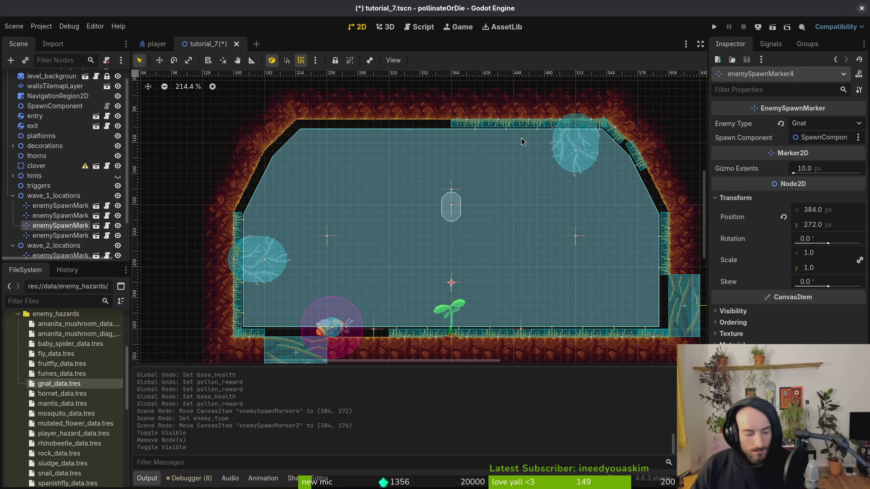
click(713, 27)
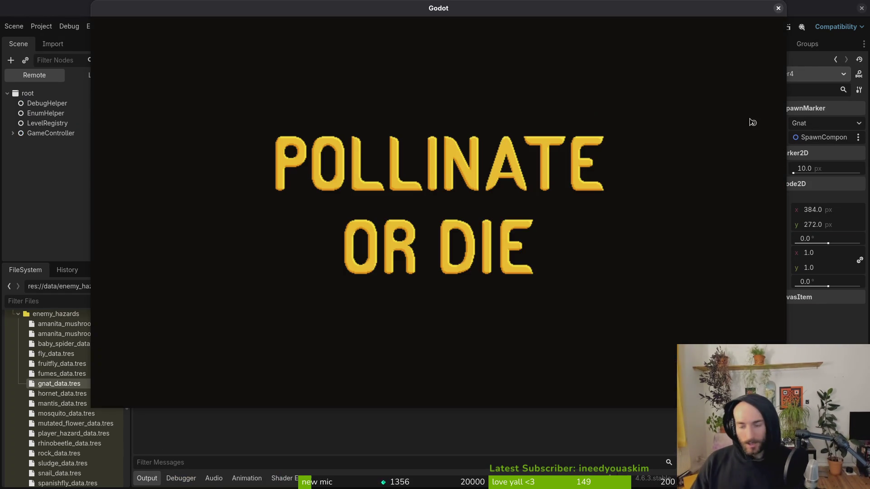
Step: Load tutorial_slash from the F1 debug menu and slash the orange flies to reach the rescued bee
key(Return)
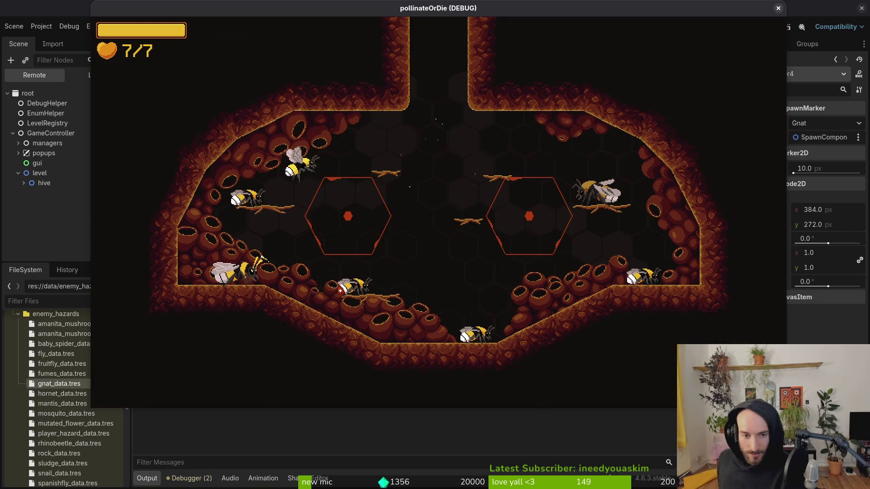
key(F1)
key(Up)
key(Left)
key(Left)
key(Left)
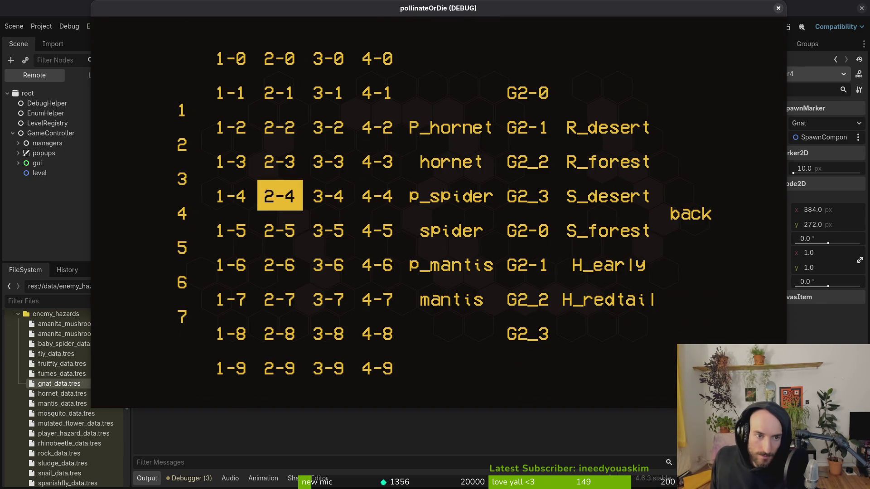
key(Return)
key(Right)
key(space)
key(Right)
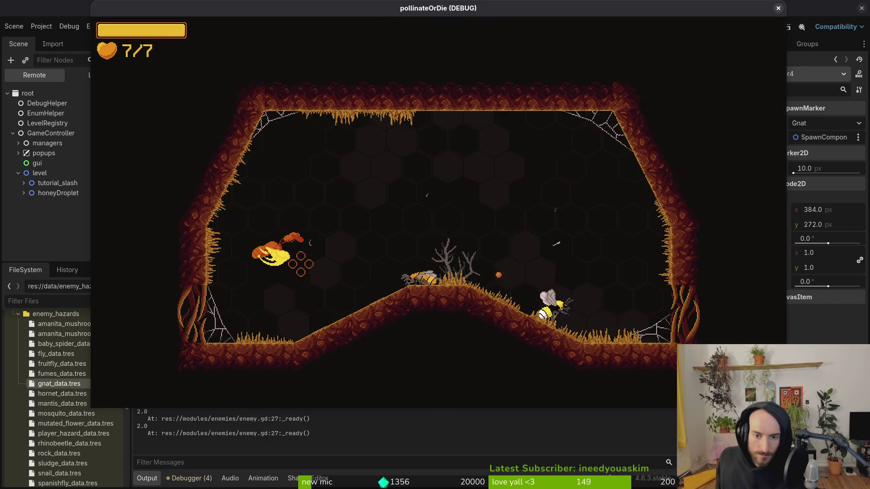
key(space)
key(Left)
key(space)
key(Right)
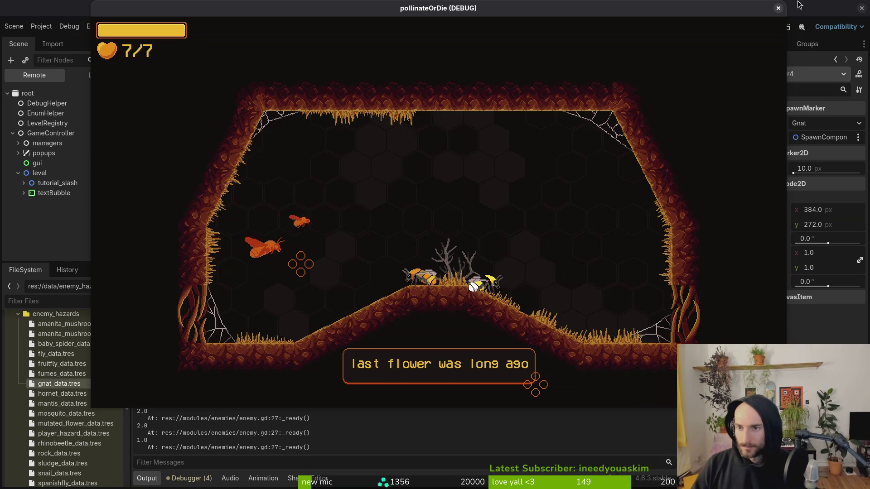
Step: Stop the game and review the gnat, fly and fruitfly enemy data resources
click(778, 9)
click(81, 384)
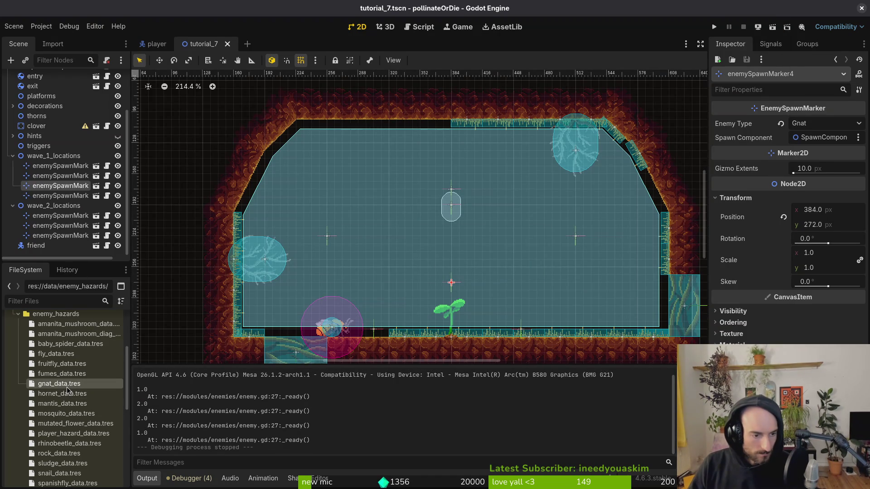
click(59, 358)
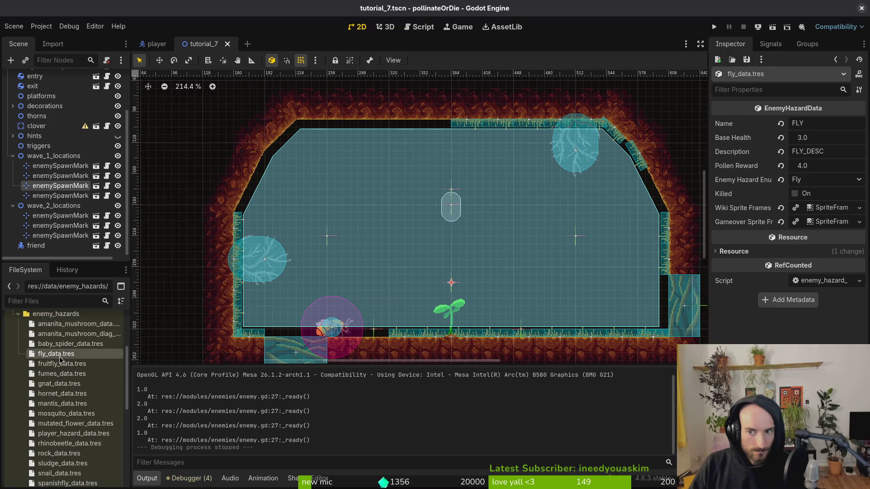
click(64, 365)
Step: Trash the save file, logs and shader cache in the user data folder, then rerun the game
click(42, 26)
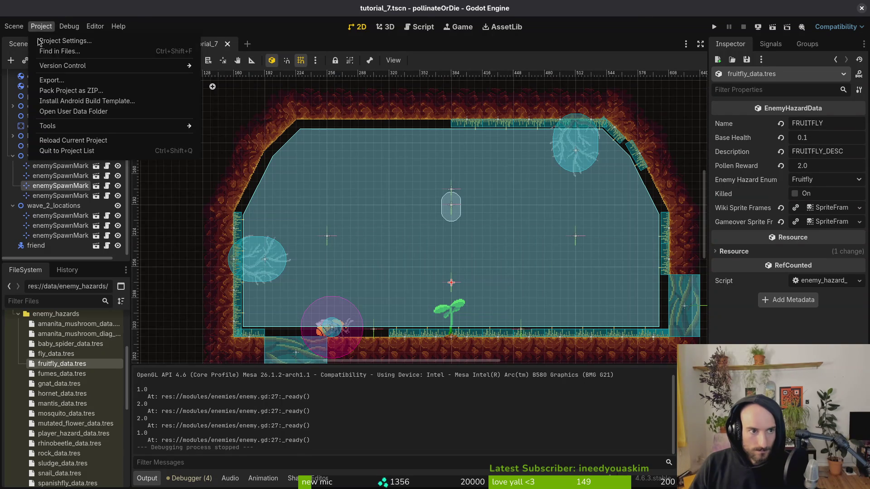
click(73, 109)
key(Delete)
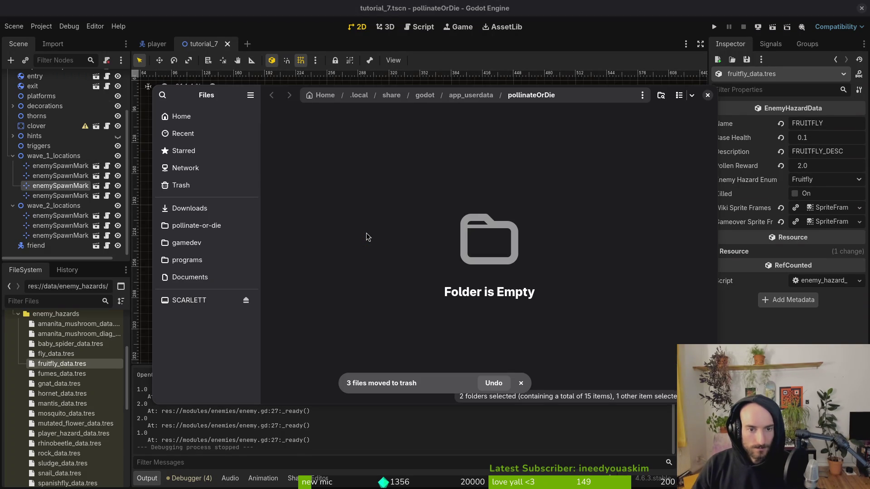
click(708, 96)
click(714, 27)
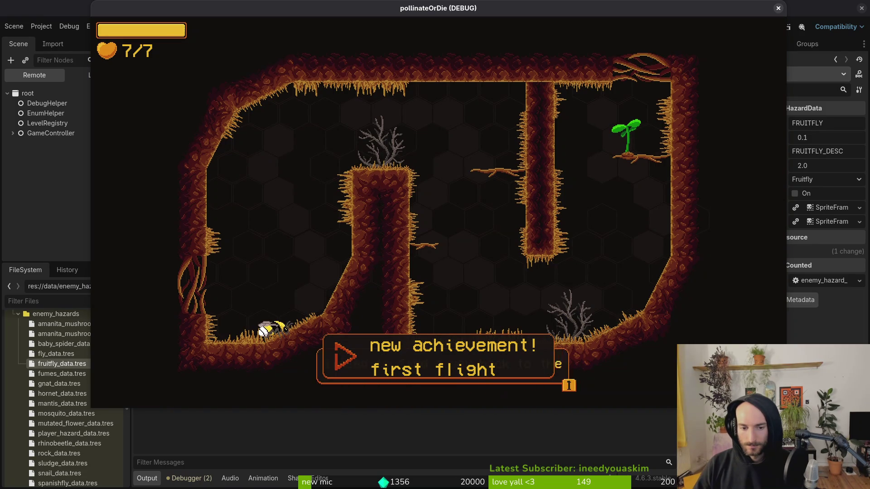
Step: Fly the bee over the central pillar and up through the first caves' ceiling exits
key(w)
key(d)
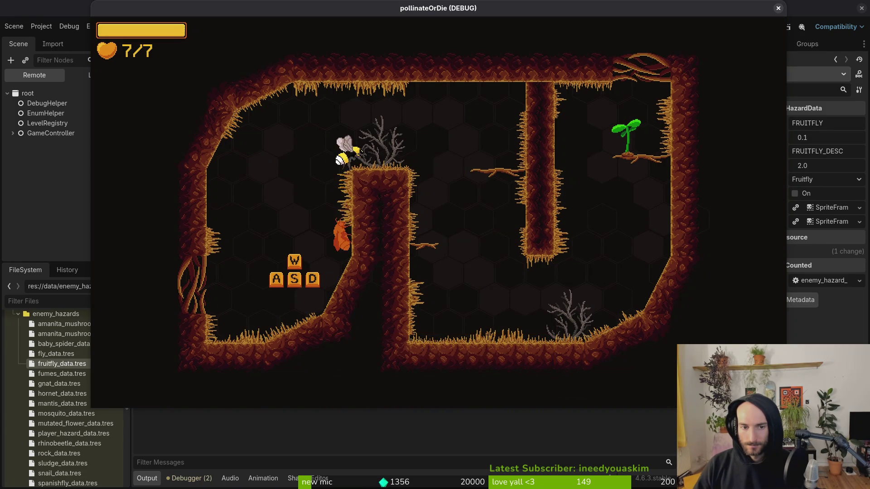
key(d)
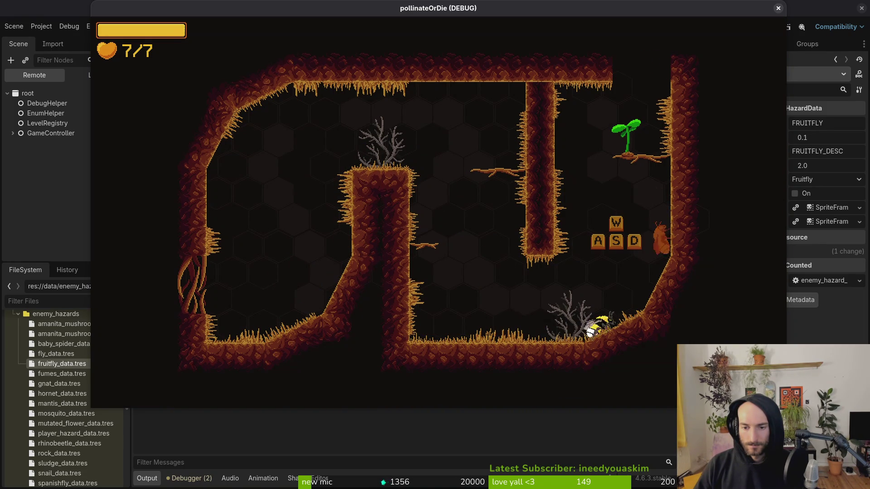
key(w)
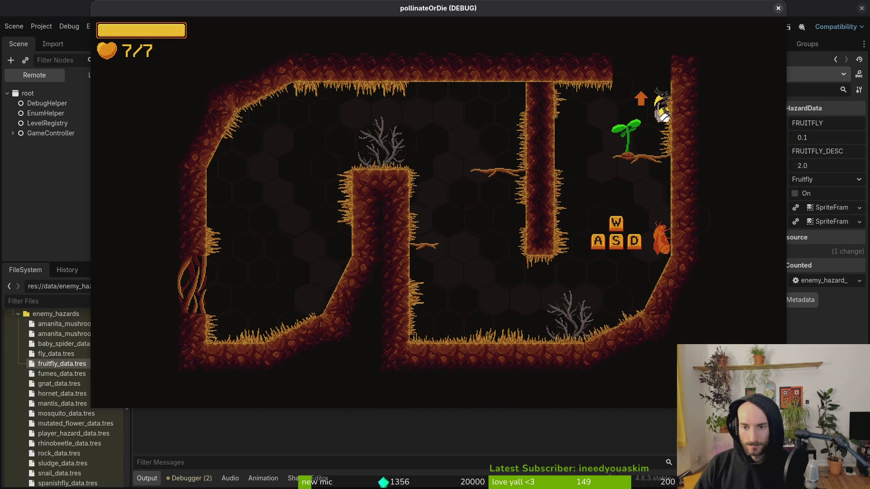
key(w)
key(w)
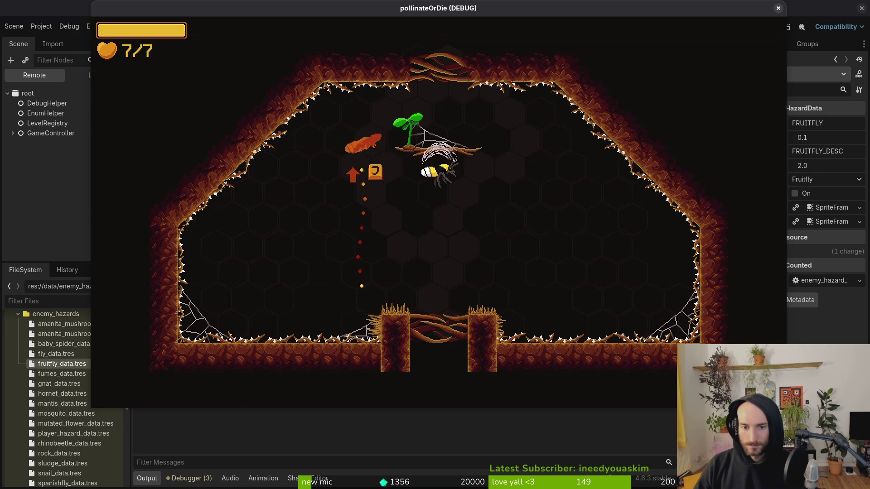
key(w)
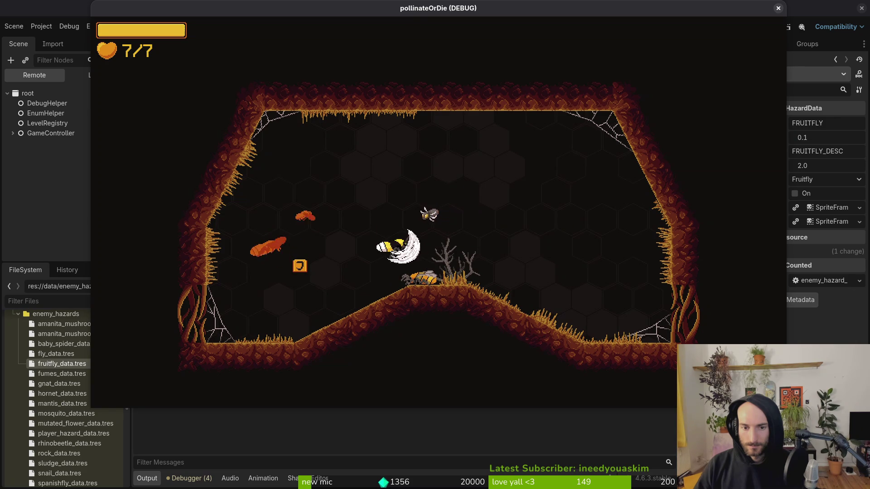
key(d)
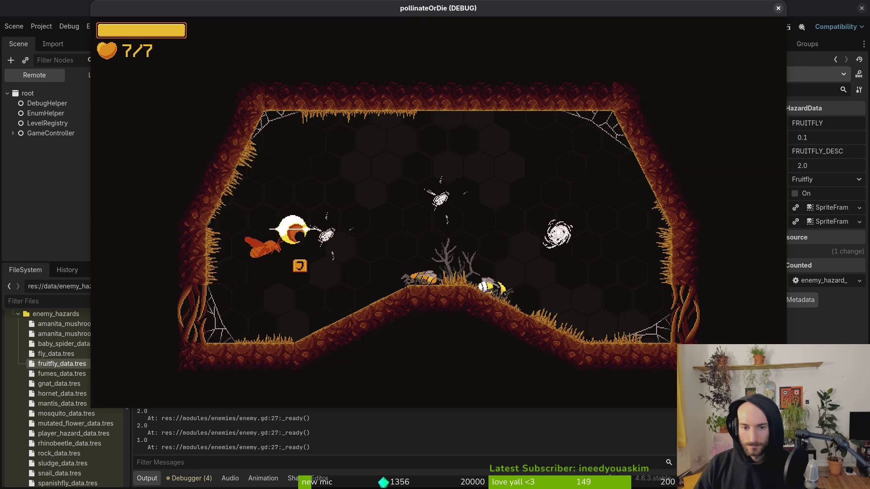
Step: Attack the moths, land by the dead tree, and rescue the downed bee
key(w)
key(a)
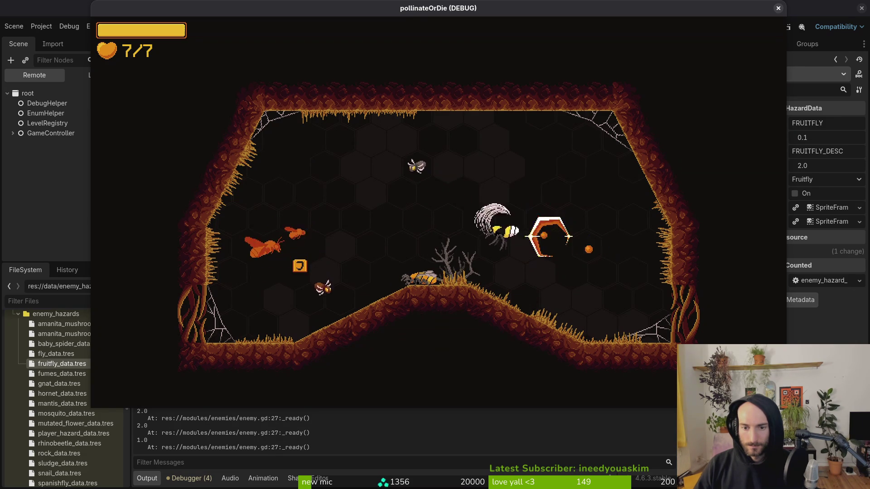
key(s)
key(d)
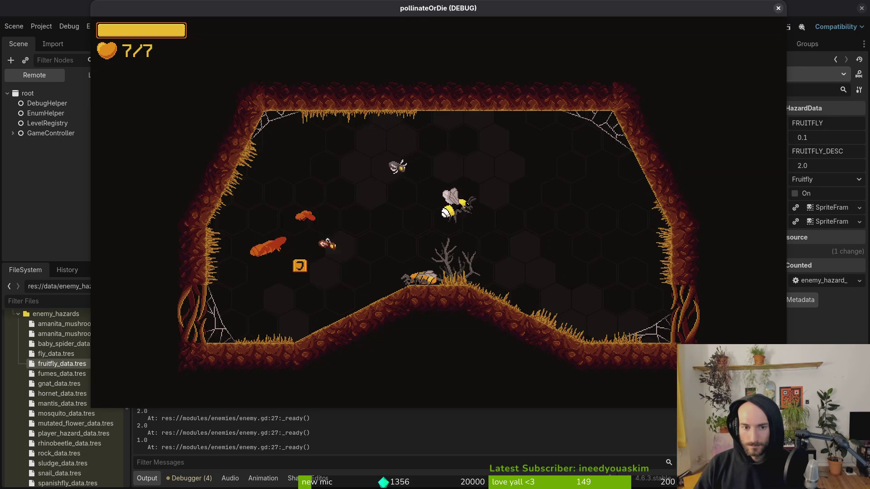
key(s)
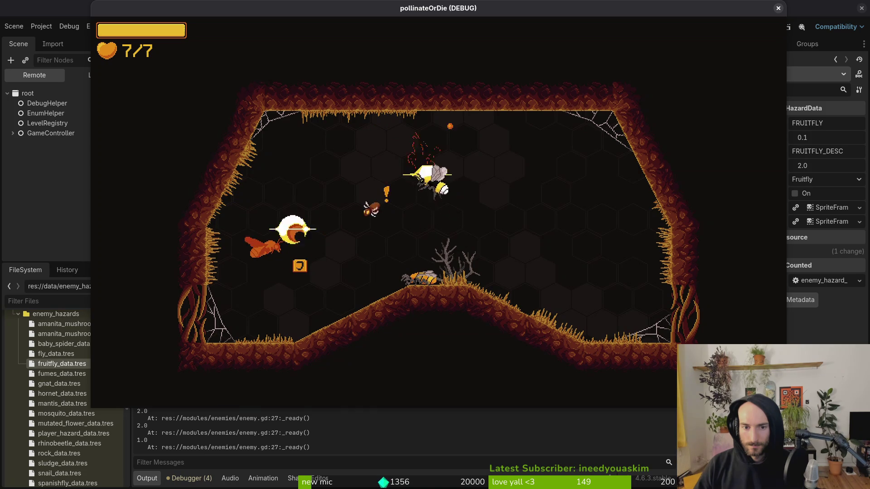
key(s)
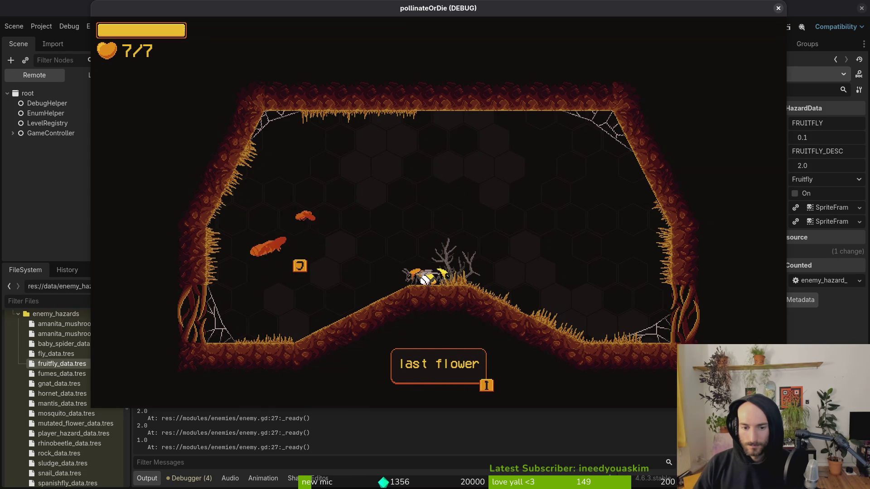
key(space)
key(d)
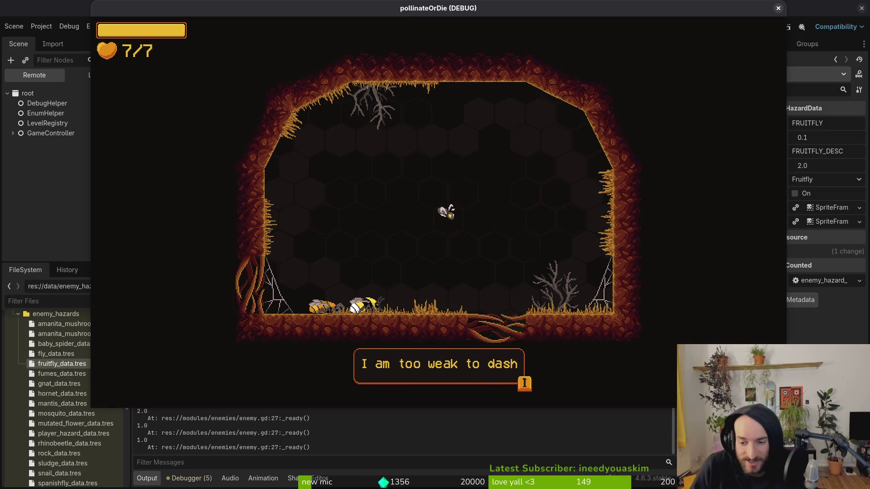
Step: Slash the fruitflies in mid-cave until they're all dead and move to the next room
key(w)
click(485, 197)
key(a)
click(351, 181)
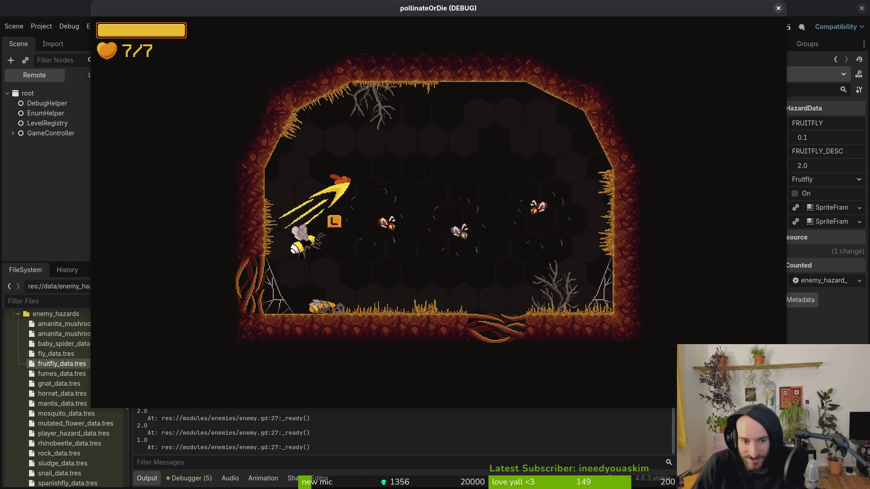
key(w)
click(351, 176)
click(333, 182)
key(d)
click(474, 180)
click(334, 179)
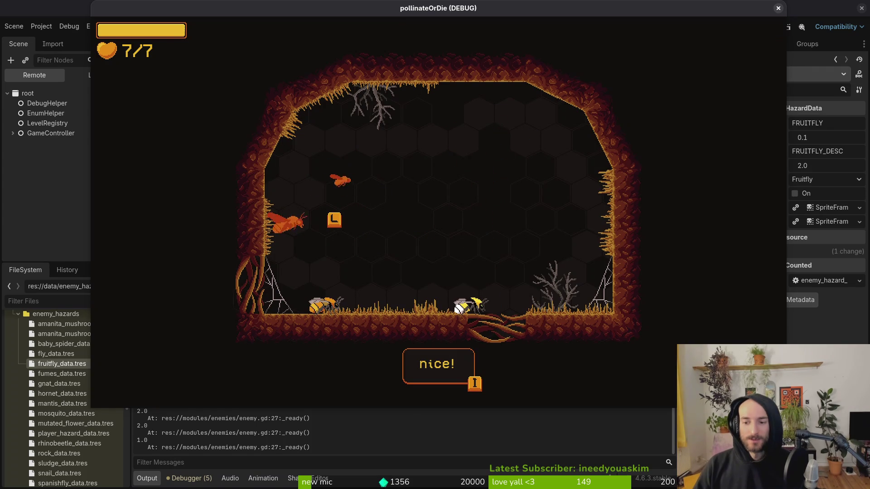
click(341, 181)
click(335, 179)
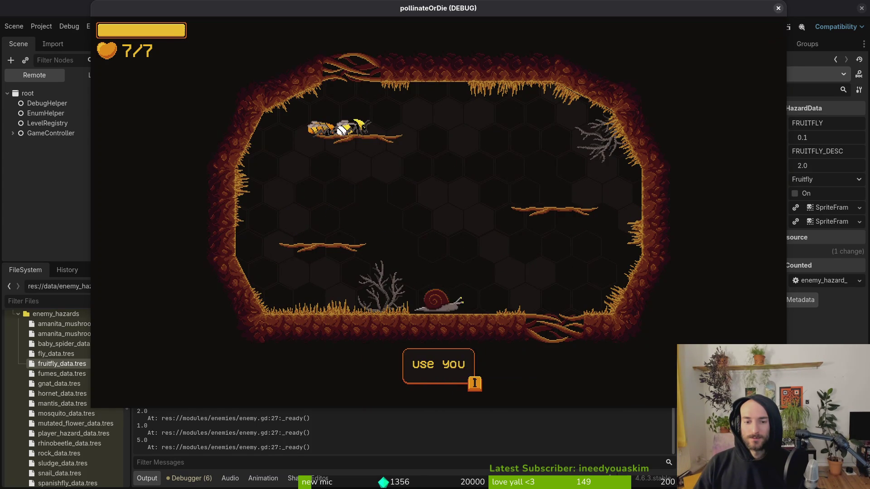
Step: Kill the snail and fruitfly in the sprout chamber, then close the game window
key(Down)
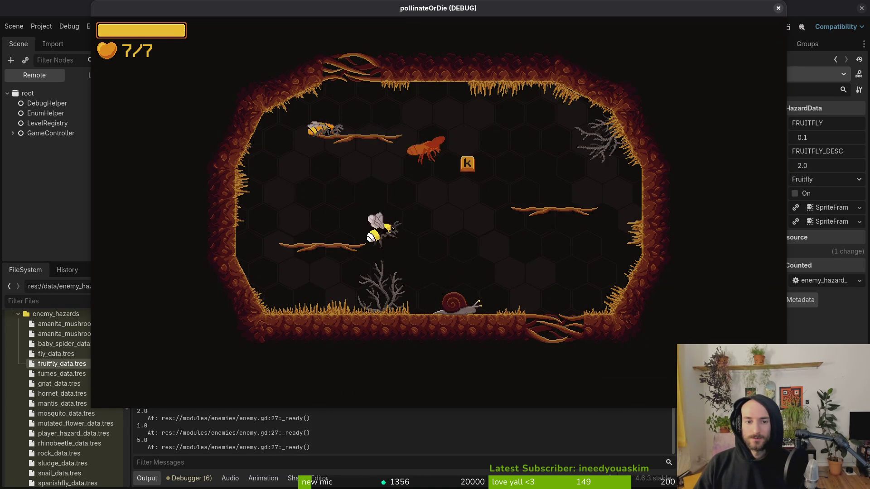
key(space)
key(space)
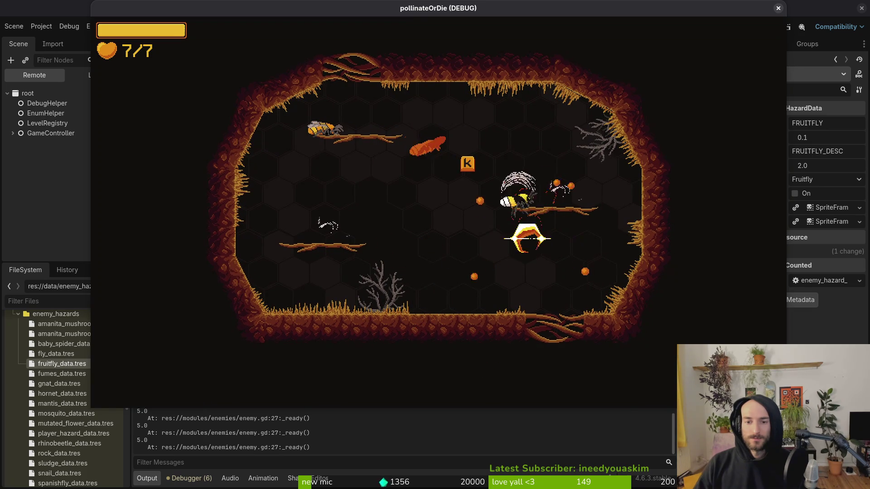
key(space)
key(Left)
key(space)
key(space)
key(Right)
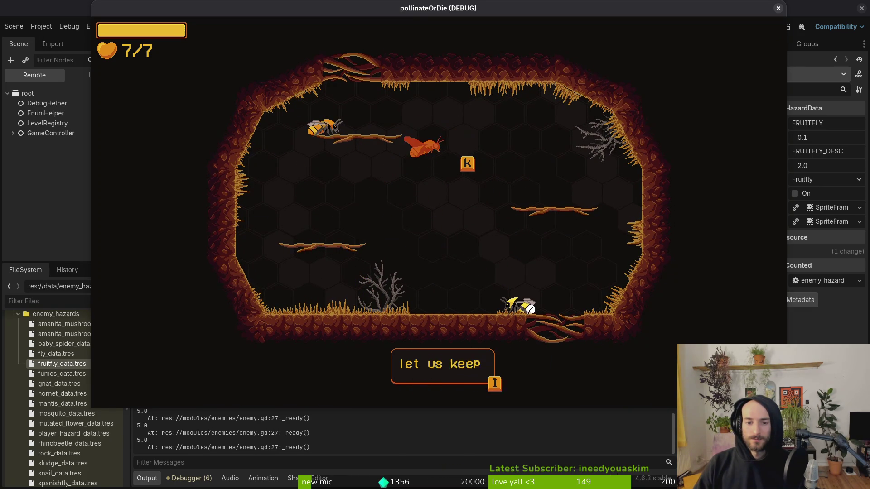
key(Right)
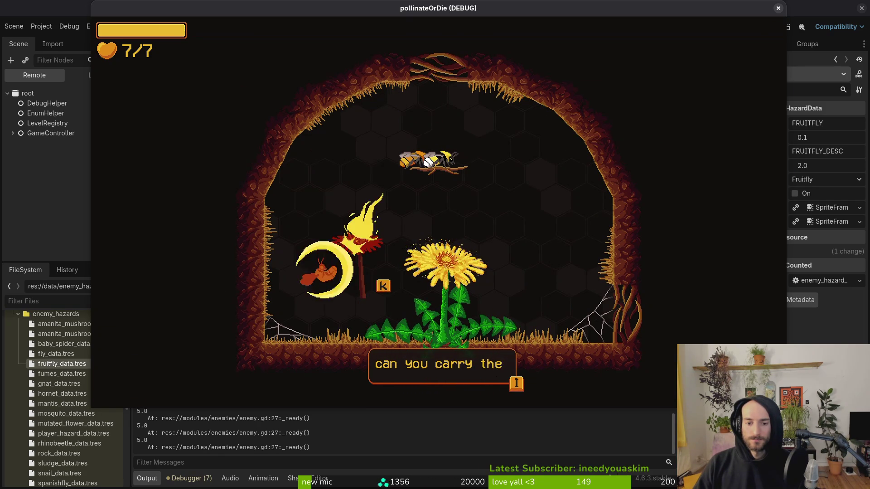
key(Right)
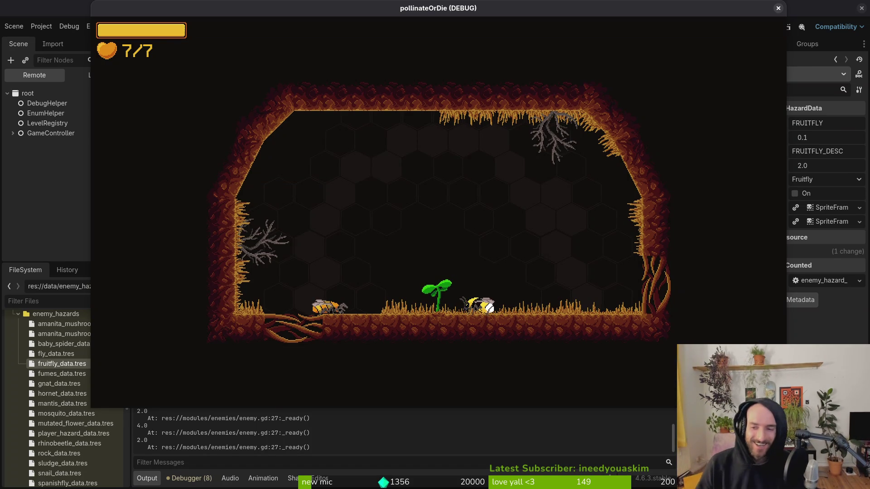
click(779, 9)
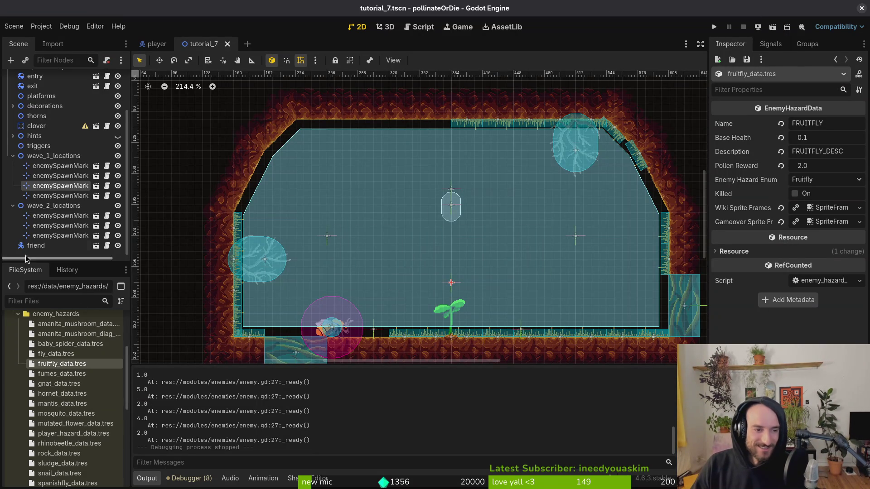
Step: Hide wave_1_locations and paste copies of two wave_2 spawn markers into wave_2_locations
click(42, 218)
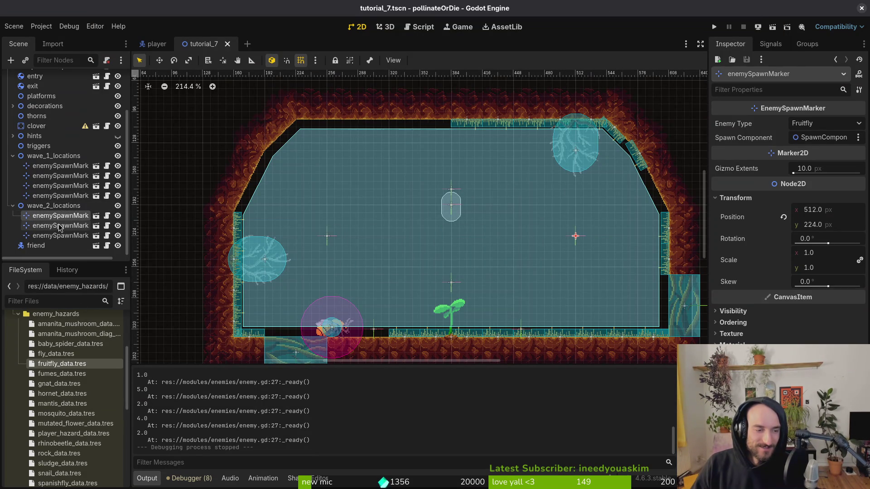
click(118, 156)
click(58, 196)
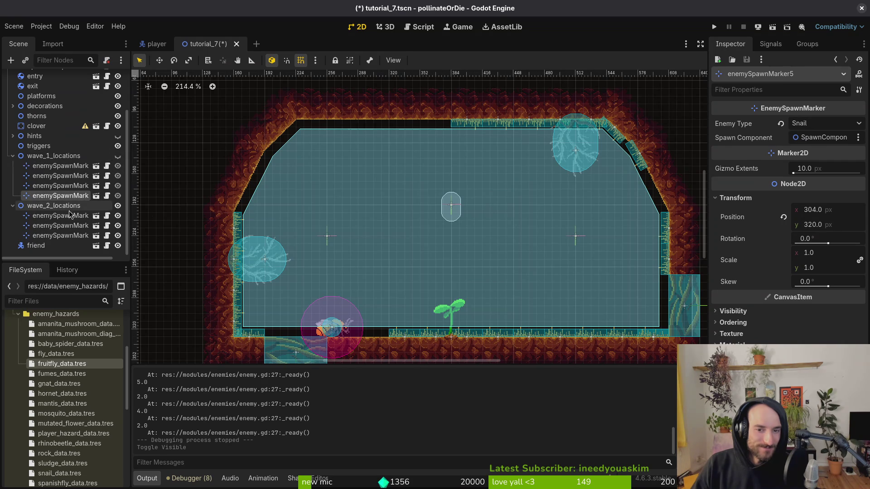
click(80, 236)
ctrl+click(63, 226)
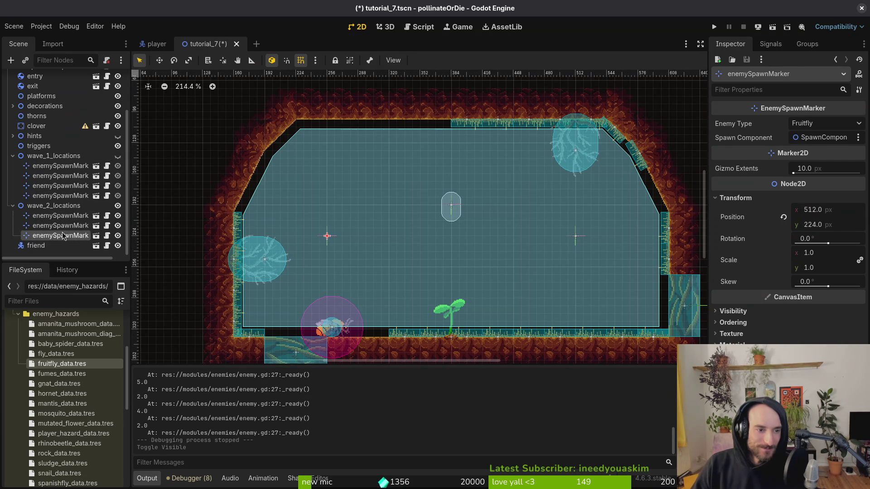
shift+click(71, 236)
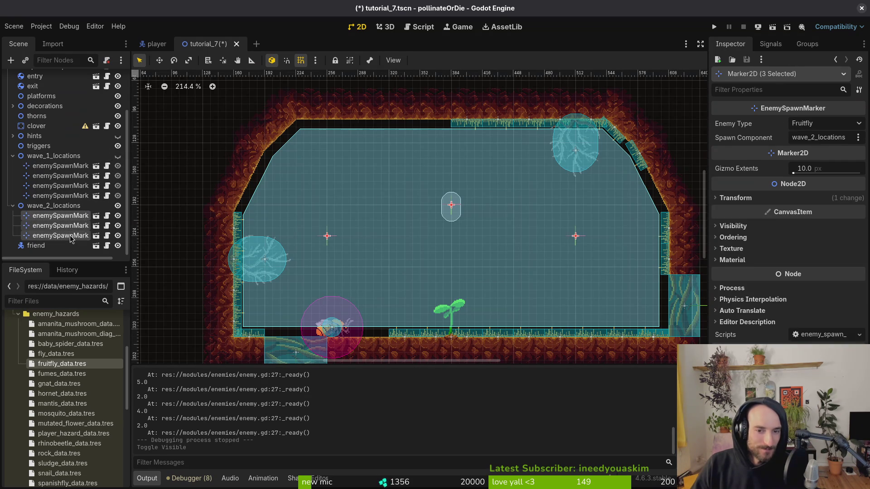
click(72, 226)
ctrl+click(75, 236)
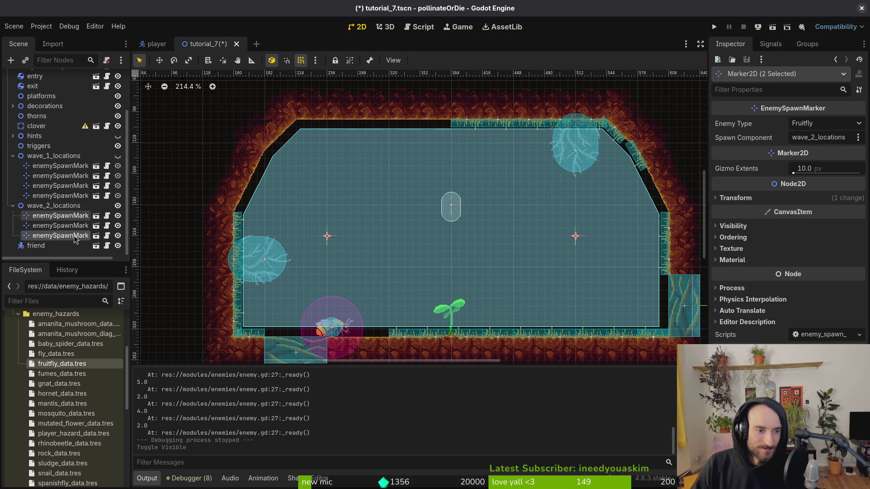
key(ctrl+v)
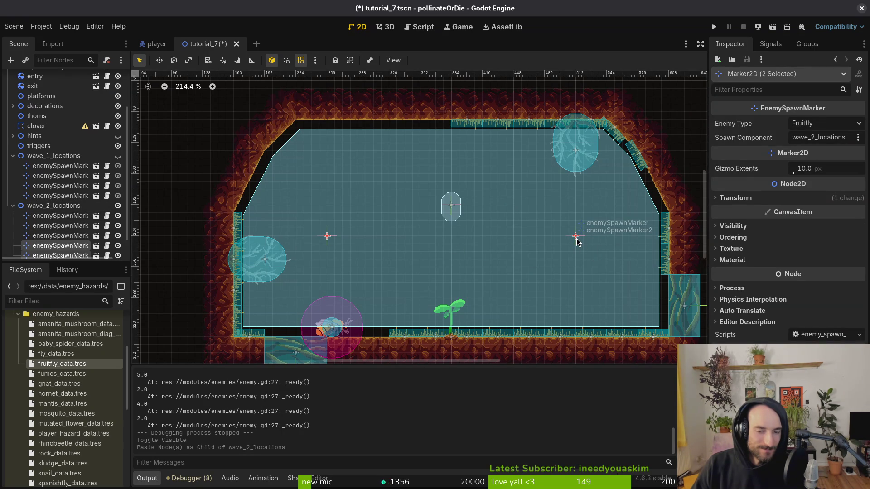
Step: Place the new markers in the upper room, set enemySpawnMarker7 to Gnat, and save
drag(513, 242, 522, 217)
click(506, 241)
click(269, 238)
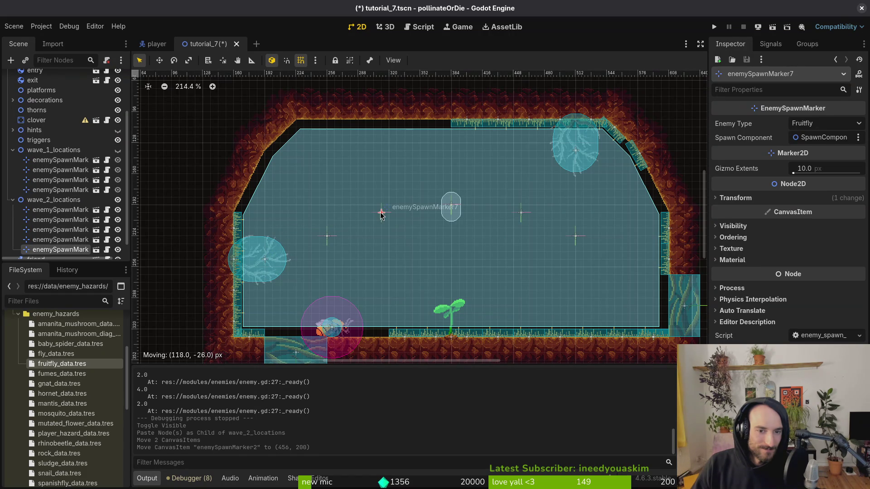
drag(381, 213, 381, 213)
click(807, 123)
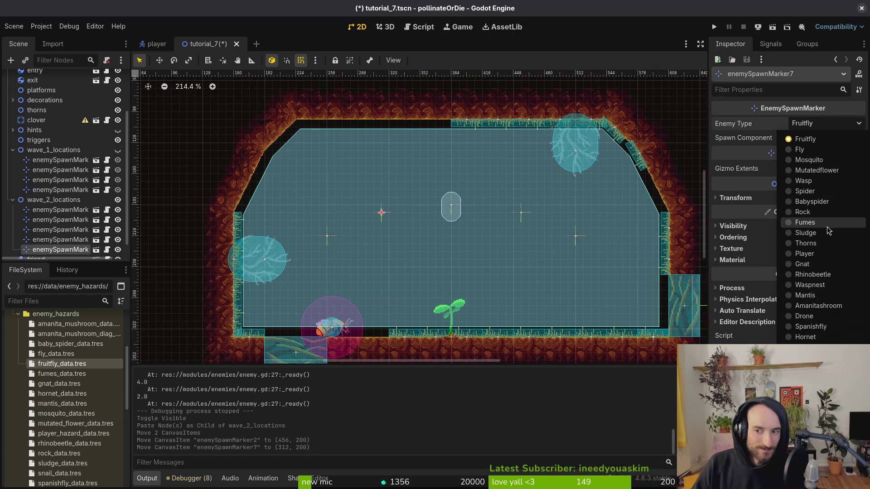
click(826, 262)
key(ctrl+s)
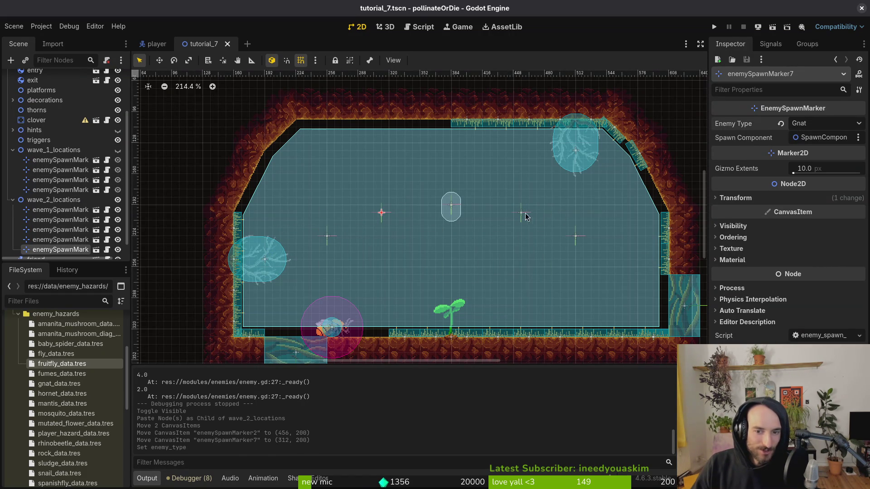
Step: Set the other new marker's Enemy Type to Gnat, save the scene, and launch the game
click(522, 213)
click(826, 123)
click(824, 265)
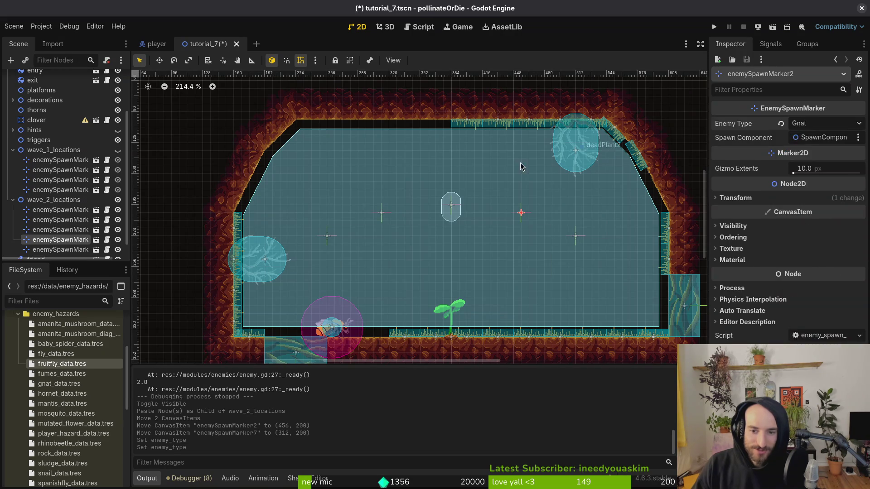
key(ctrl+s)
click(519, 167)
click(715, 27)
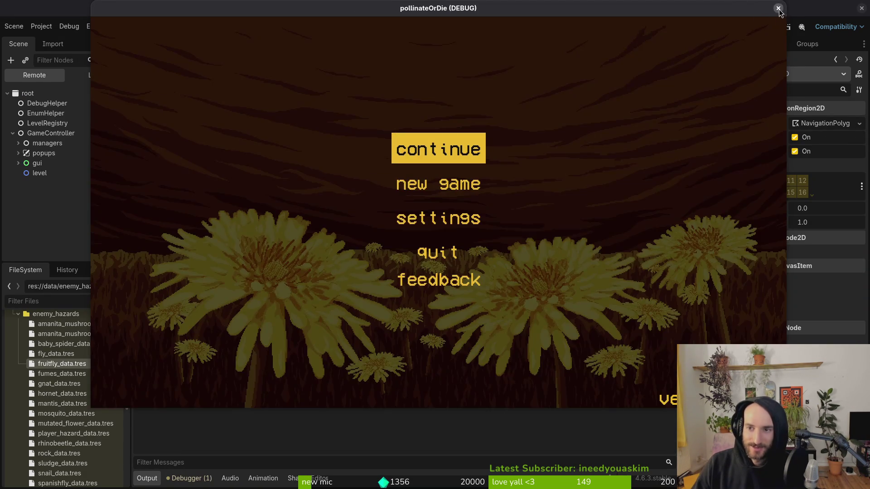
Step: Close the game, trash everything in the pollinateOrDie user data folder, and relaunch with F5
click(778, 8)
click(40, 27)
click(50, 112)
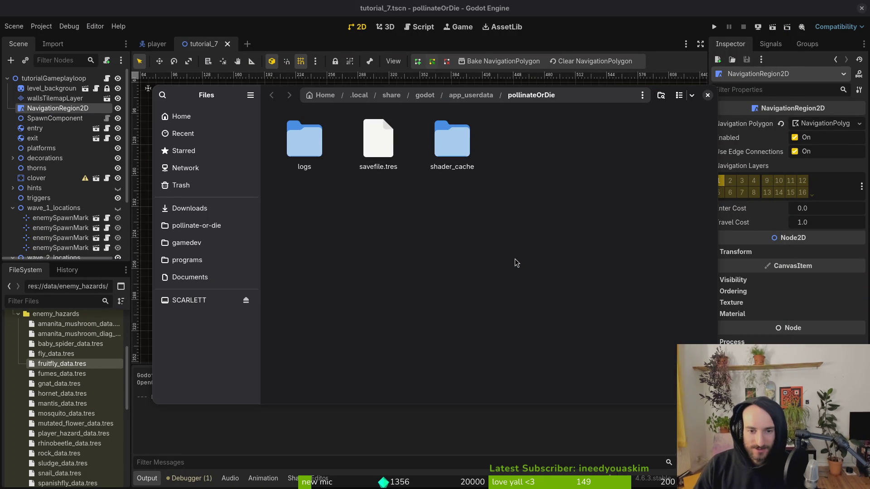
key(ctrl+a)
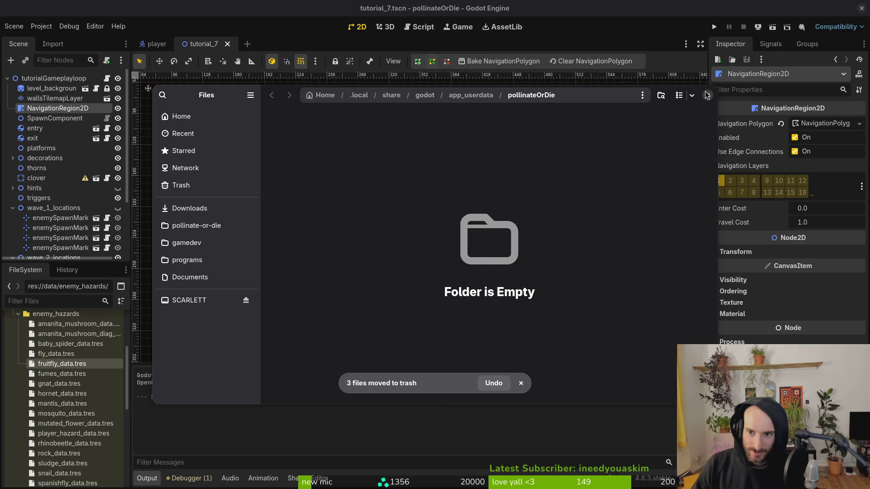
click(707, 95)
key(F5)
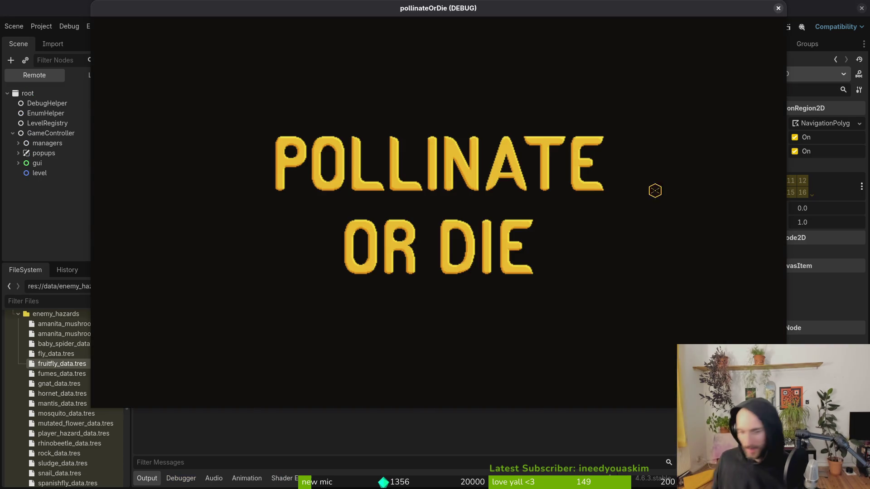
Step: Start the game from the main menu and fly the bee over the central pillar to the sprout platform
key(Return)
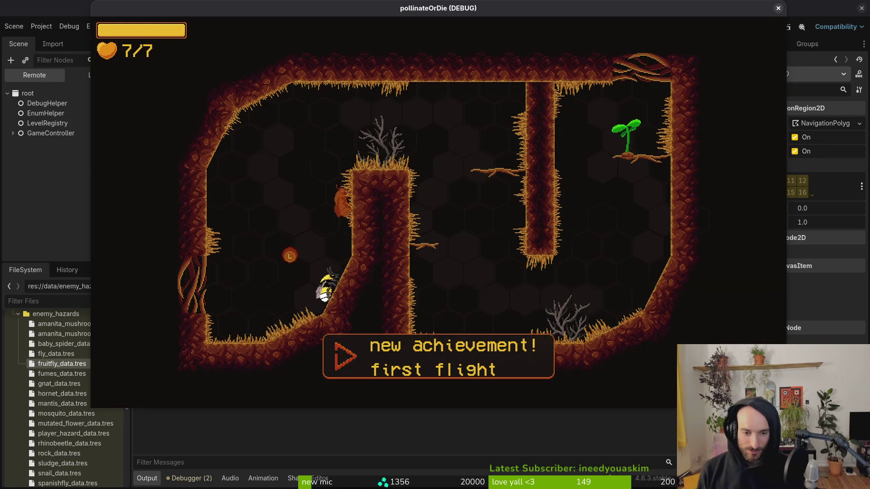
key(Up)
key(Right)
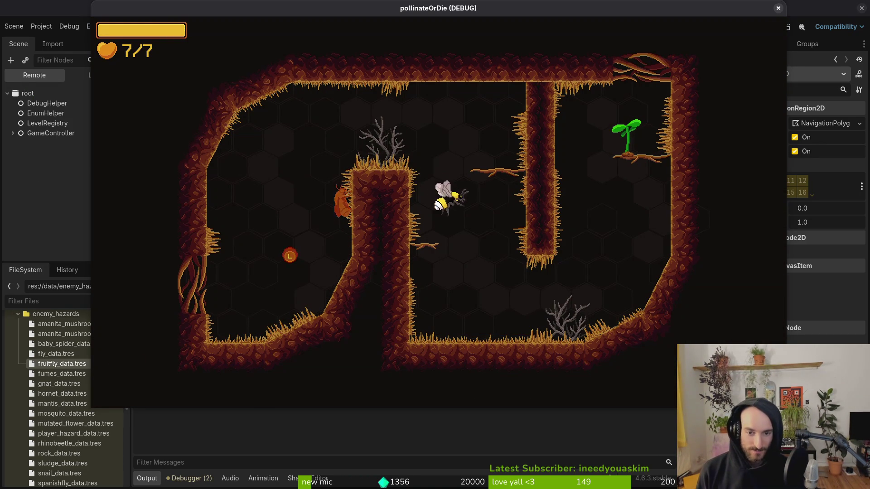
key(Right)
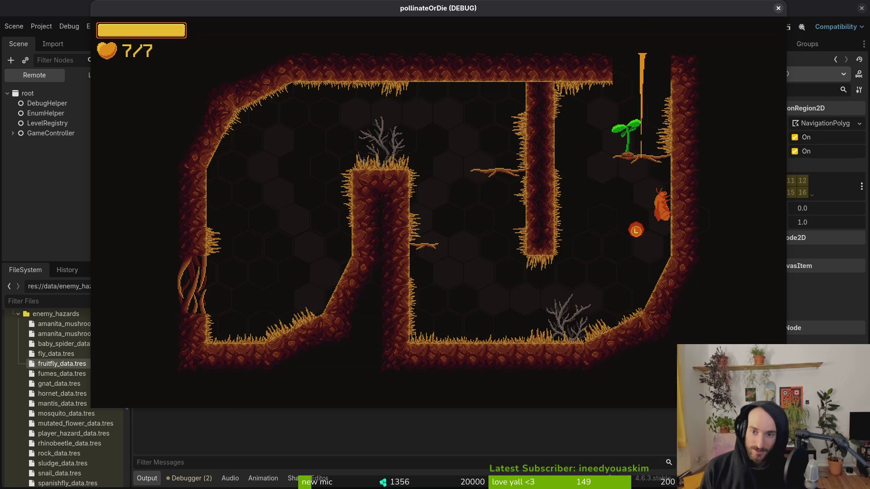
key(Up)
key(Up)
key(Left)
key(Right)
Step: Fly into the upper cave and attack the enemies toward the aiming reticle
click(300, 265)
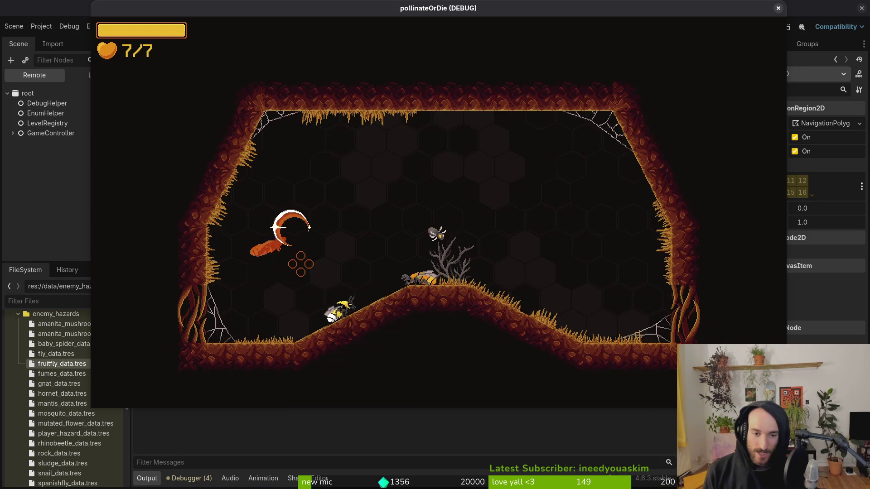
key(Up)
click(300, 264)
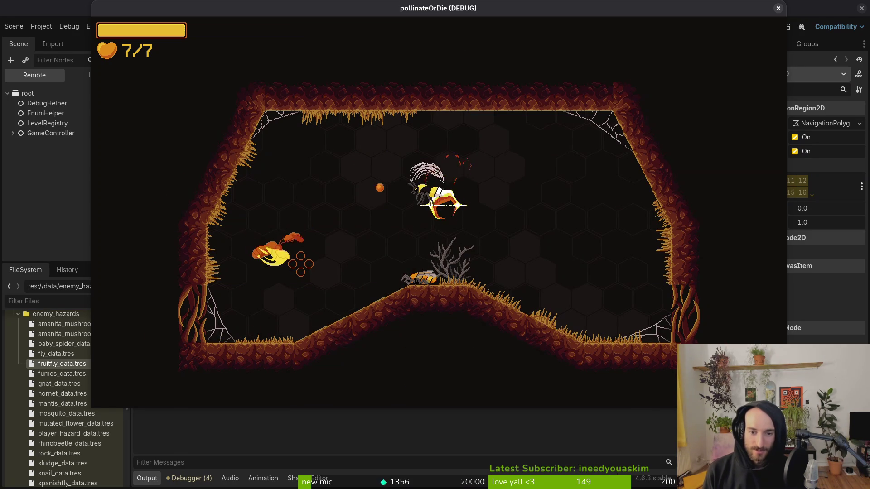
key(Down)
click(300, 264)
click(301, 265)
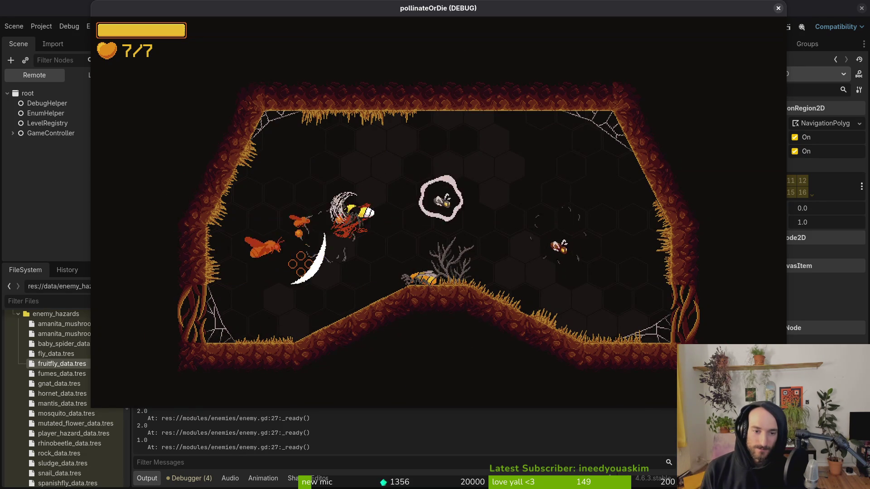
Step: Drop to the slope and slash the fruitflies near the reticle
key(Right)
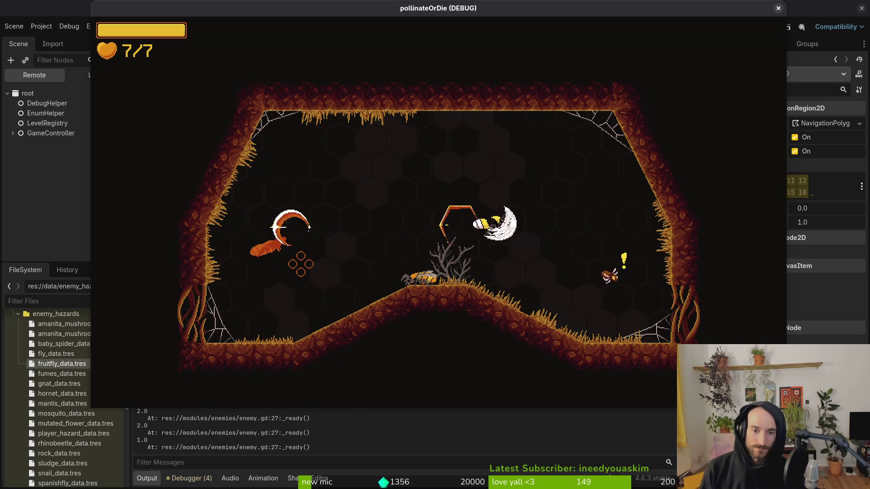
key(Down)
click(300, 264)
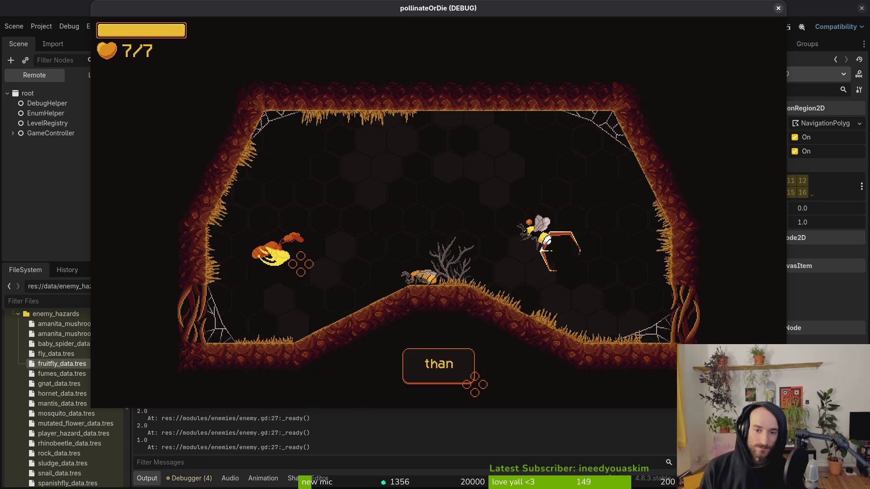
click(300, 264)
click(300, 264)
click(301, 264)
key(Right)
key(Right)
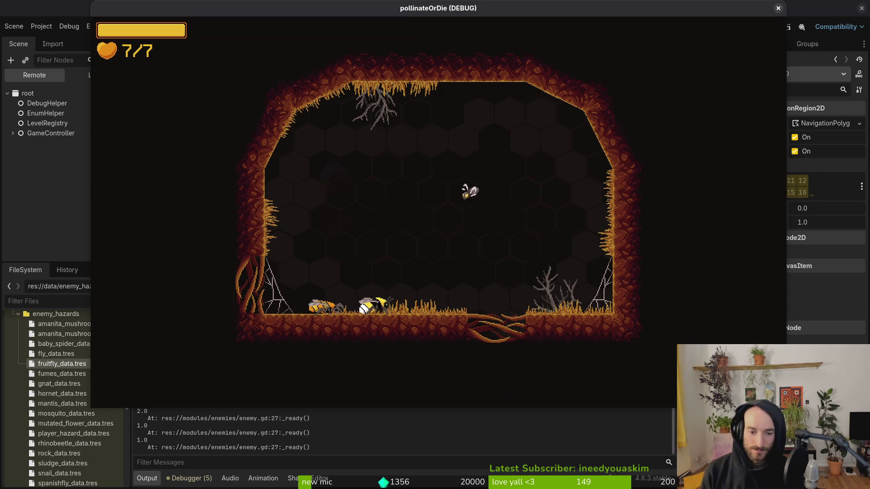
Step: Advance the dialogue, dash at the fruitfly, and drop into the next room
click(524, 385)
key(Right)
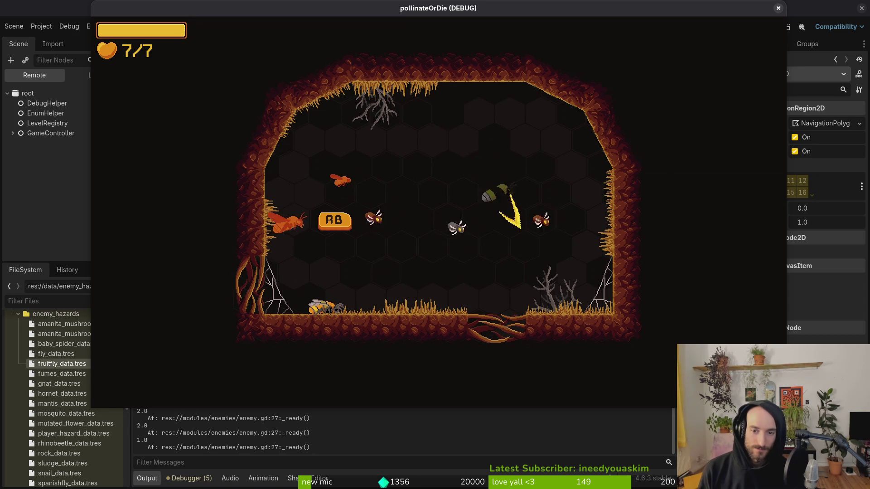
key(Left)
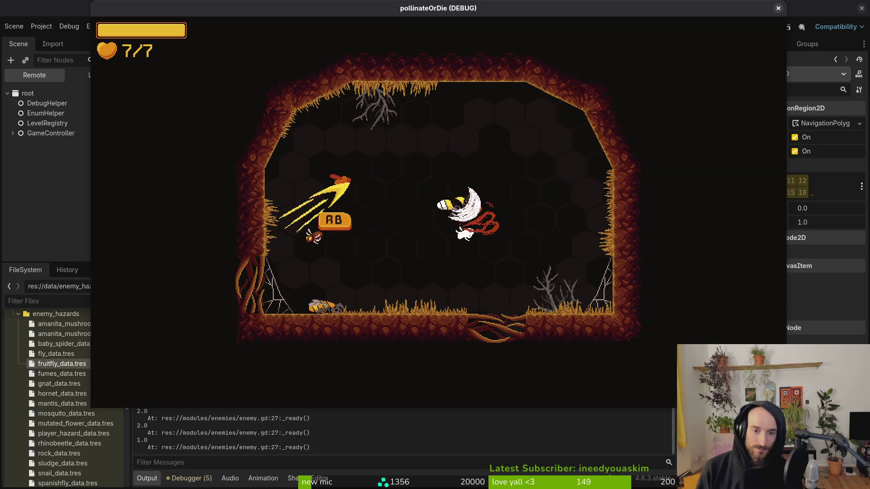
key(Left)
key(Down)
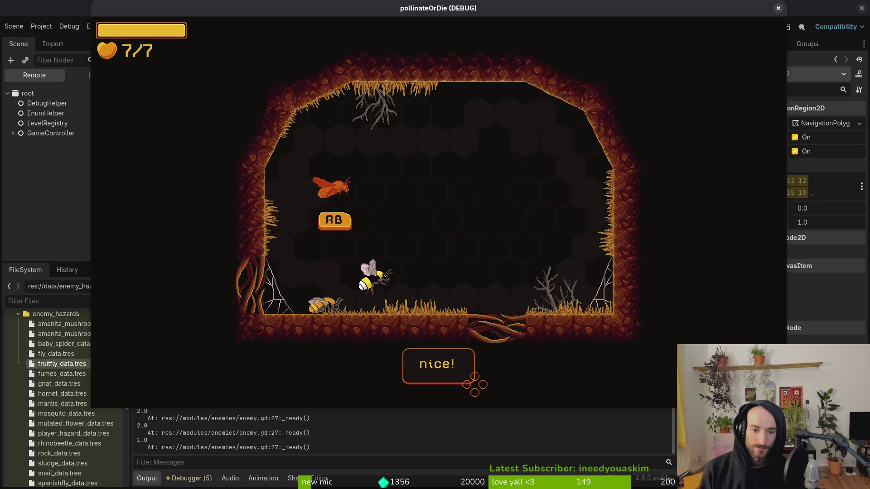
key(Right)
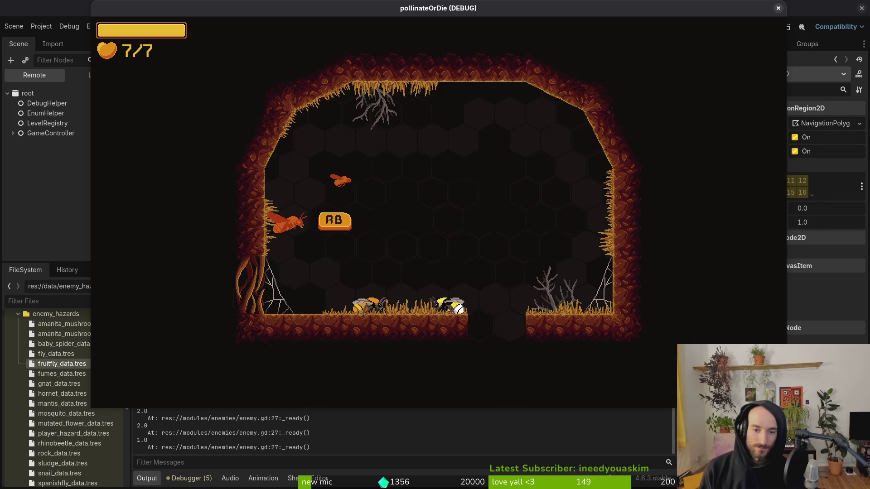
key(Down)
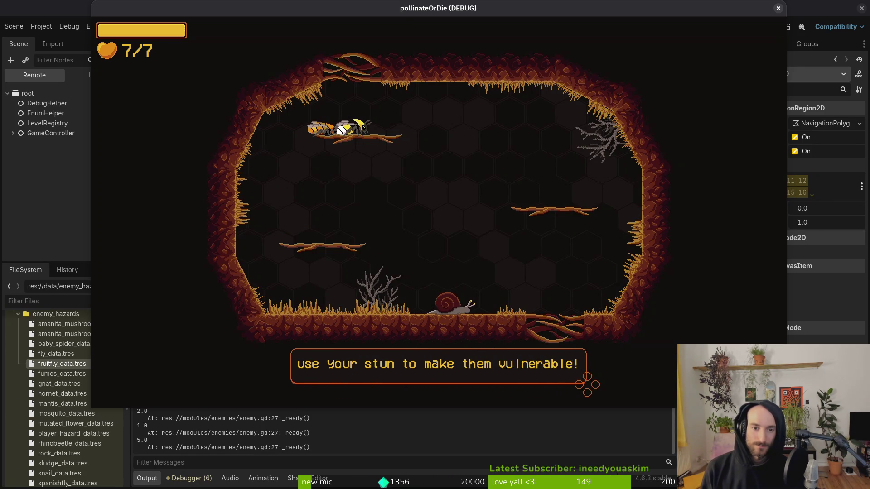
Step: Stun the armored enemy, dash down to kill the snail, and exit to the next room
key(space)
key(Right)
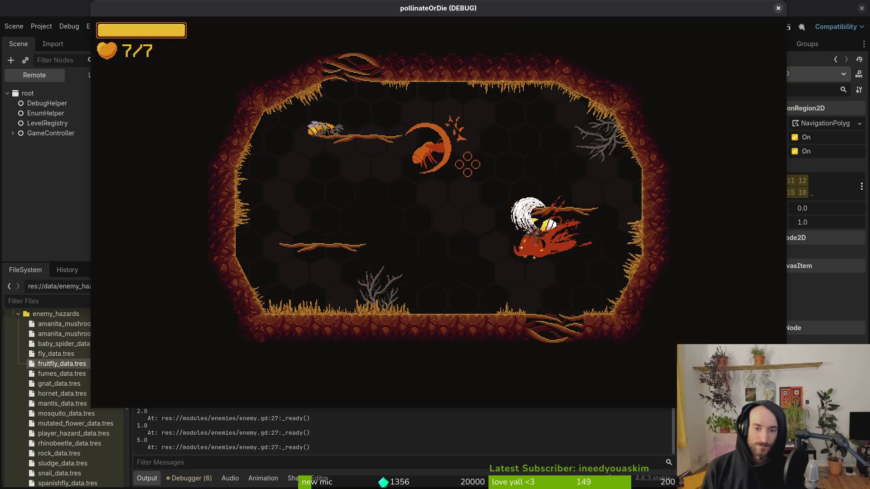
key(Up)
key(space)
key(Left)
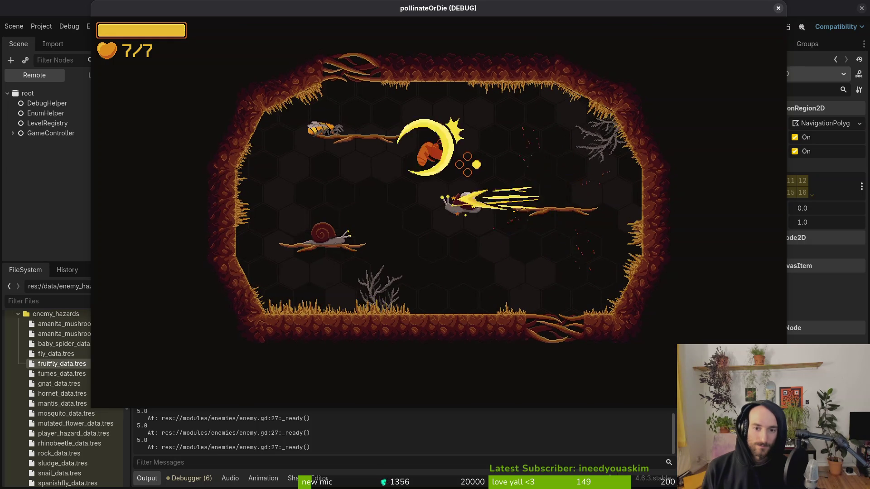
key(Down)
key(space)
key(Right)
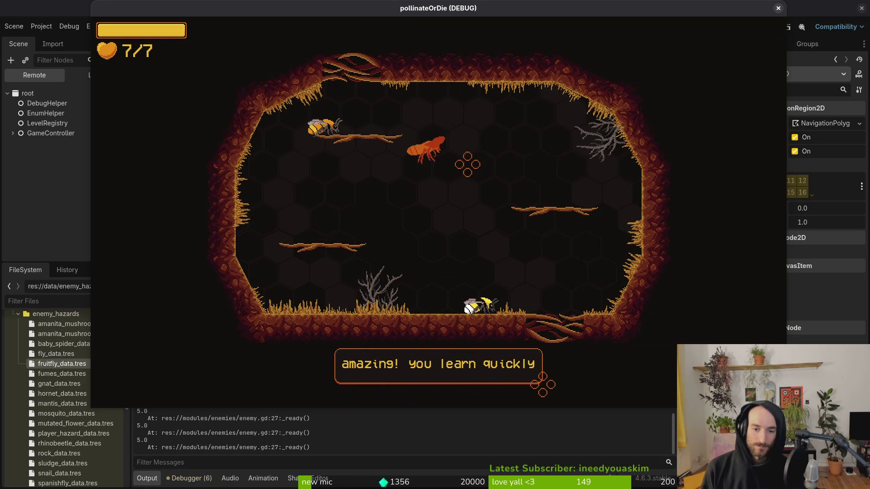
key(Right)
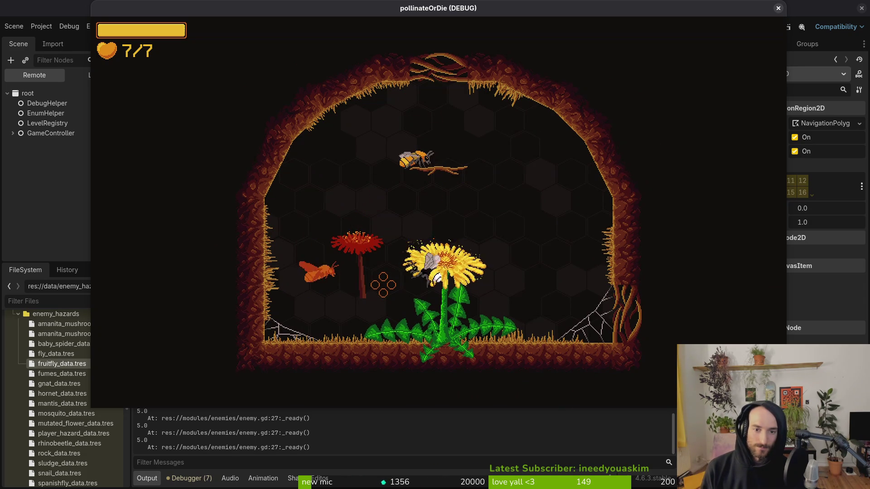
Step: Fly off the dandelion and dash right through the exit into the next room
key(Up)
key(Right)
key(Down)
key(Left)
key(Right)
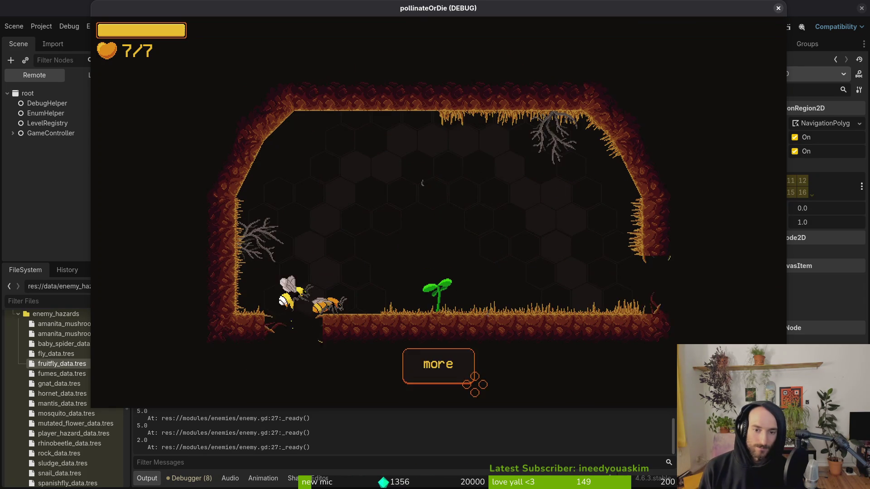
key(Up)
key(Right)
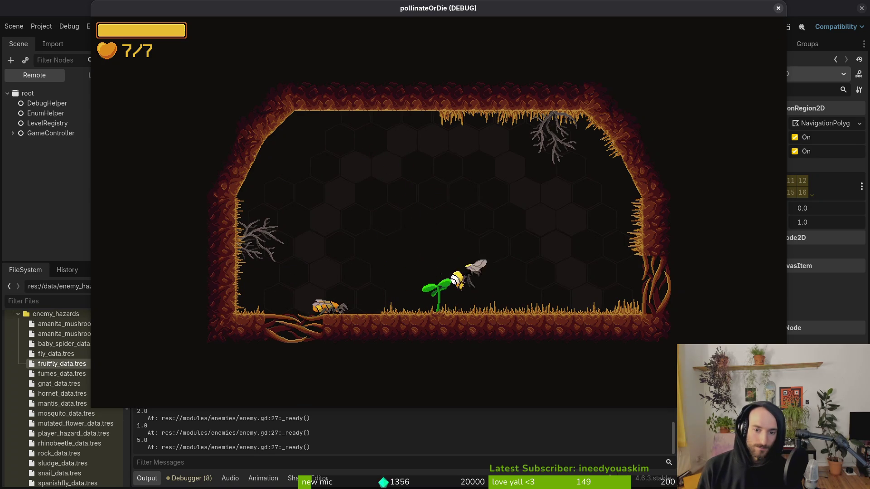
Step: Slash the nearby enemy, rise beside the spawning mantis, then stop the game
key(Left)
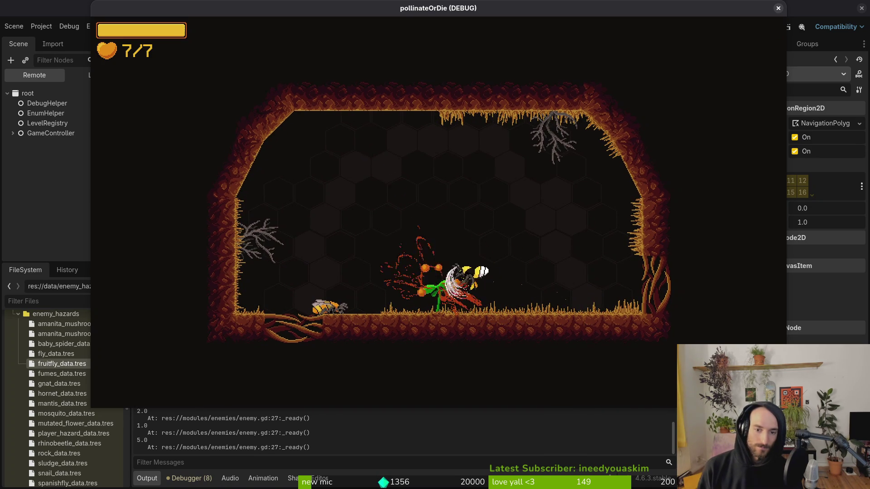
key(Up)
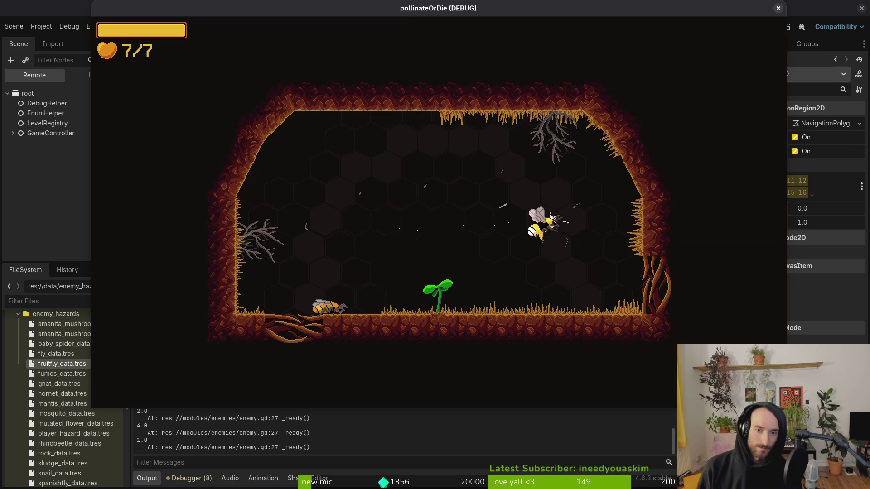
key(Up)
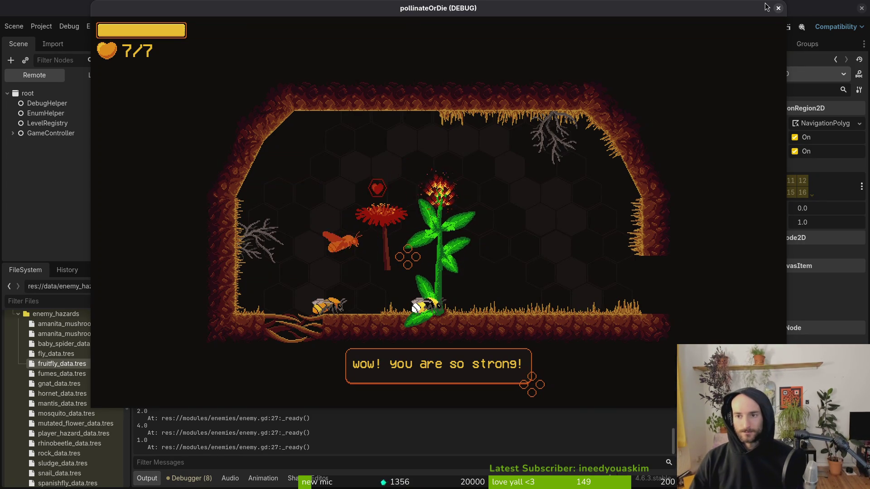
click(778, 8)
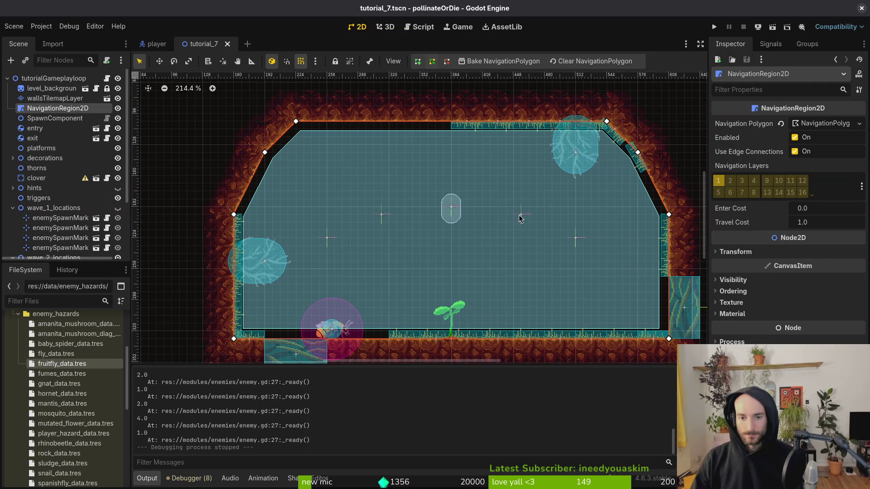
Step: Inspect enemySpawnMarker2, then open the project's user data folder
click(520, 218)
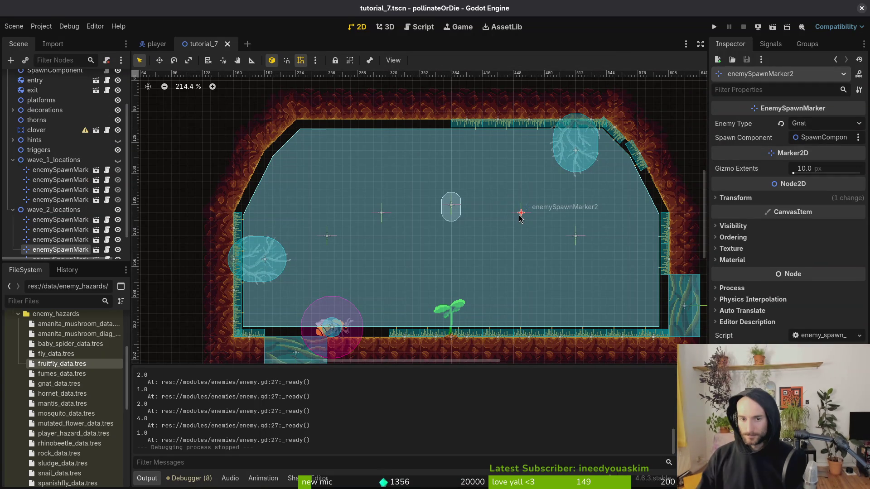
key(Escape)
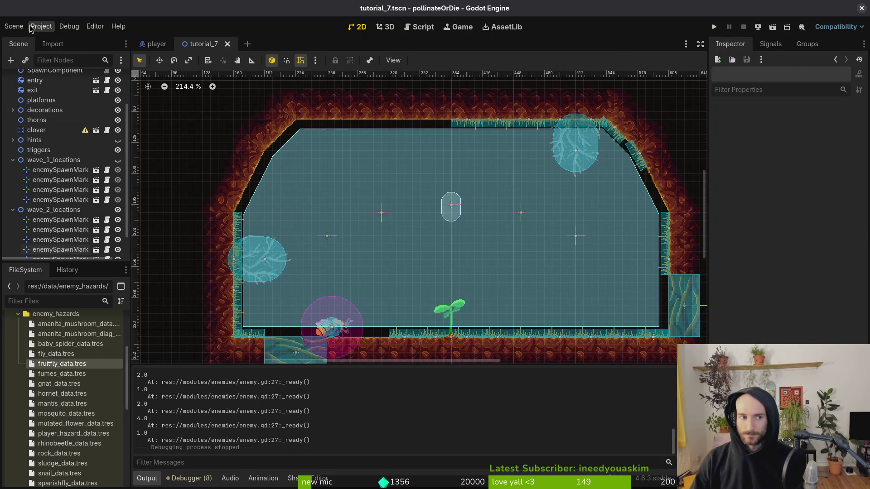
click(40, 26)
click(115, 112)
Step: Move all saved data files to the trash, close the file manager, and rerun the game
key(ctrl+a)
key(Delete)
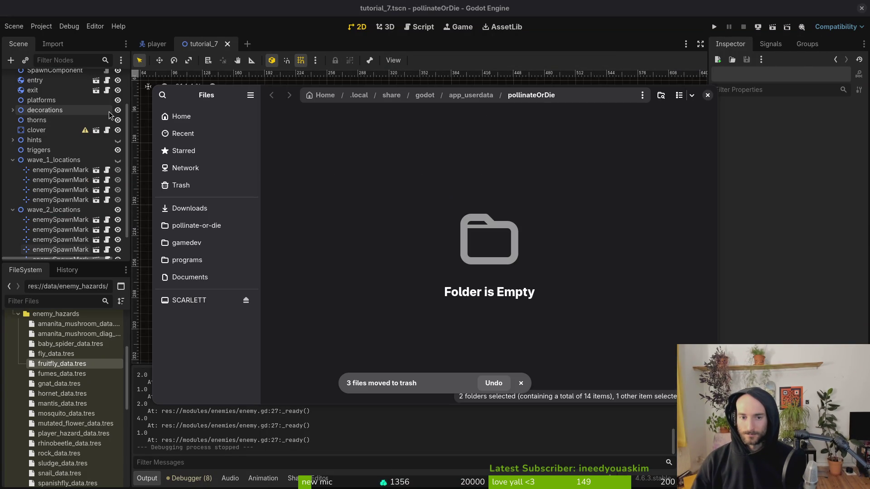
click(708, 96)
click(715, 27)
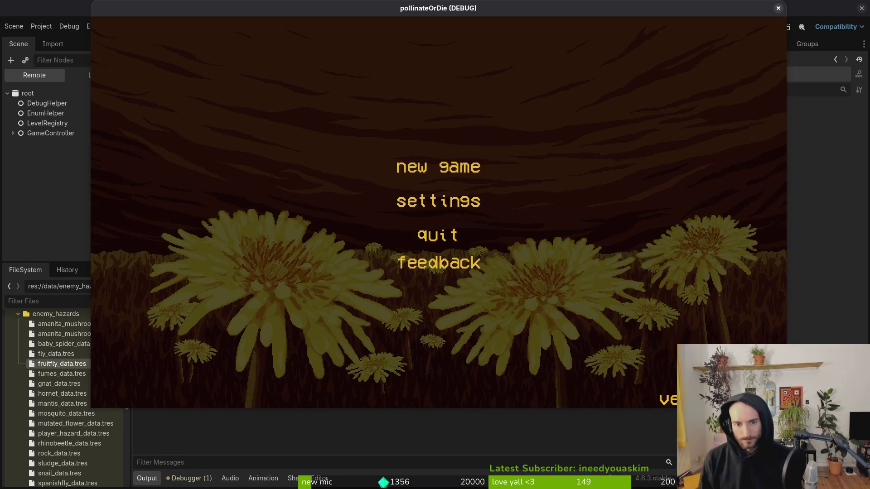
Step: Start a new game, fly past the pillar and up to the sprout, and strike the fruitfly
key(Return)
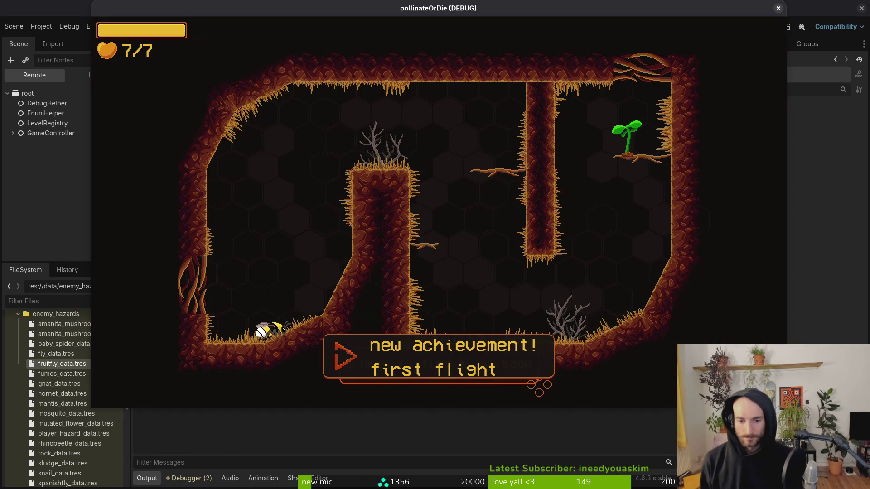
key(Right)
key(space)
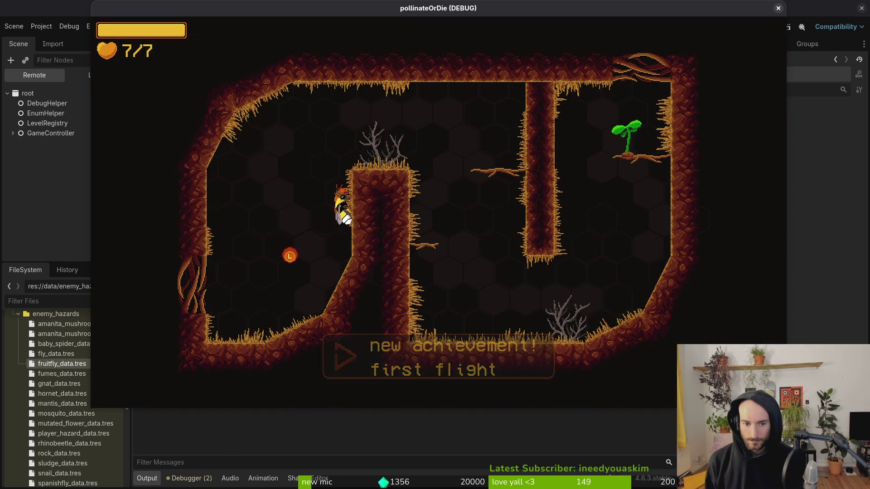
key(Right)
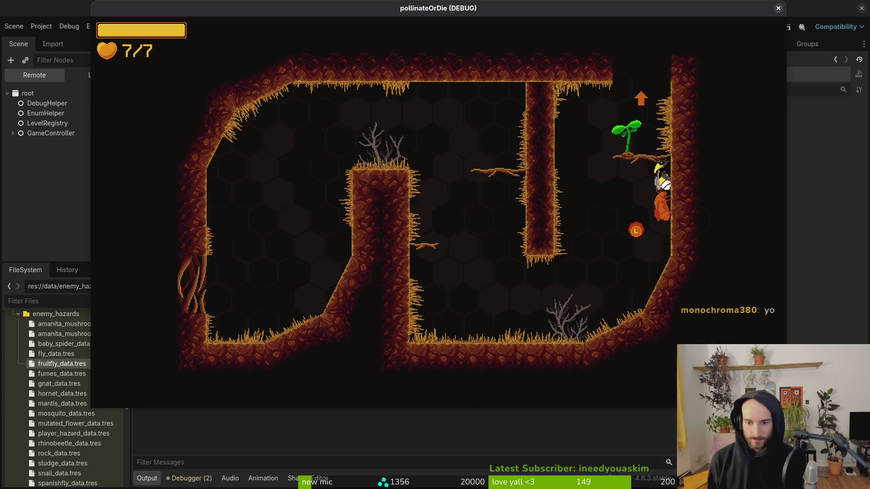
key(space)
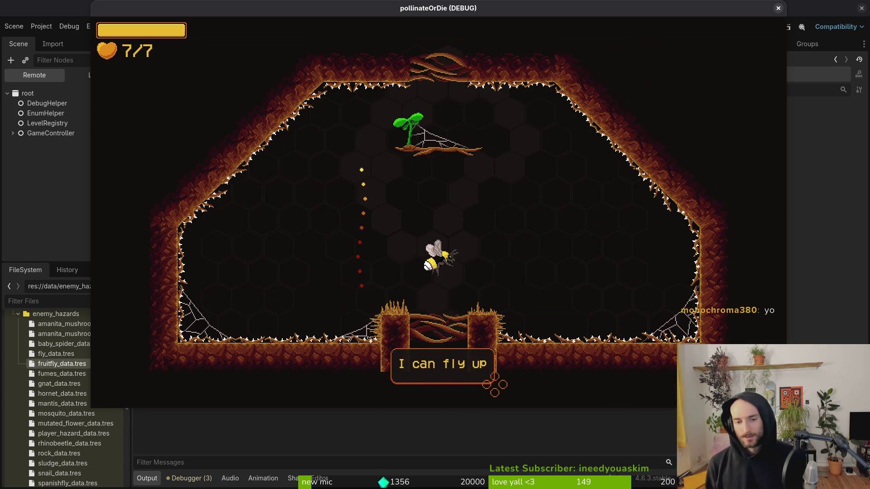
key(space)
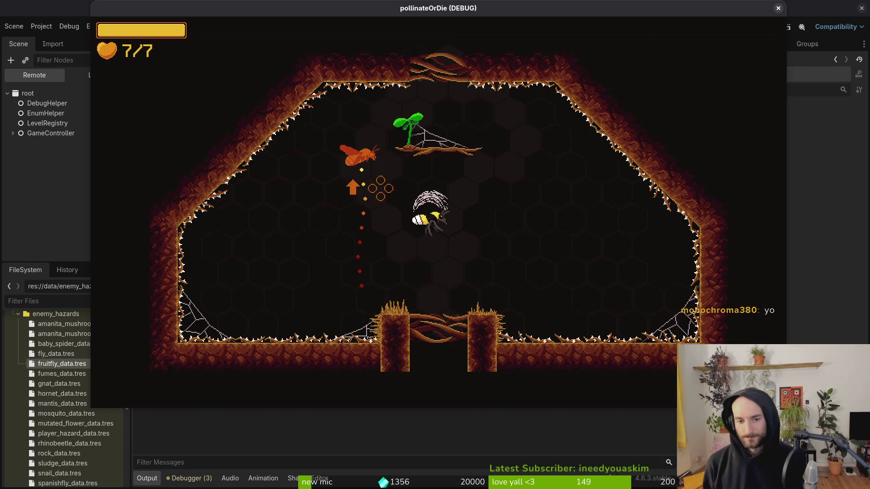
key(space)
Step: Fight across the next room toward the central slope, then stop the game with F8
key(d)
key(d)
key(w)
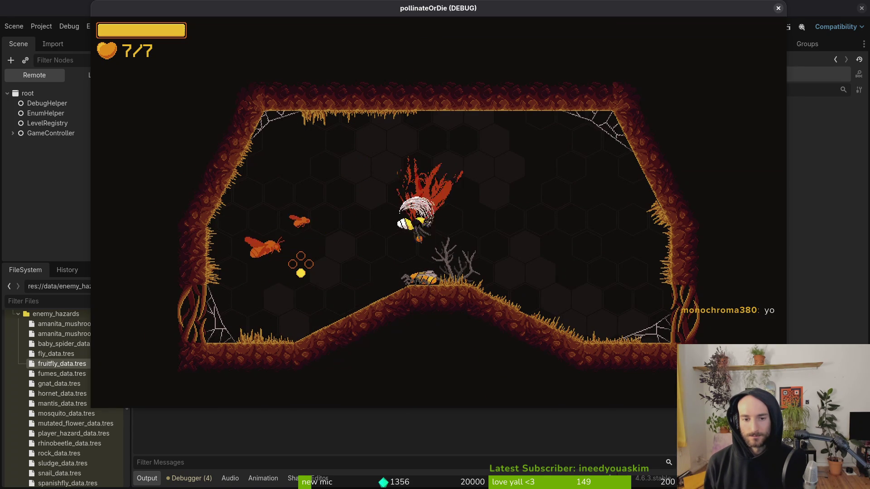
key(d)
key(a)
key(w)
key(F8)
scroll(76, 226, down, 2)
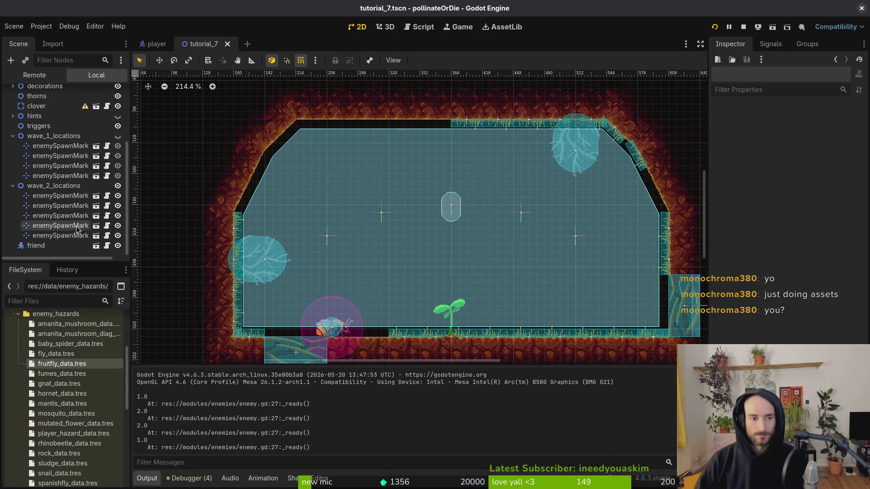
Step: Show the wave_1_locations spawn markers, then move the bee right and attack the white creatures
click(117, 136)
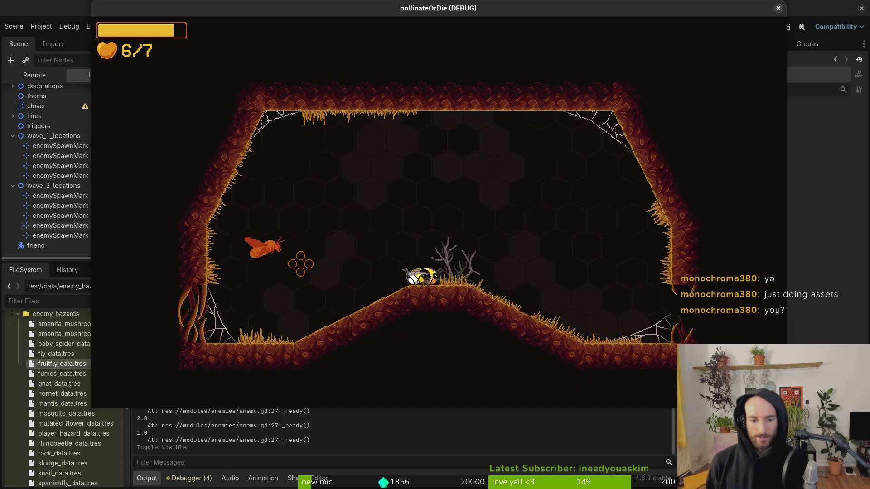
key(d)
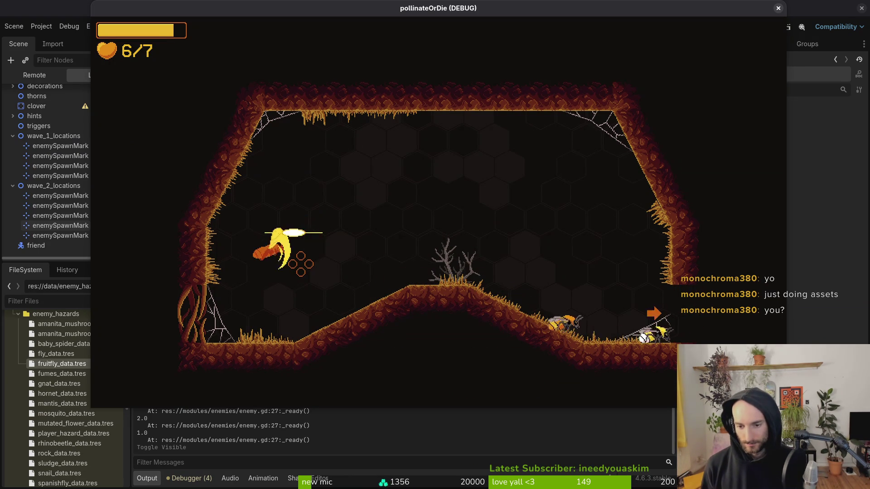
key(d)
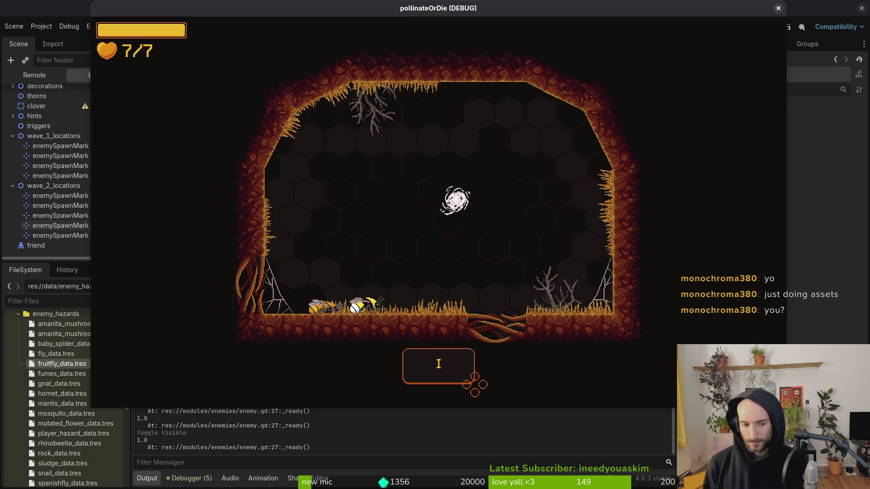
key(d)
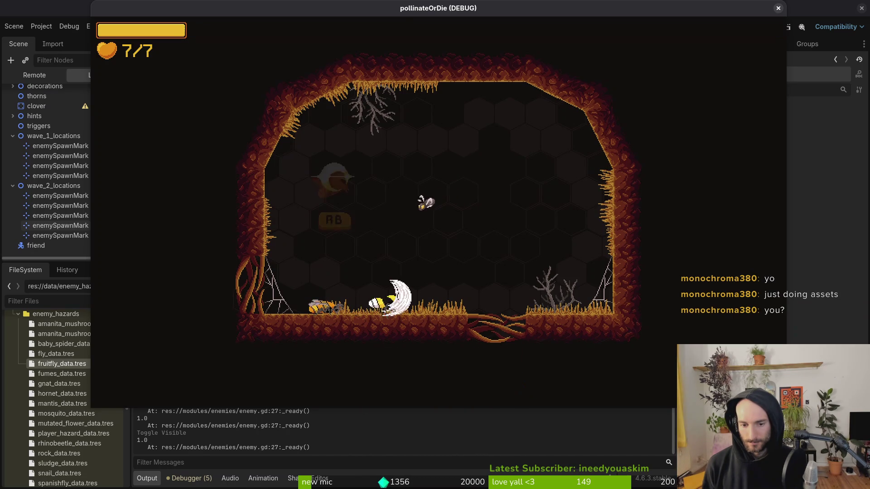
key(a)
key(d)
key(d)
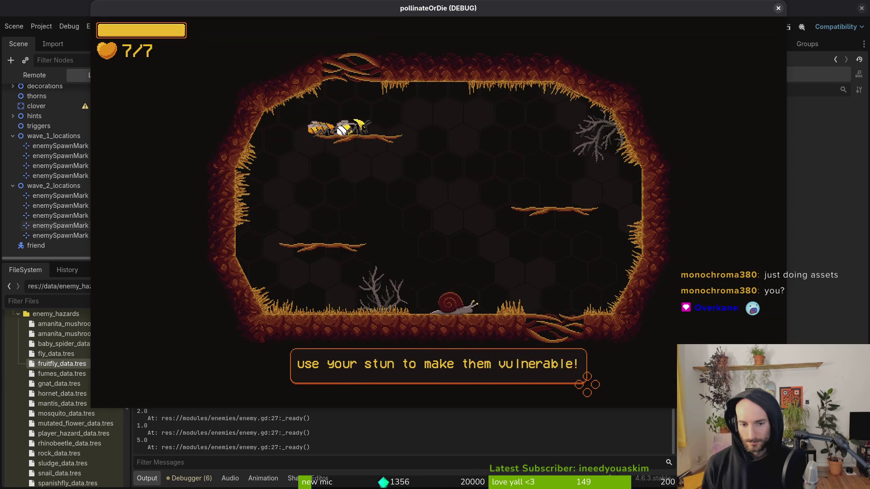
Step: Slash the orange enemy, dash onto the snail to destroy it, then pause the game
key(d)
click(467, 164)
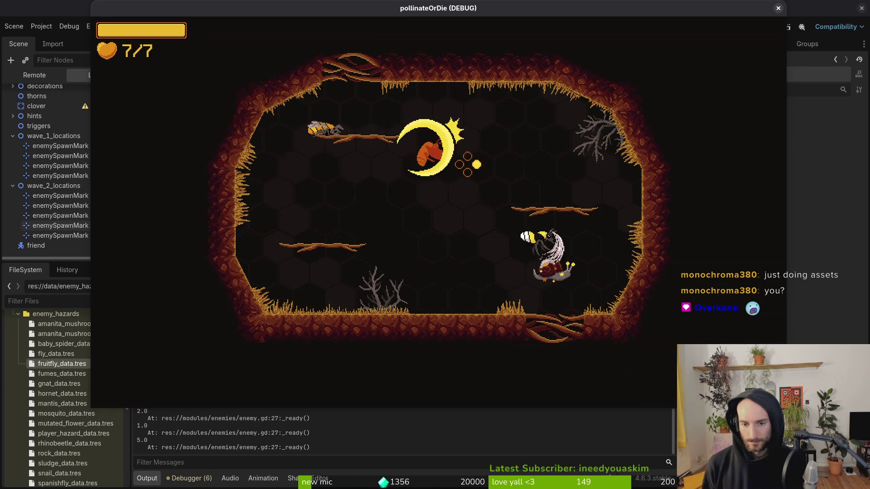
click(468, 164)
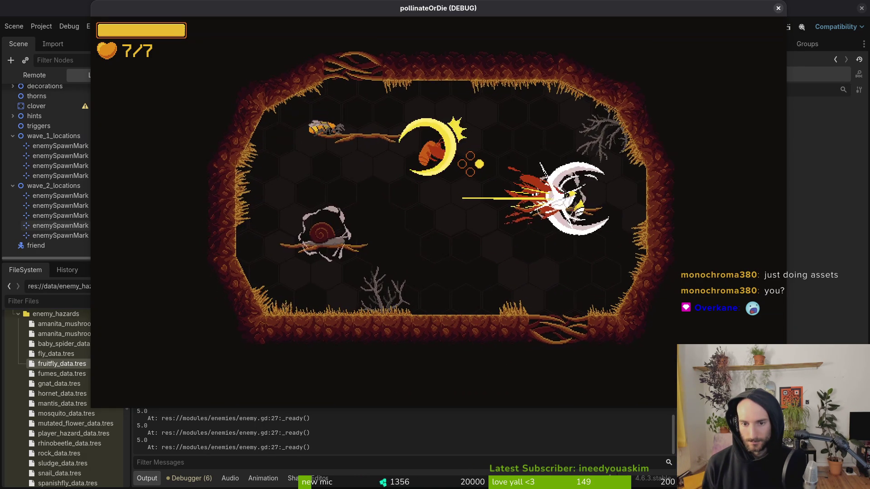
click(467, 164)
click(467, 164)
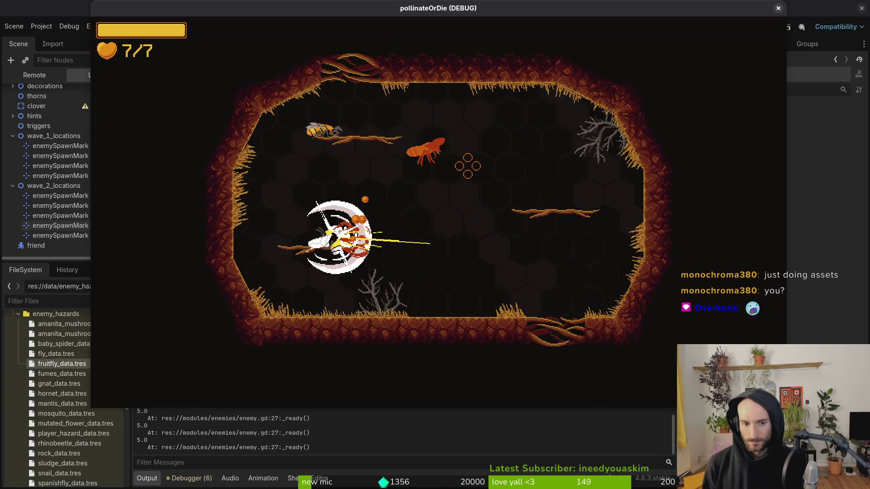
click(467, 164)
click(467, 165)
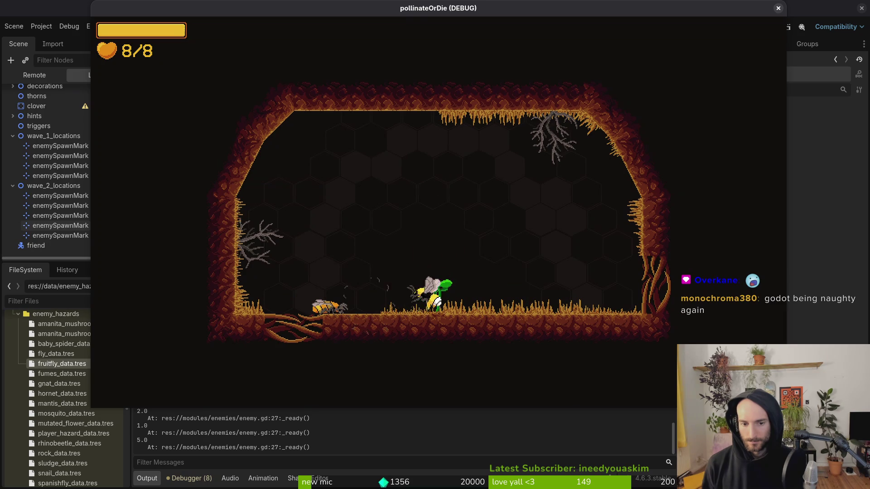
key(Escape)
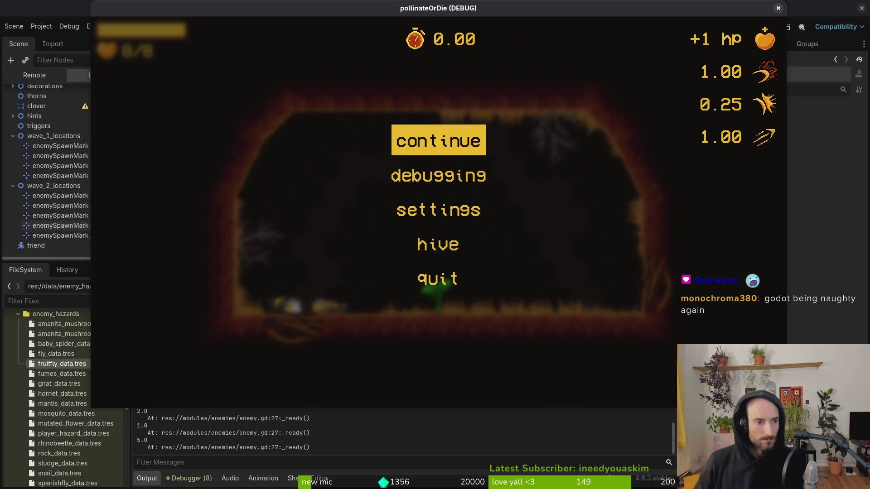
Step: Save the scene and relaunch with F5, resume from the pause menu, and slash upward
click(489, 446)
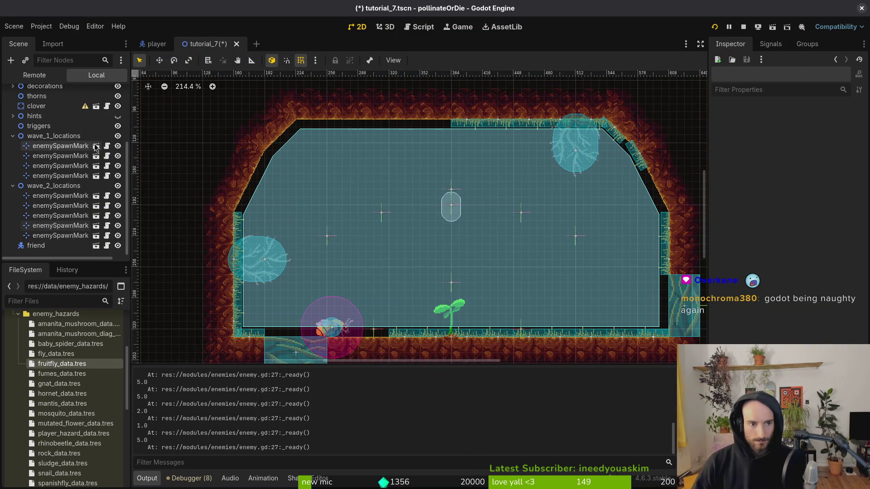
key(F5)
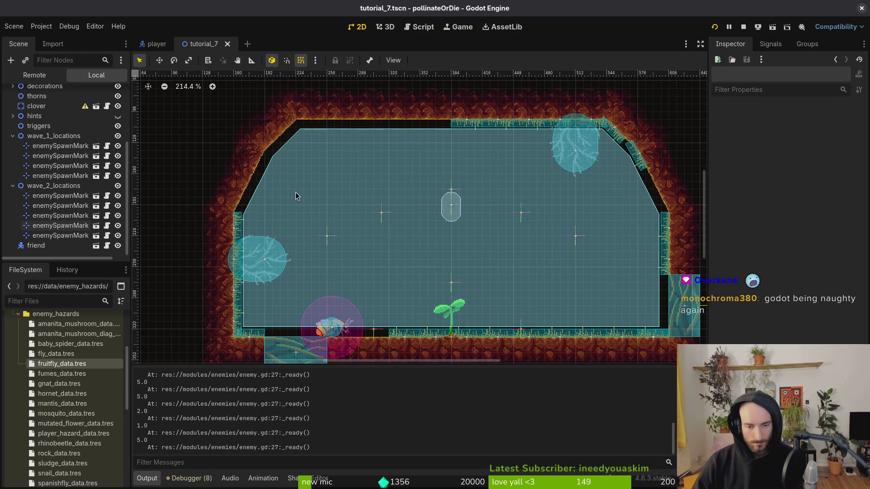
key(Escape)
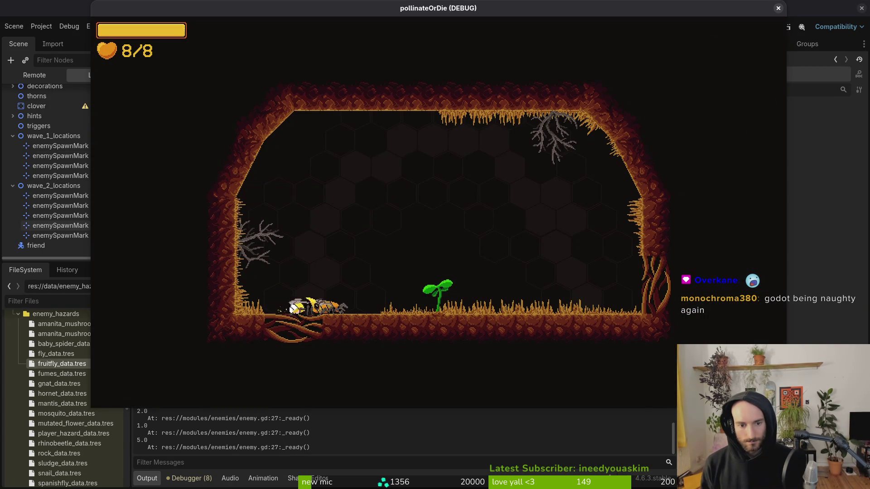
key(w)
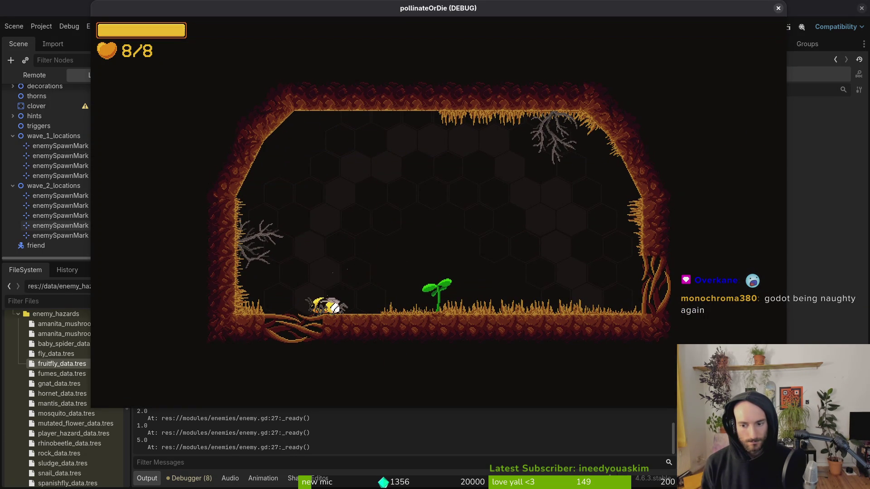
key(w)
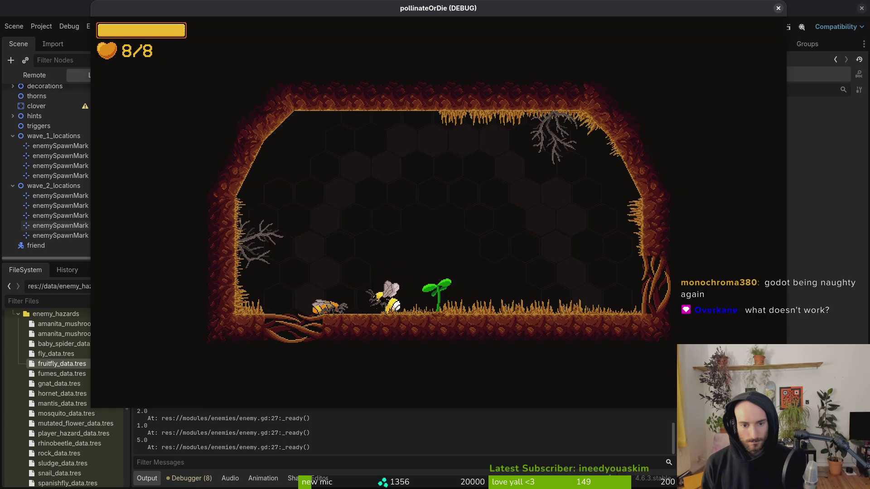
key(space)
Step: Fly to the right wall, down beside the sprout and back up, then stop the game
key(d)
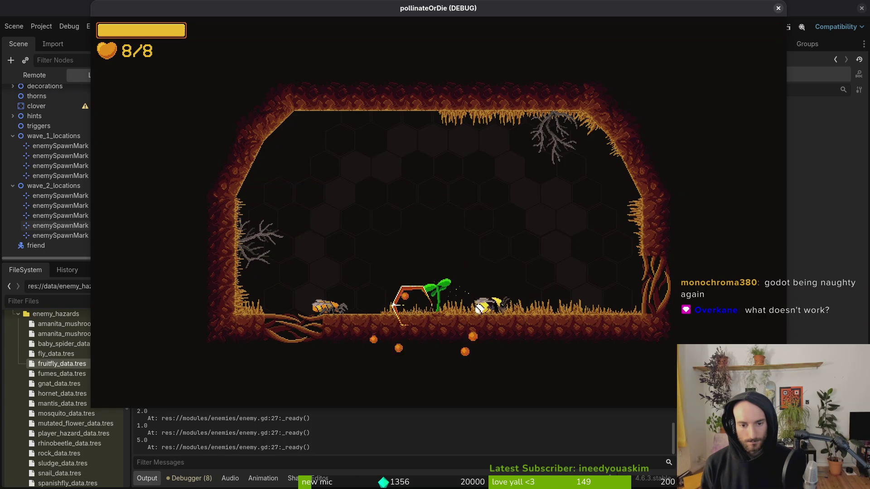
key(d)
key(space)
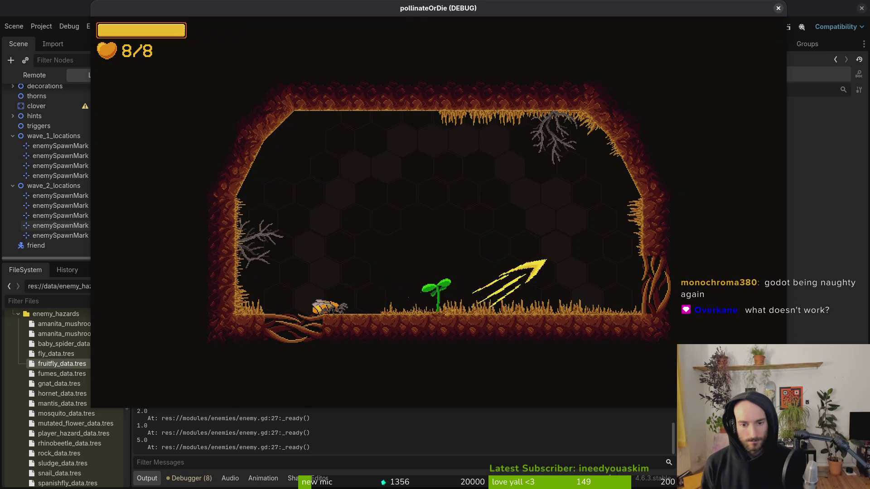
key(a)
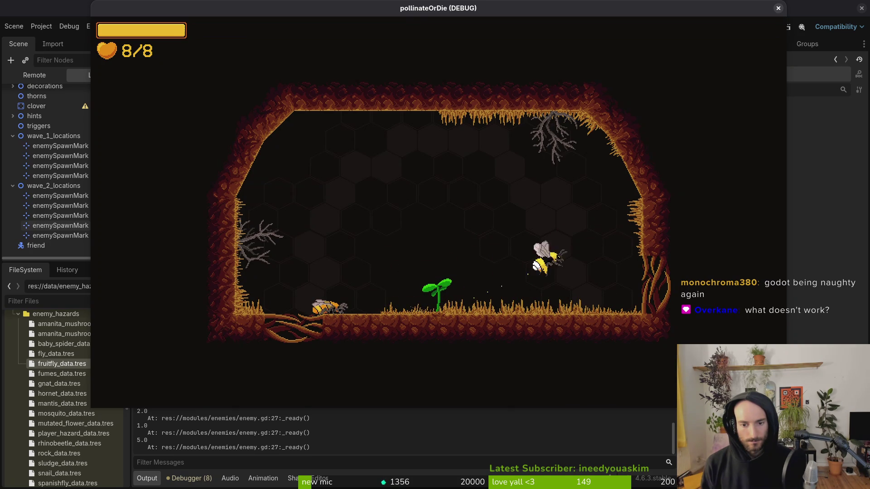
key(d)
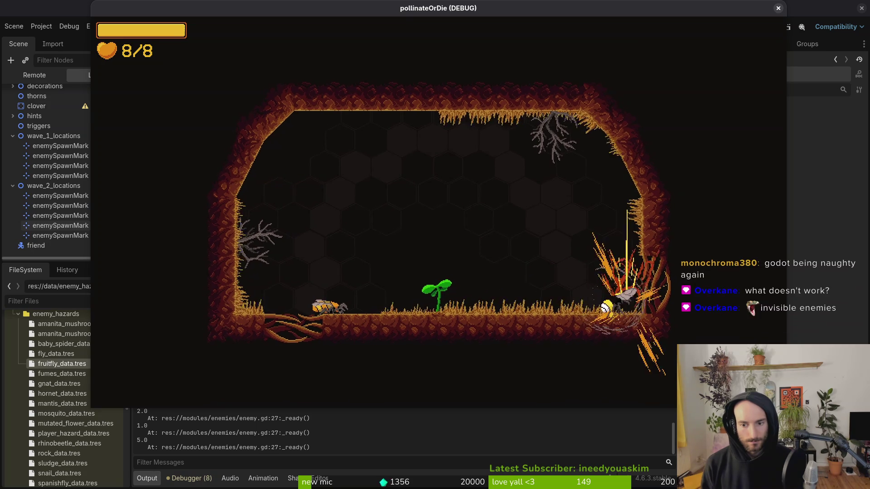
key(w)
key(d)
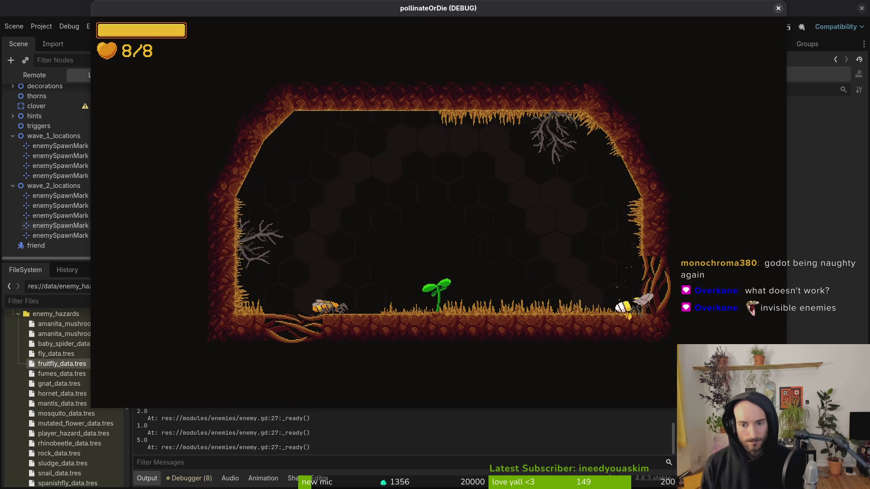
key(w)
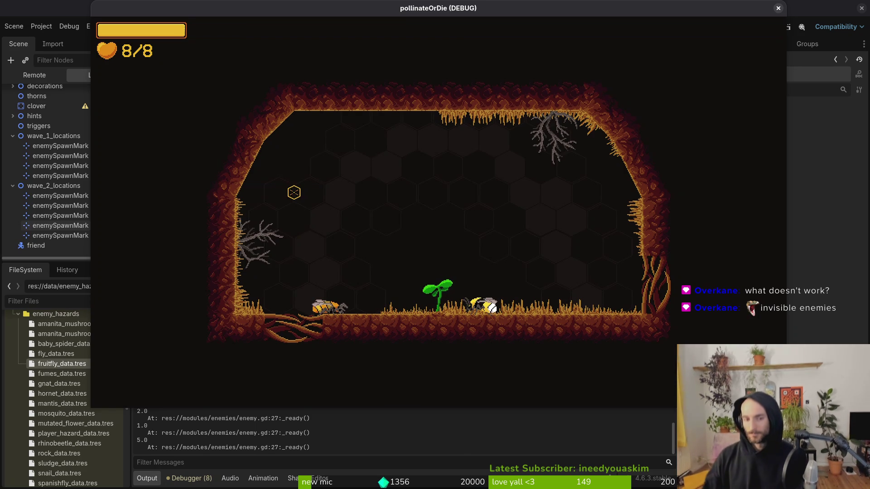
click(779, 8)
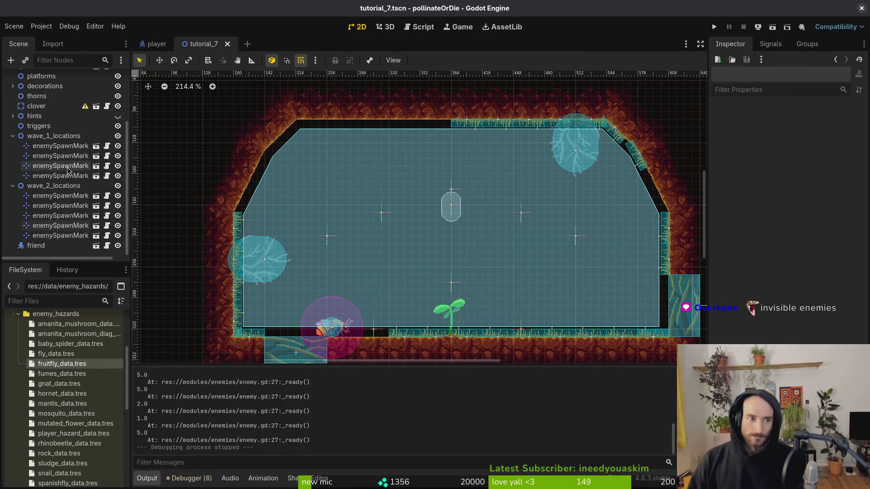
Step: In Neovim, find and open tutorial_7.gd with Telescope by searching 'tut7'
key(alt+Tab)
key(space)
key(f)
key(f)
text(tut7)
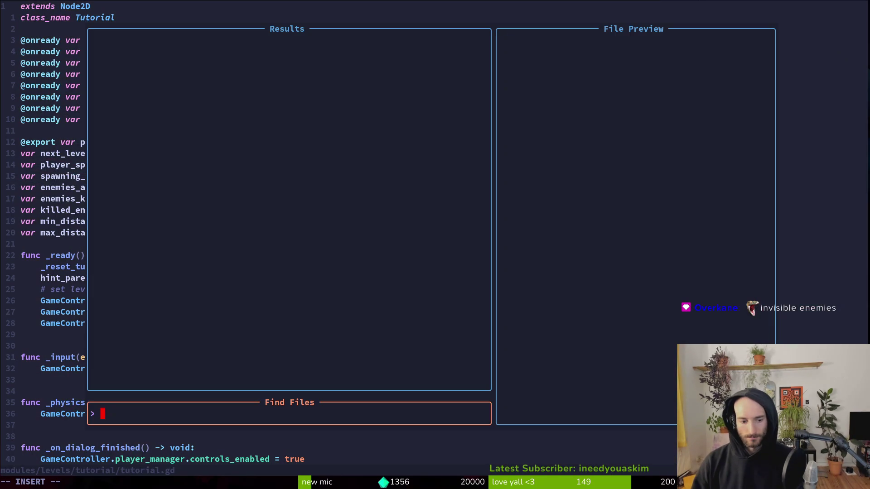
key(Return)
text(:wq)
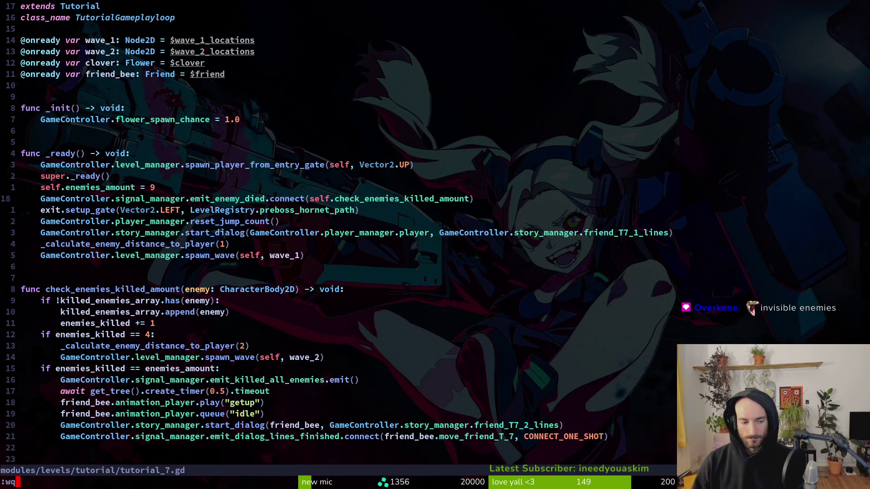
Step: Save and quit the script with :wq, return to Godot, and launch the game
key(Return)
key(alt+Tab)
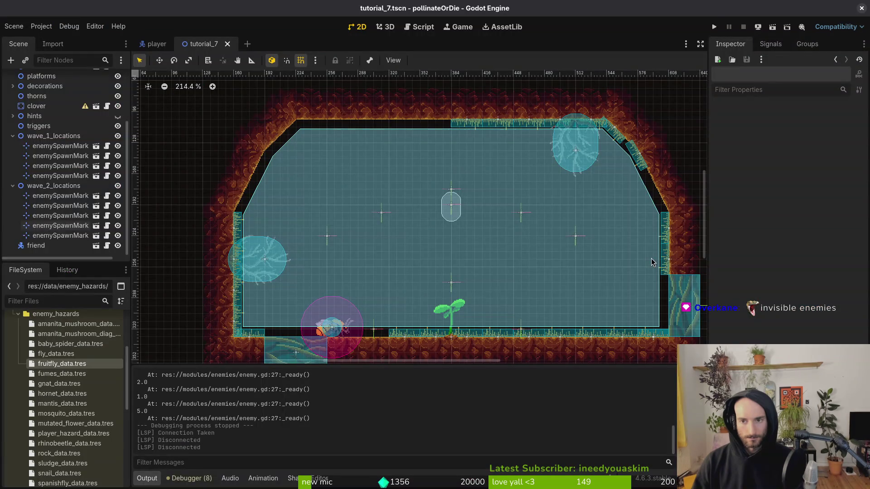
key(F5)
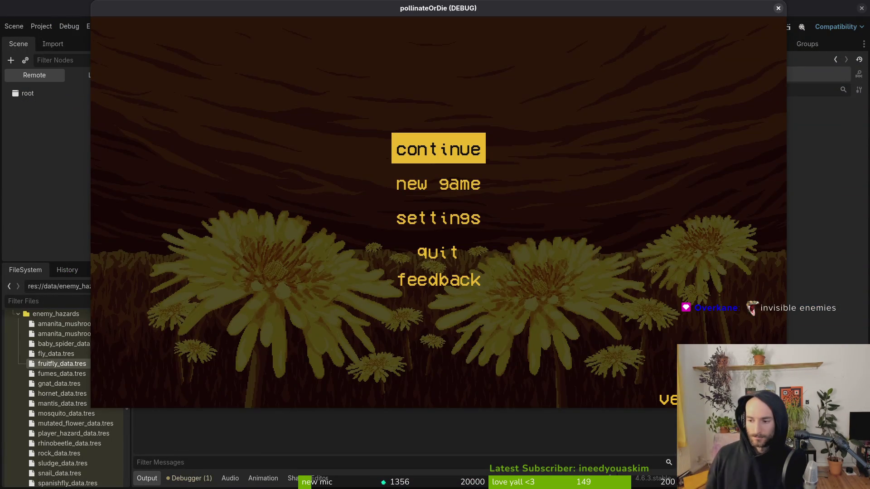
Step: Start and stop a new game, reload the current project, and close the tutorial_7 tab
key(Down)
key(Return)
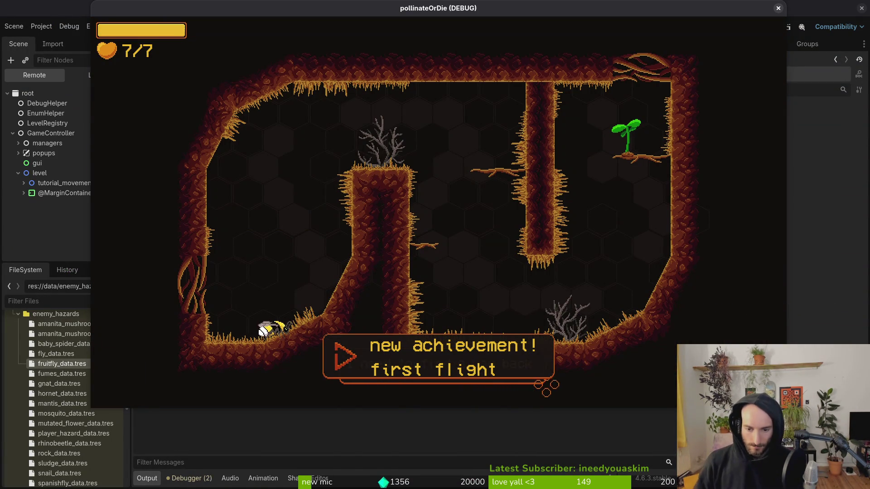
click(778, 9)
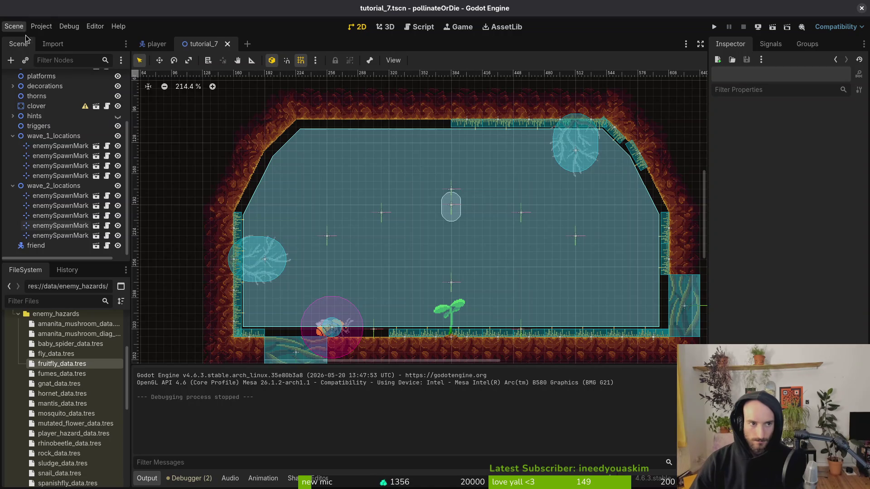
click(42, 26)
click(77, 140)
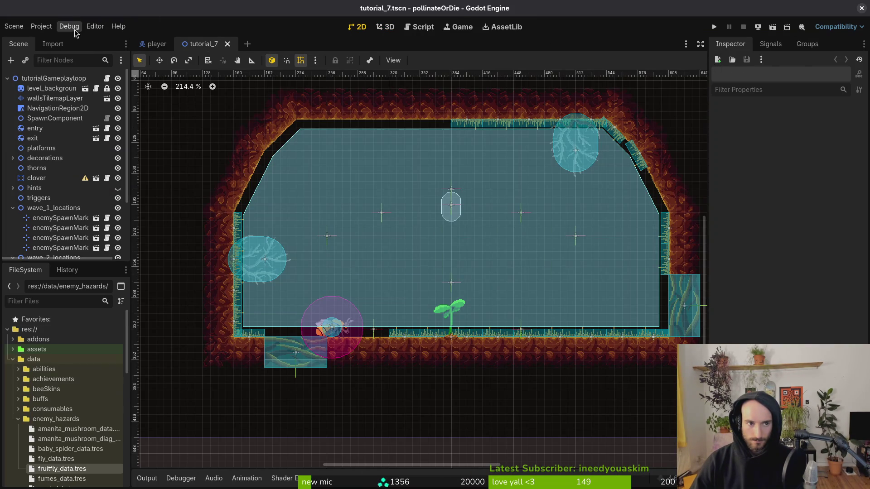
middle_click(197, 45)
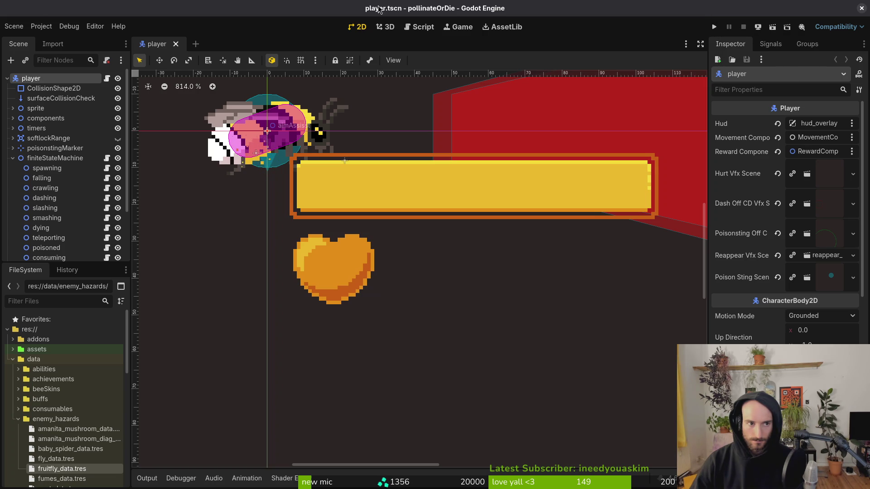
Step: Trash everything in the project's user data folder and close the file manager
click(41, 26)
click(83, 107)
key(ctrl+a)
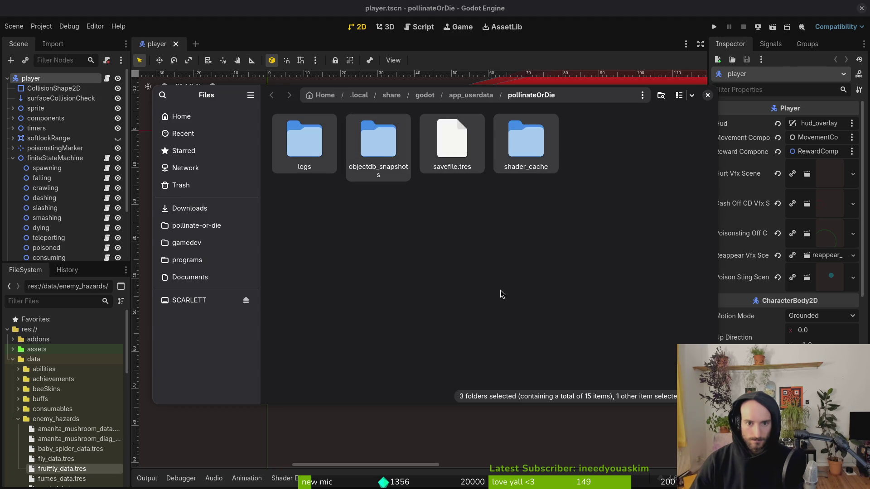
key(Delete)
click(708, 95)
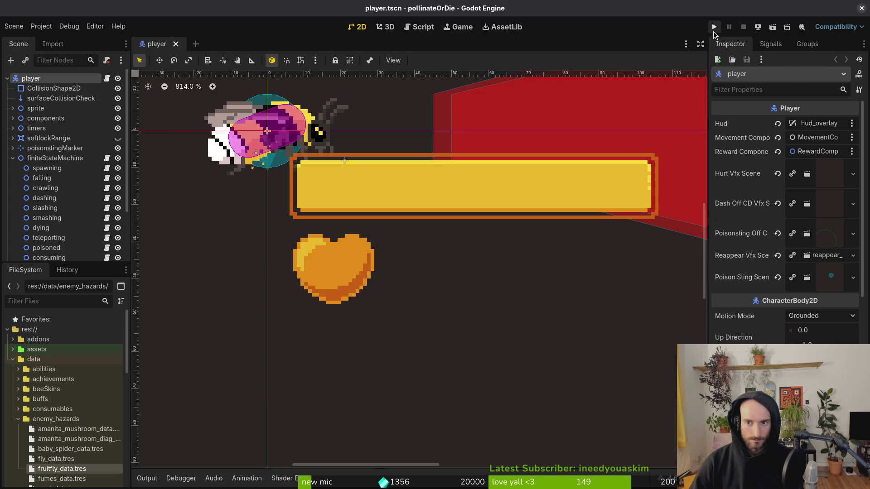
Step: Run a new game and fly over the pillar, out the top exit, and up to the sprout
click(714, 27)
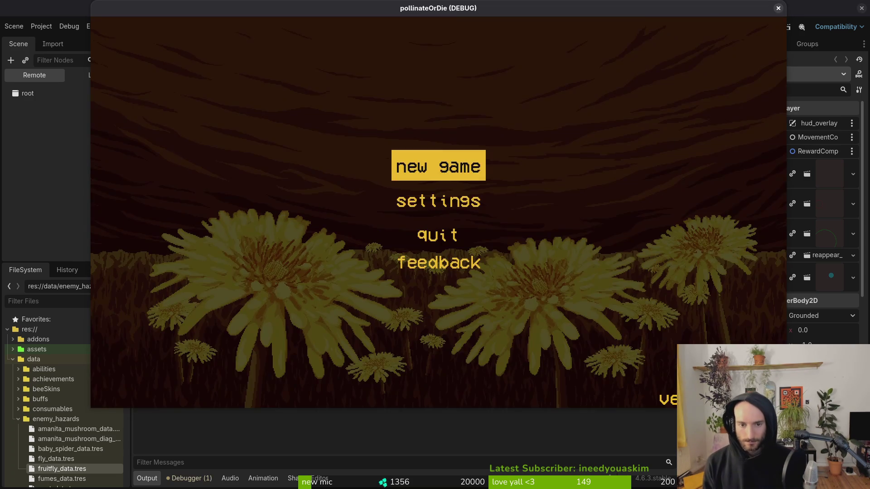
key(Return)
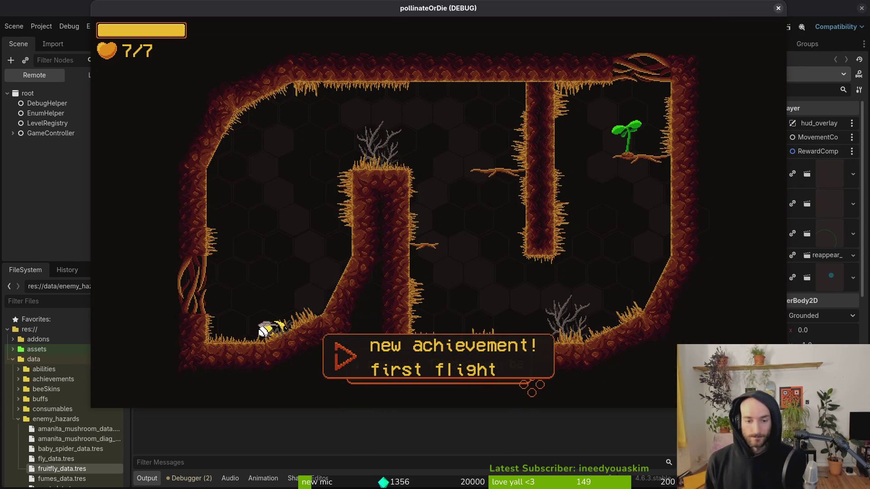
key(Right)
key(space)
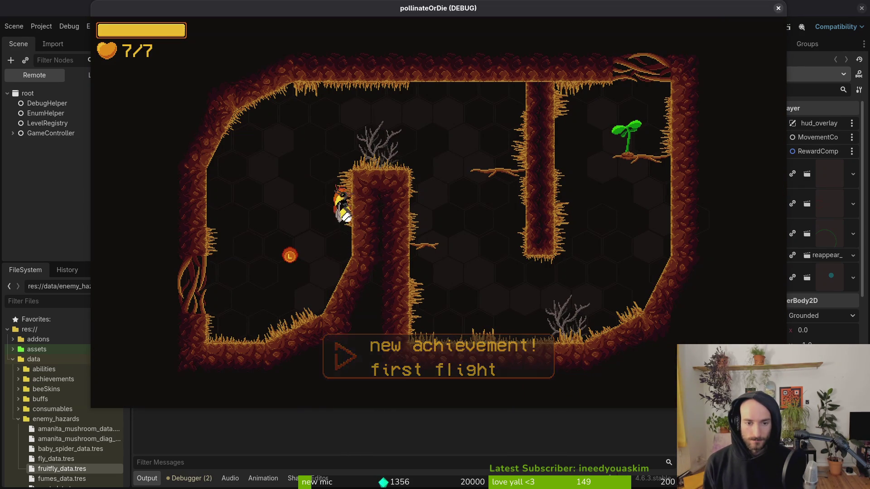
key(Right)
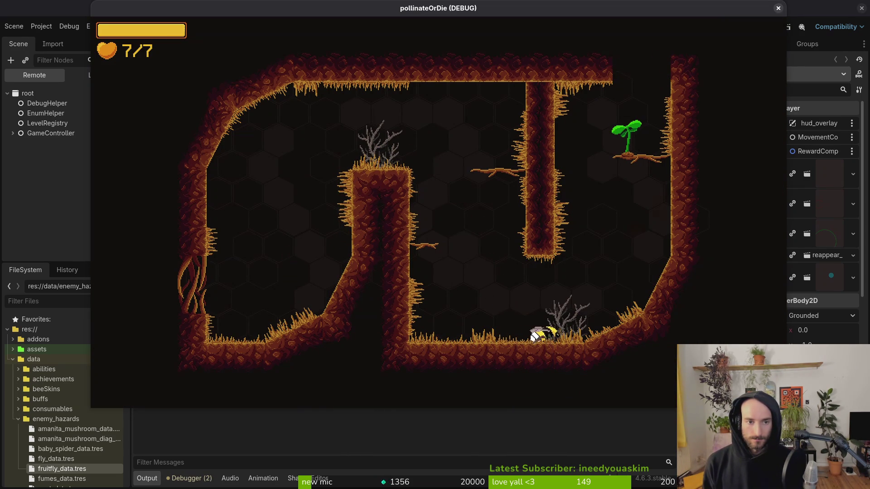
key(Right)
key(space)
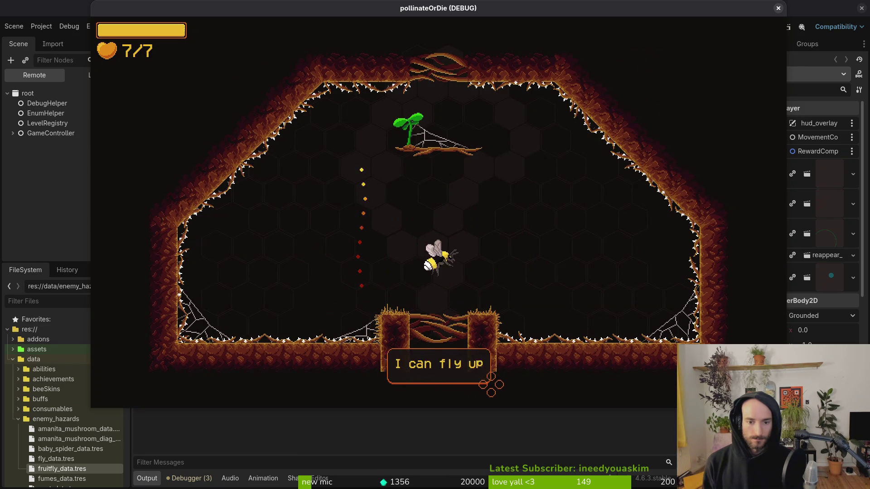
key(space)
key(space)
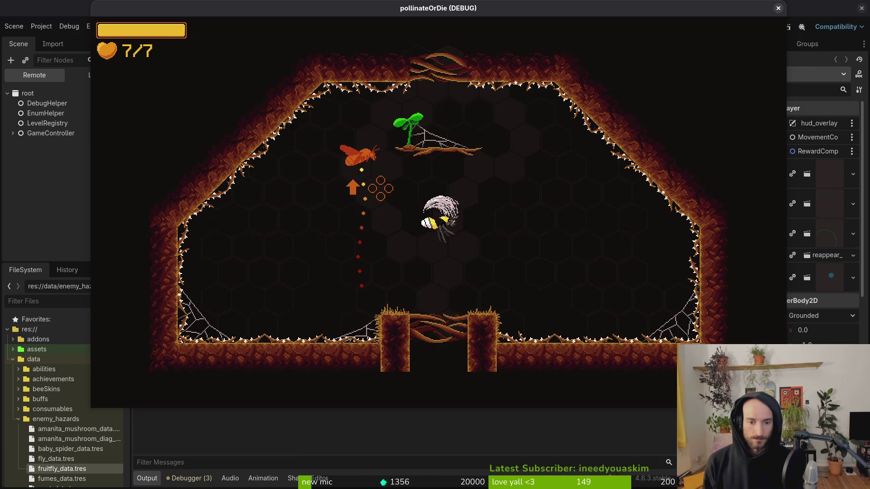
key(space)
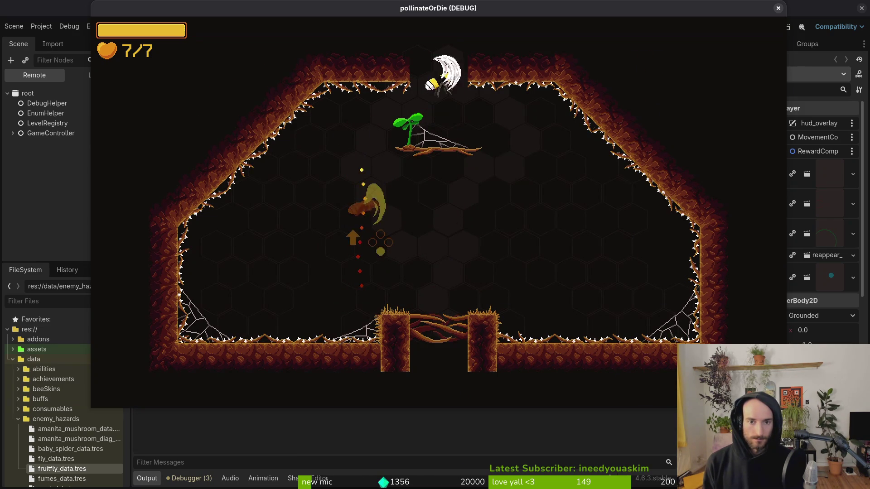
Step: Slash the enemies along the slope and descend to the bee by the dead bush
key(d)
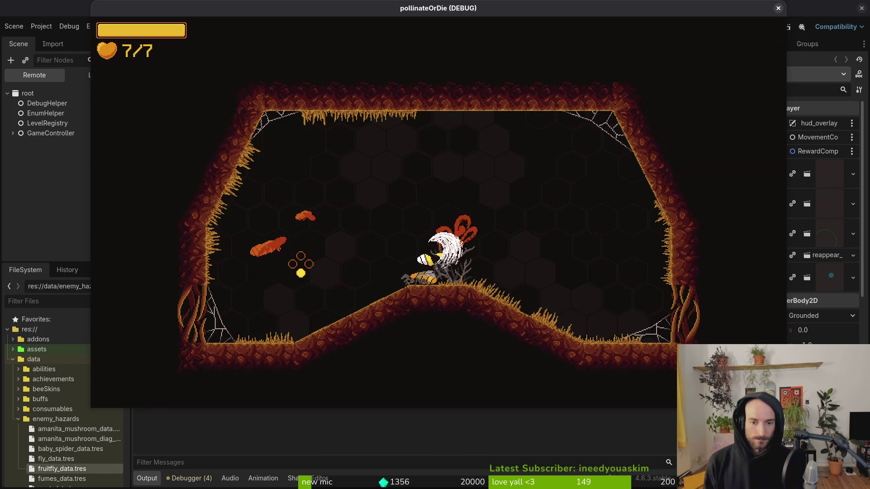
key(d)
key(space)
key(a)
key(a)
key(space)
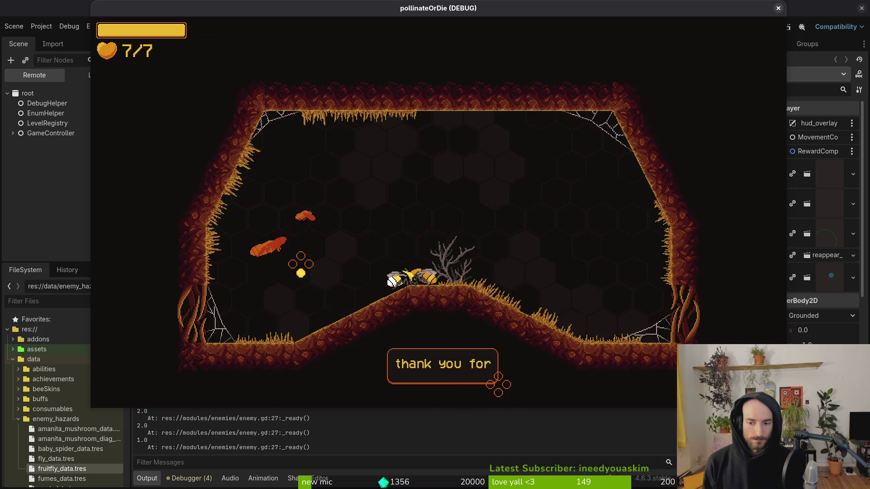
Step: Close the dialogs, fight the flies to the right, and drop back to the ground
key(d)
key(d)
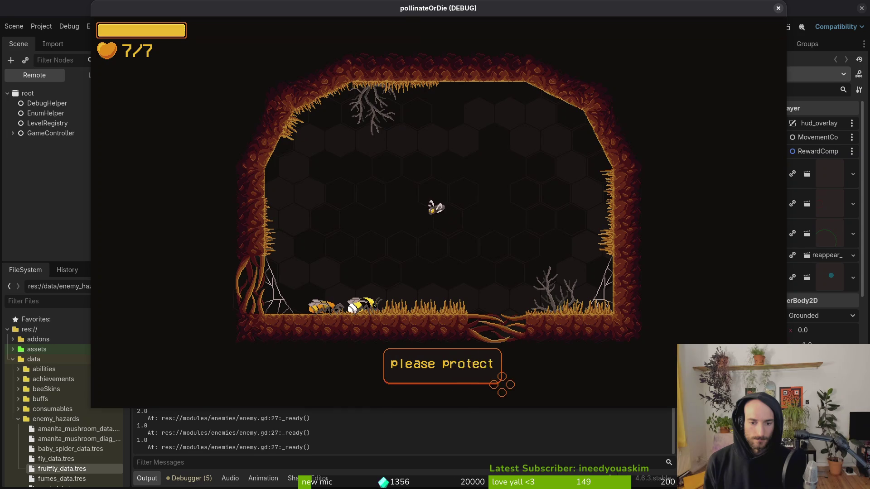
key(space)
key(d)
key(a)
key(d)
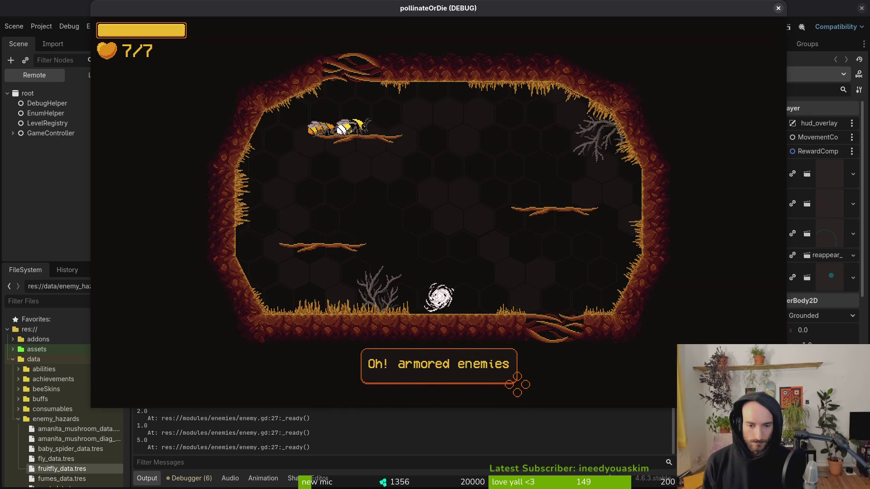
Step: Drop from the top ledge and slash the armored enemies, snail and orange enemy
key(d)
click(468, 164)
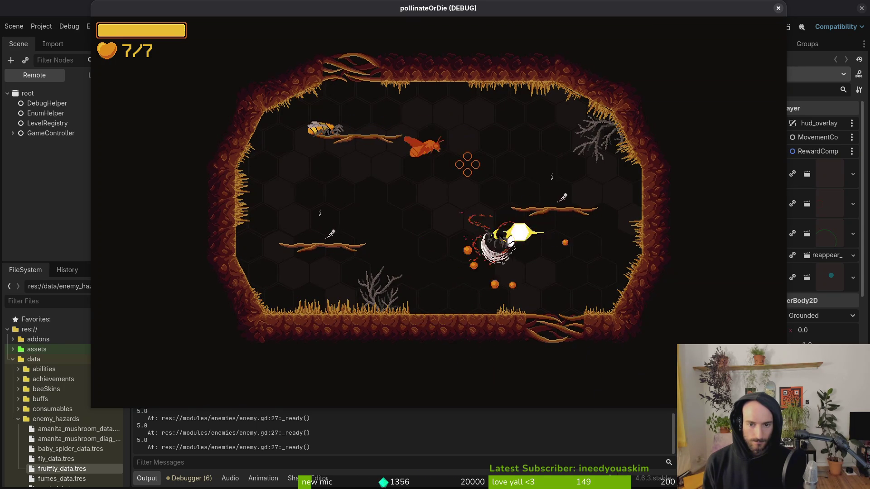
click(468, 164)
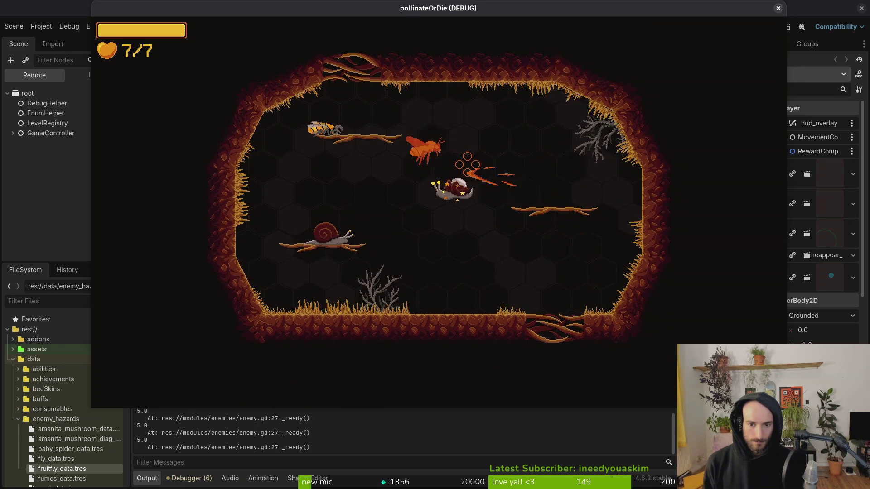
click(468, 164)
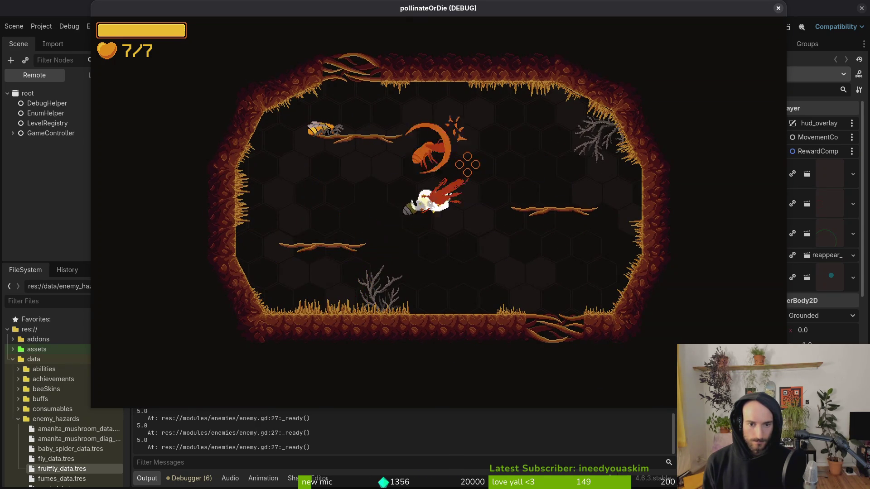
Step: Land the bee on the dandelion and pollinate it for the 5% dash damage boost
key(d)
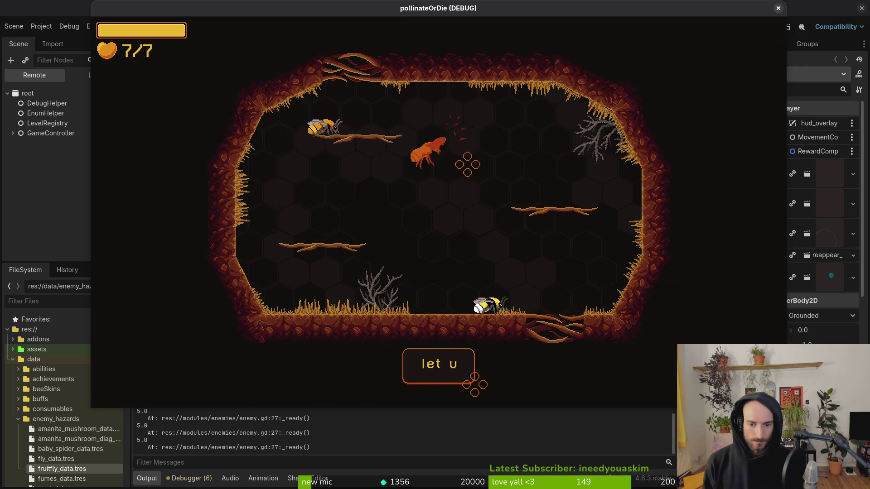
key(d)
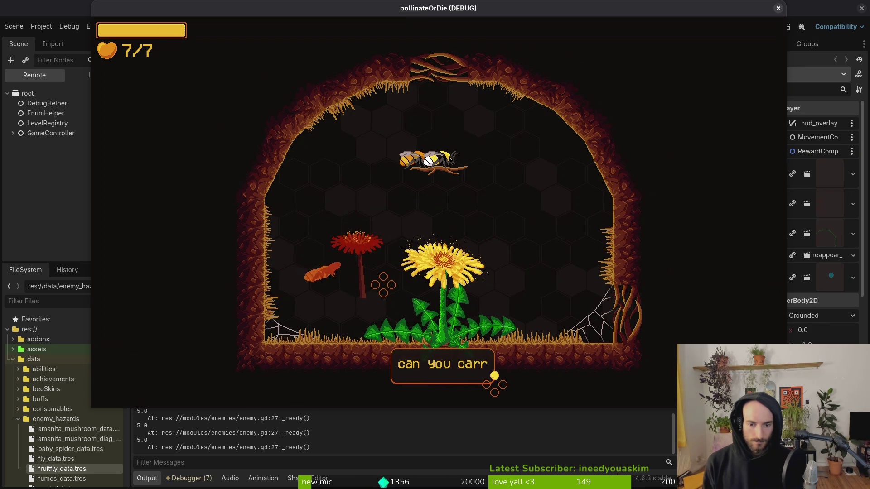
key(s)
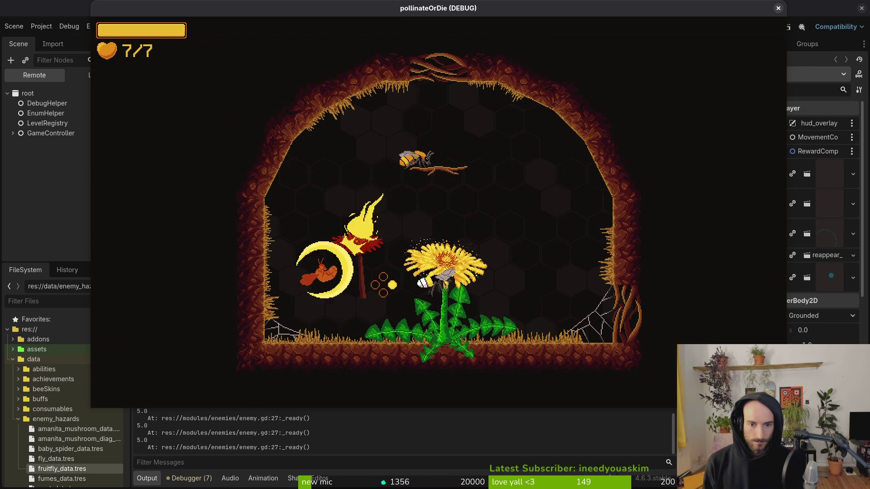
key(d)
key(s)
Step: Fly up-right into the next cave, slashing enemies while rising
key(w)
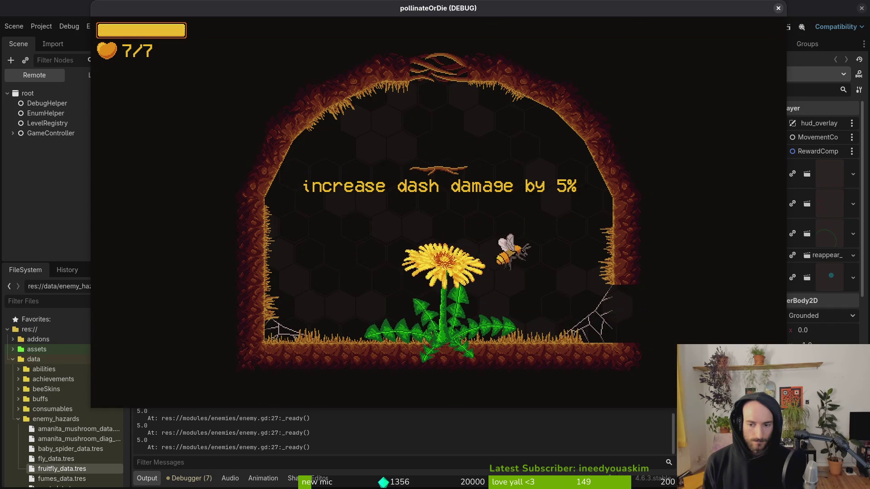
key(w)
key(d)
key(d)
Step: Strike down the two snails and attack the flies around the sprout
key(s)
key(w)
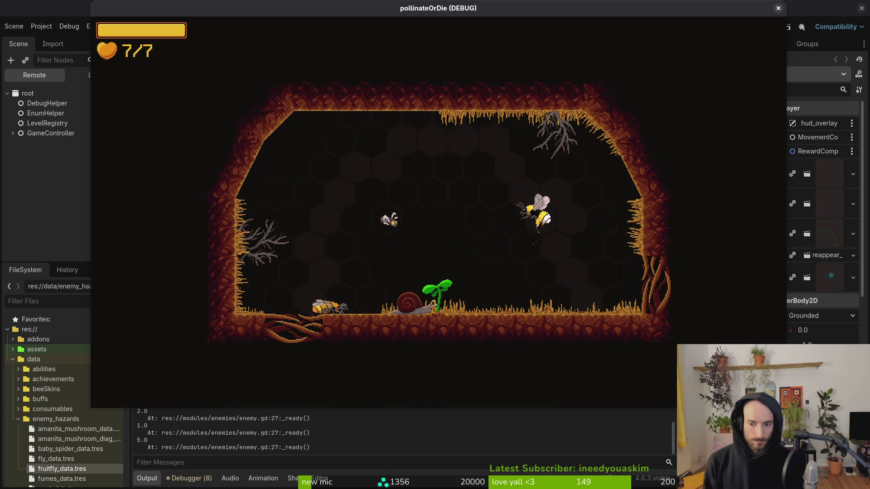
key(a)
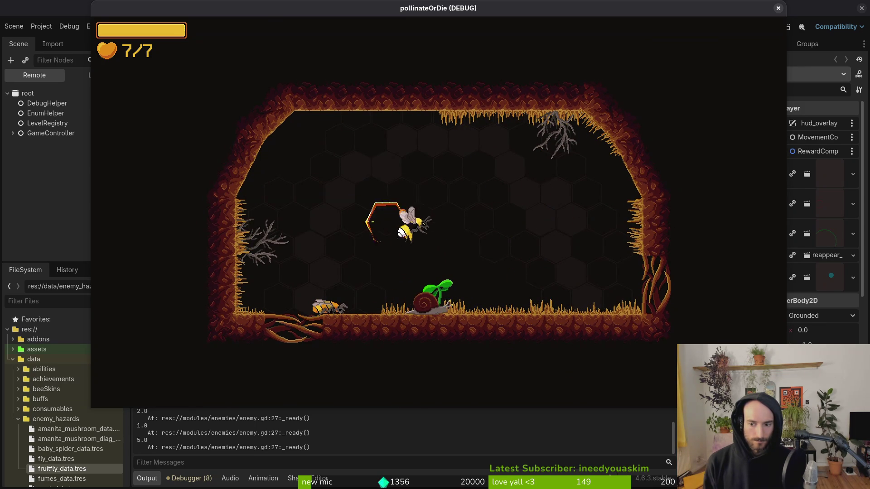
key(d)
key(w)
key(d)
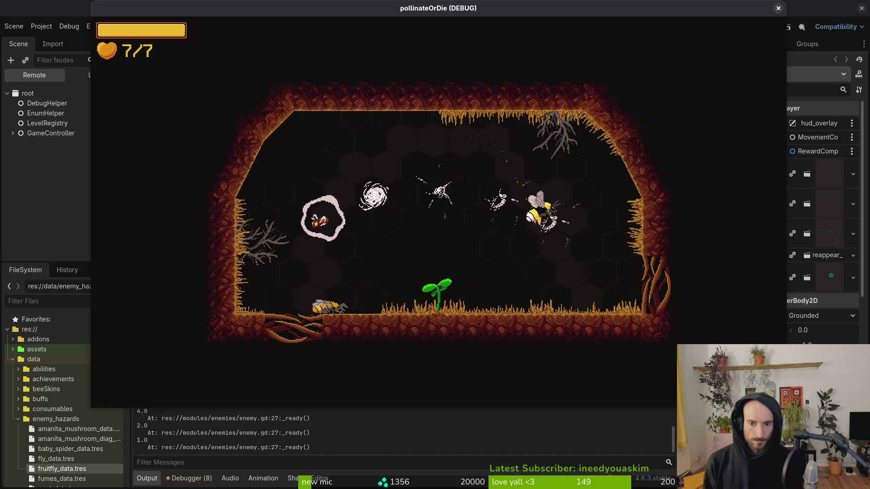
key(w)
key(a)
Step: Dash back and forth to kill the mosquito, then fly up to the ceiling
key(d)
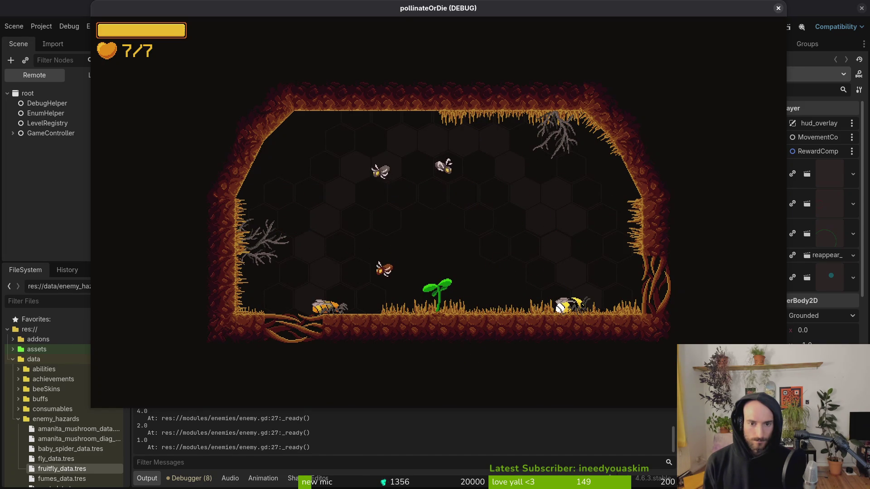
key(a)
key(d)
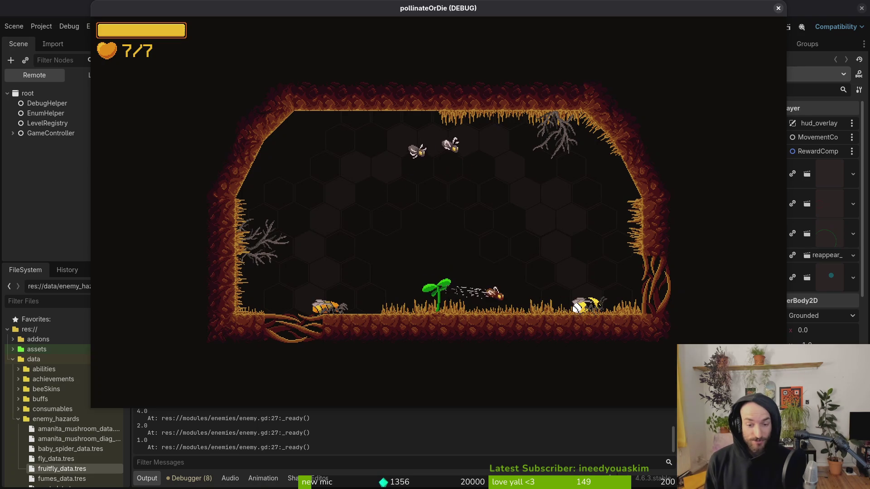
key(a)
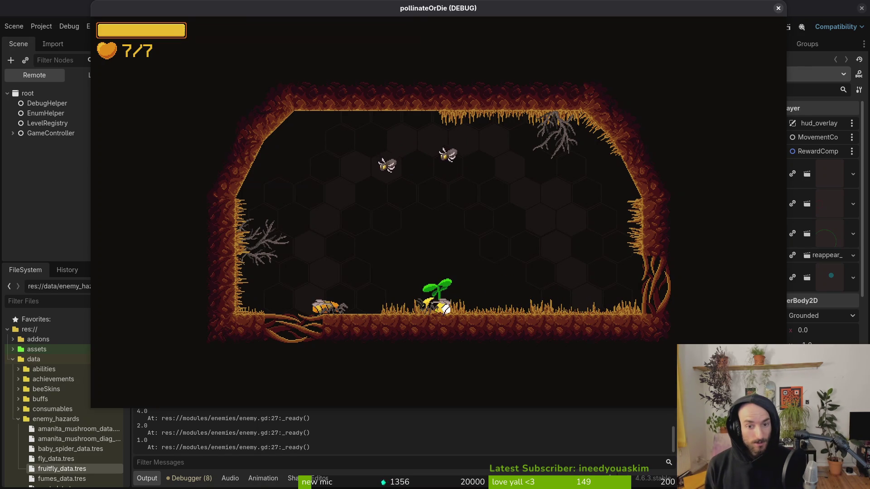
key(space)
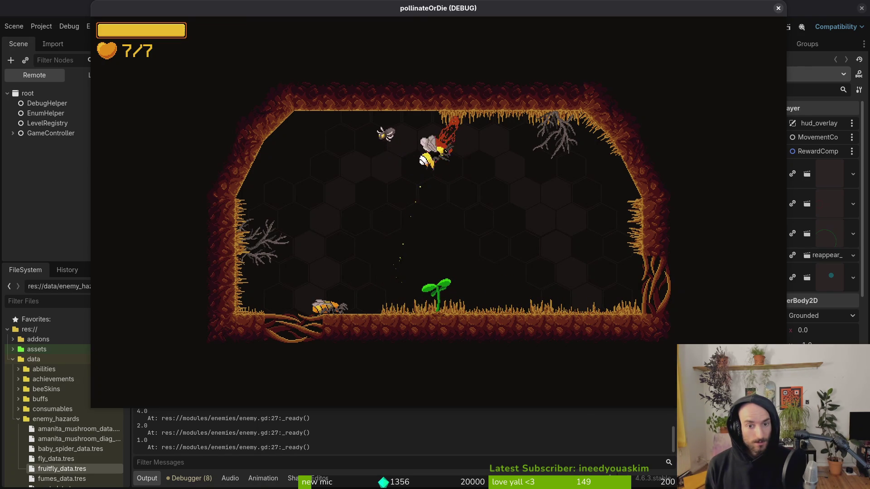
key(d)
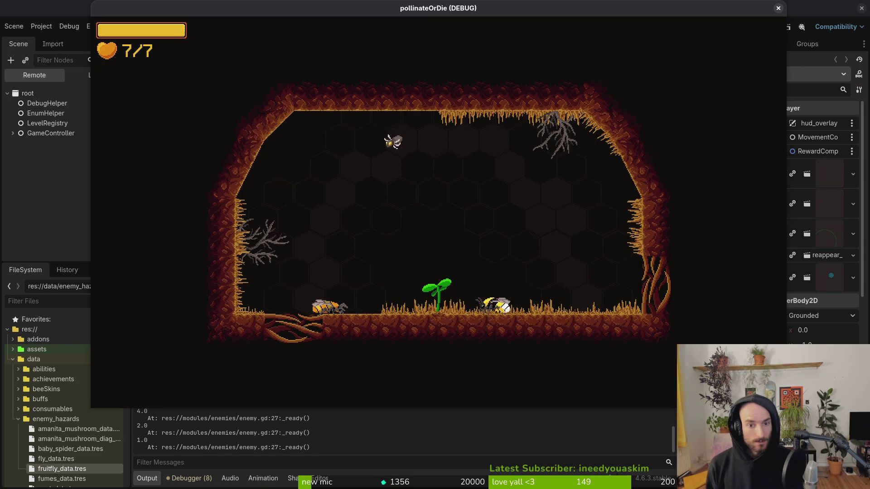
key(space)
key(a)
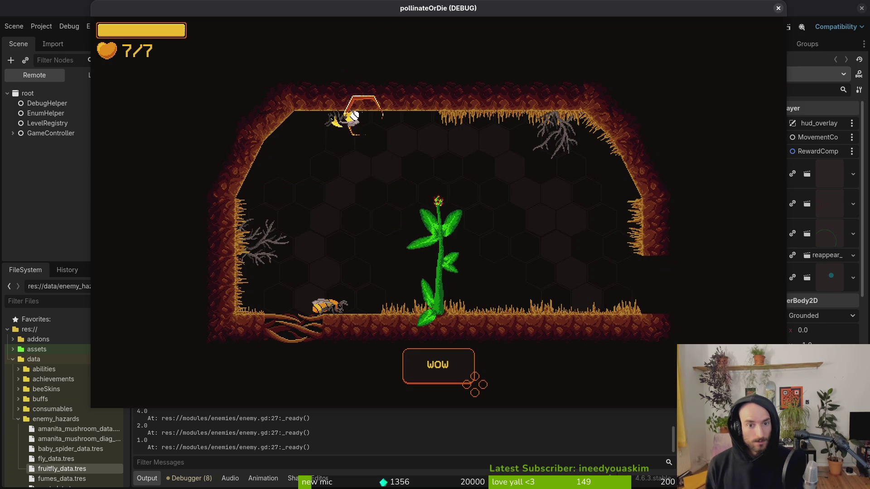